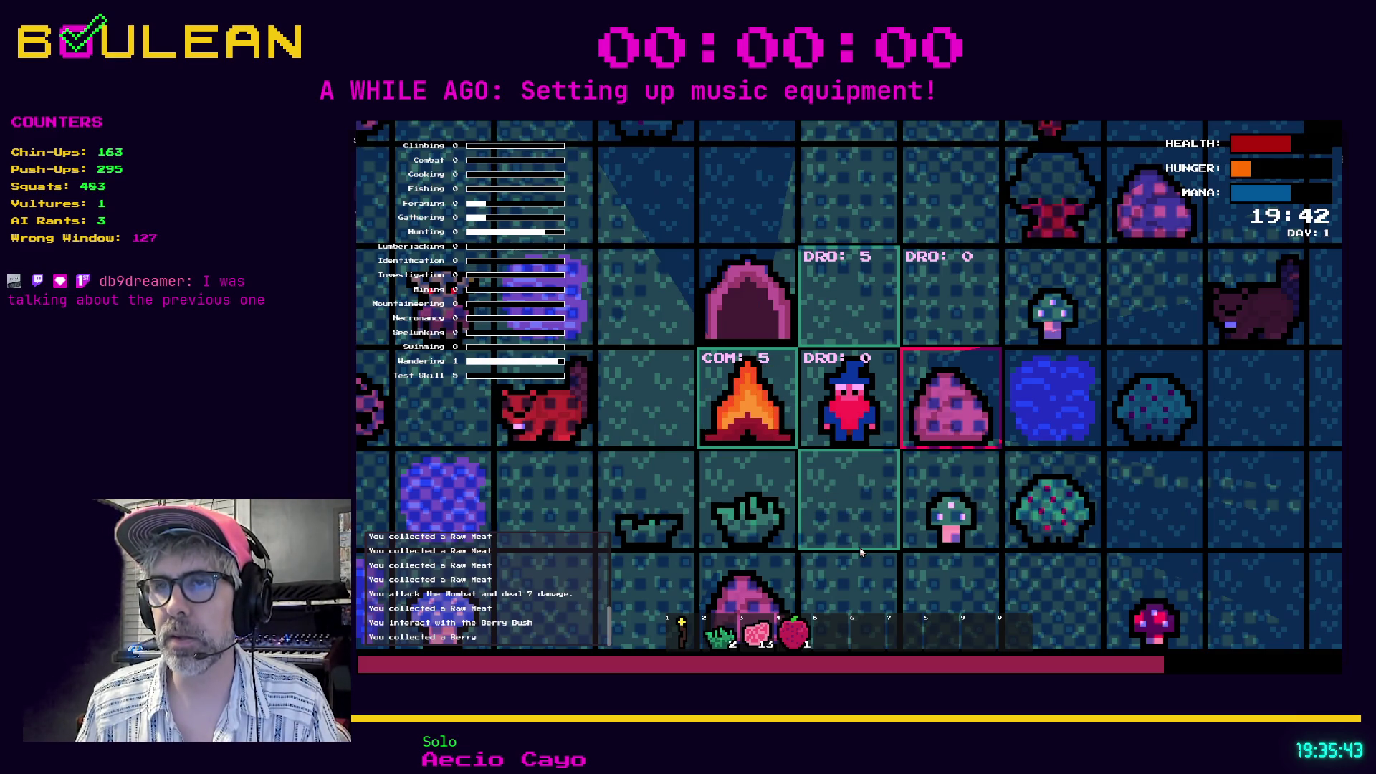
Cycle through the MOV, INT, DRO and COM modes beside the campfire, step up once, and finish in MOV mode.
key("Tab")
key("Tab")
key("Tab")
key("Tab")
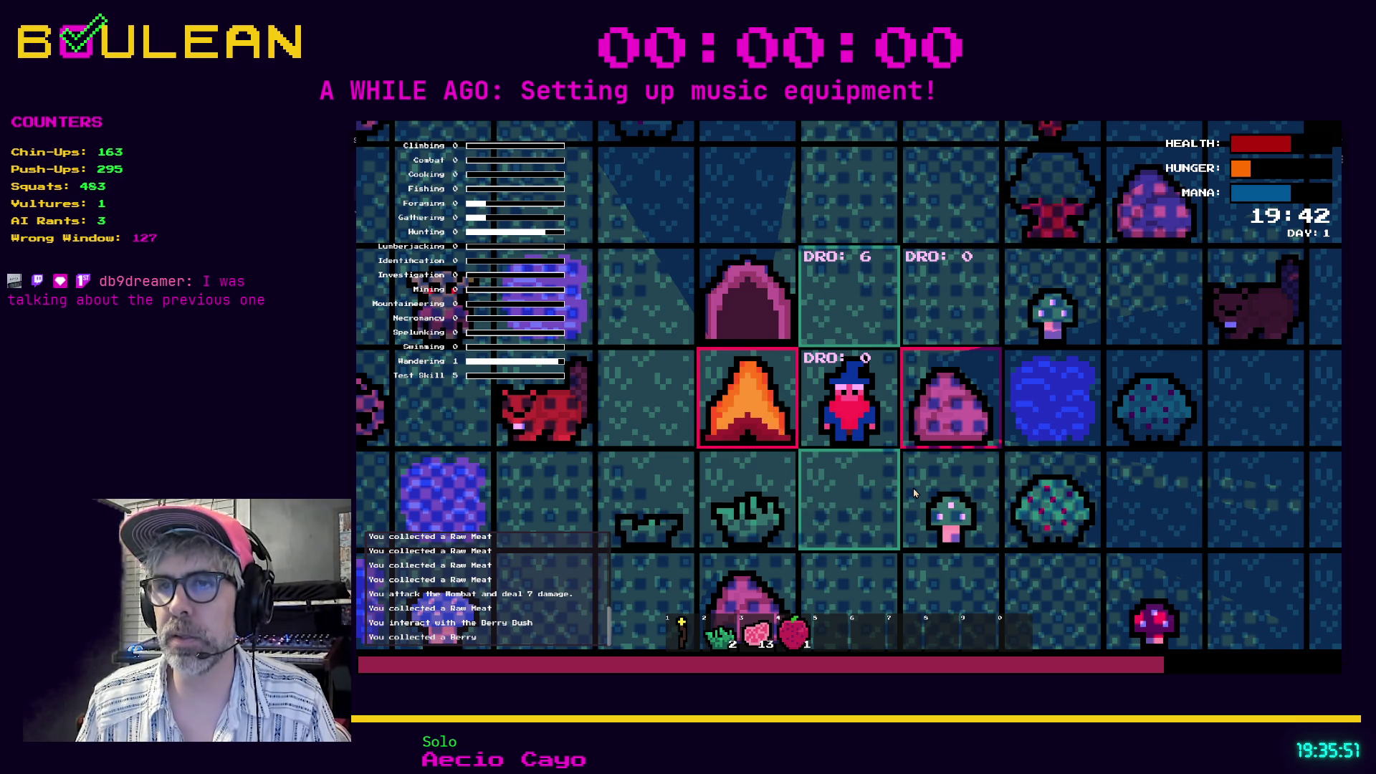
key("Tab")
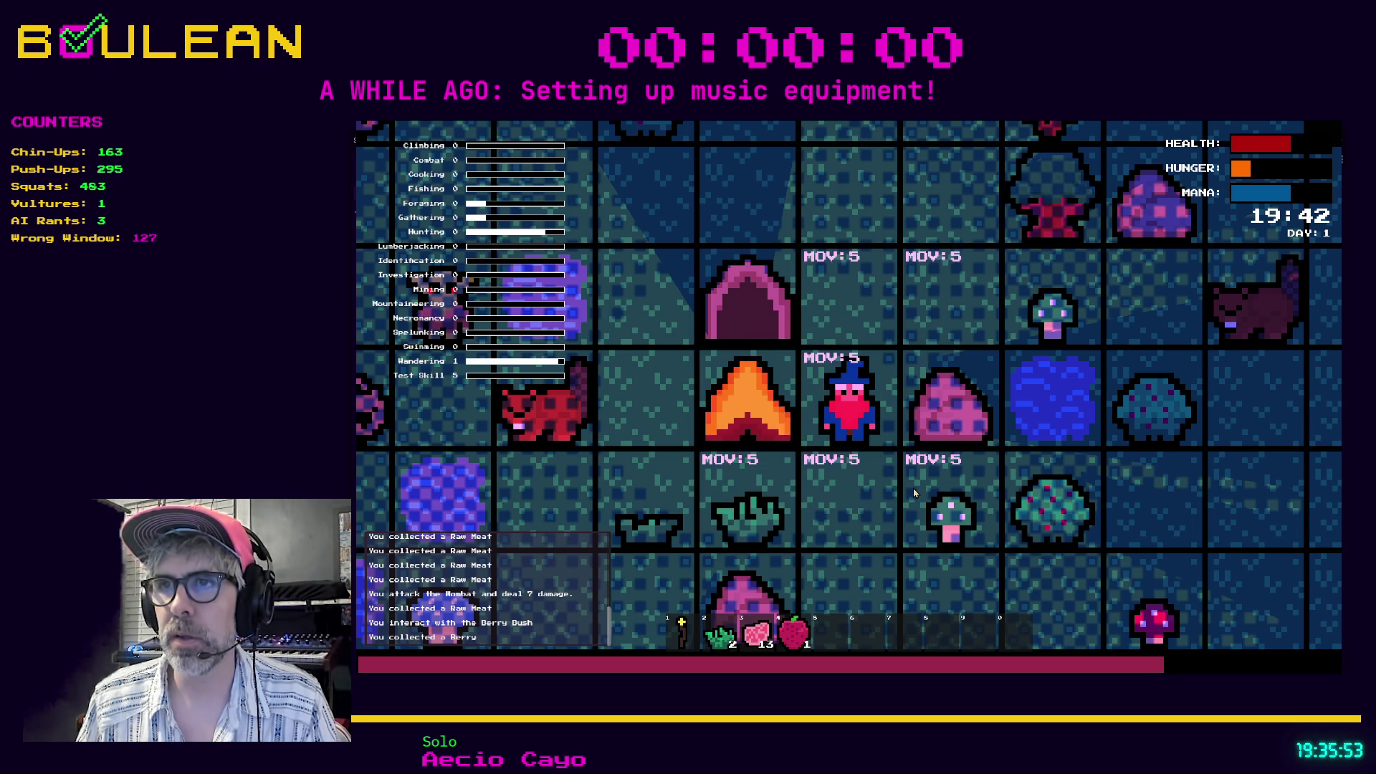
key("w")
key("Tab")
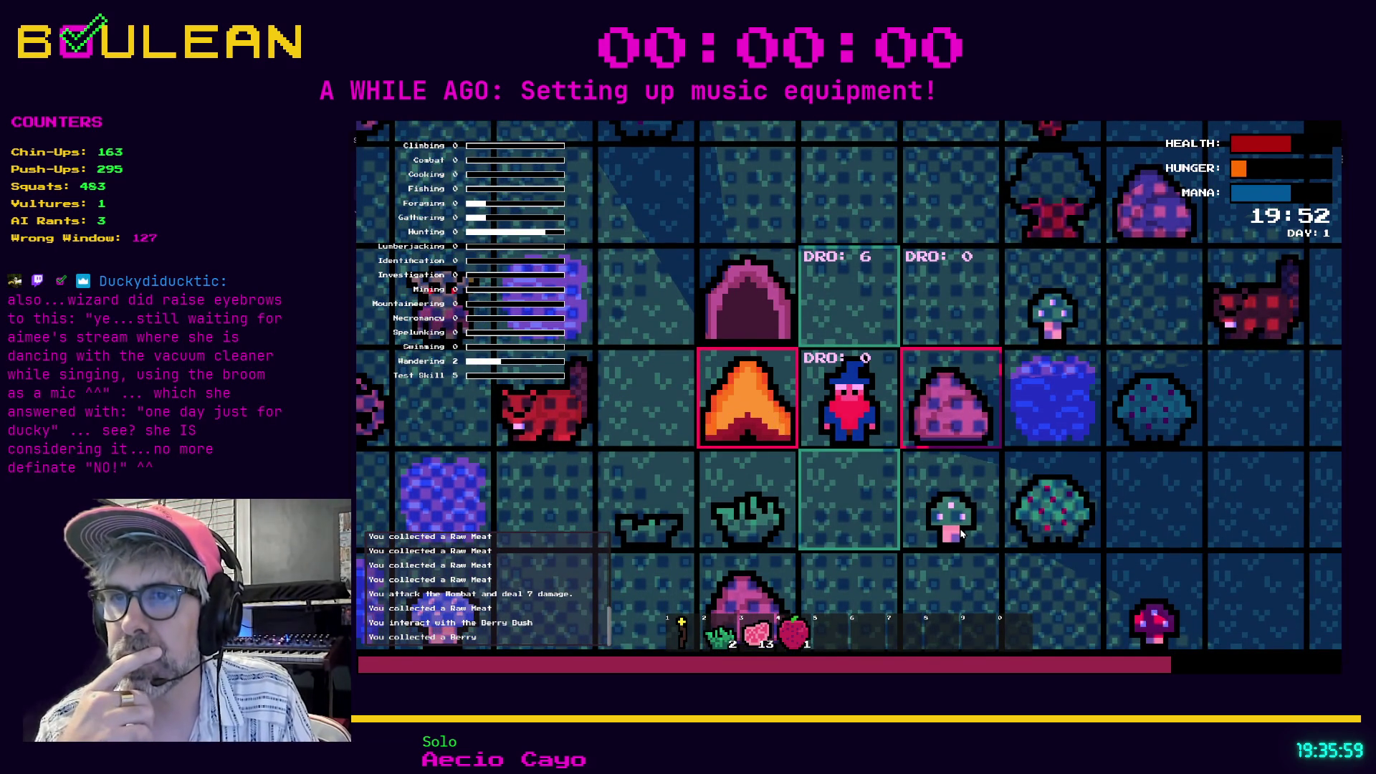
key("Tab")
key("Tab")
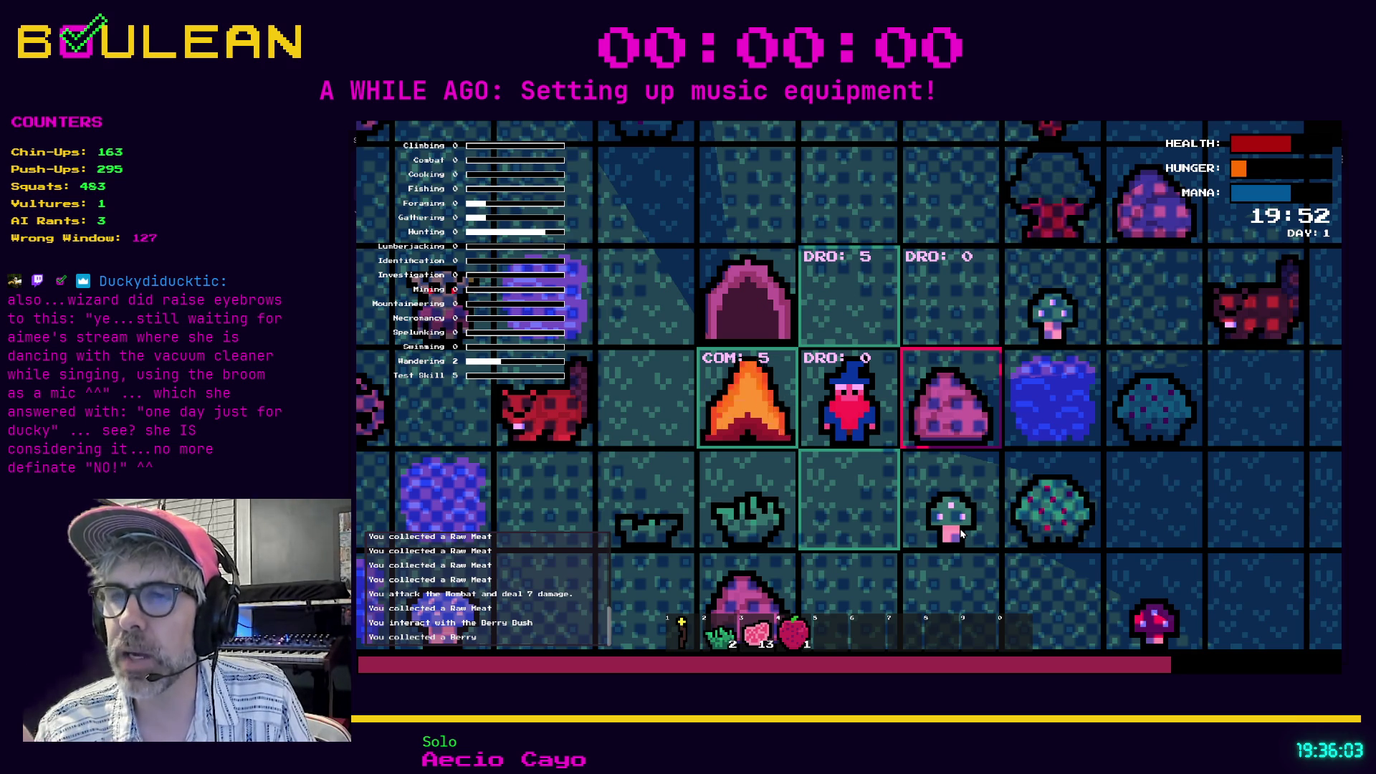
key("Tab")
key("Tab")
key("Tab")
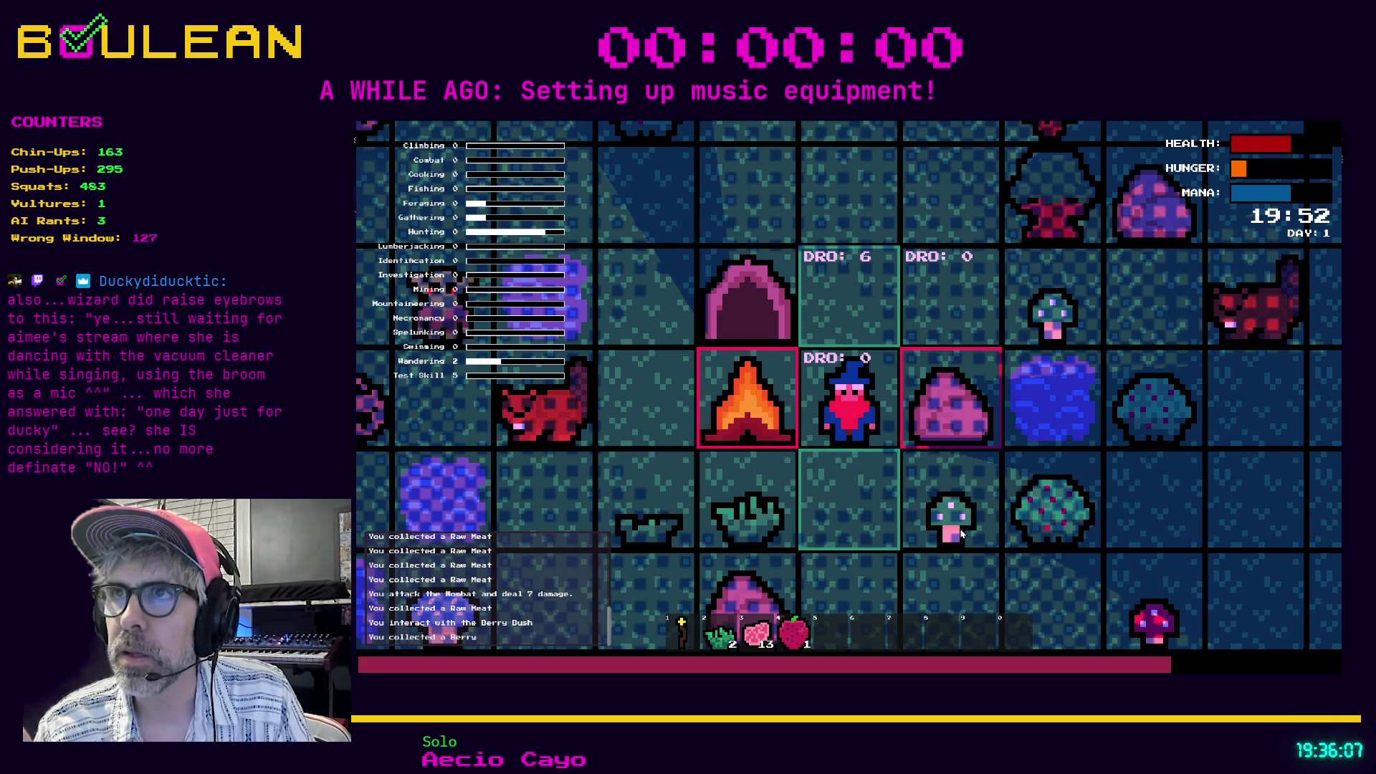
key("Tab")
key("Tab")
key("Tab")
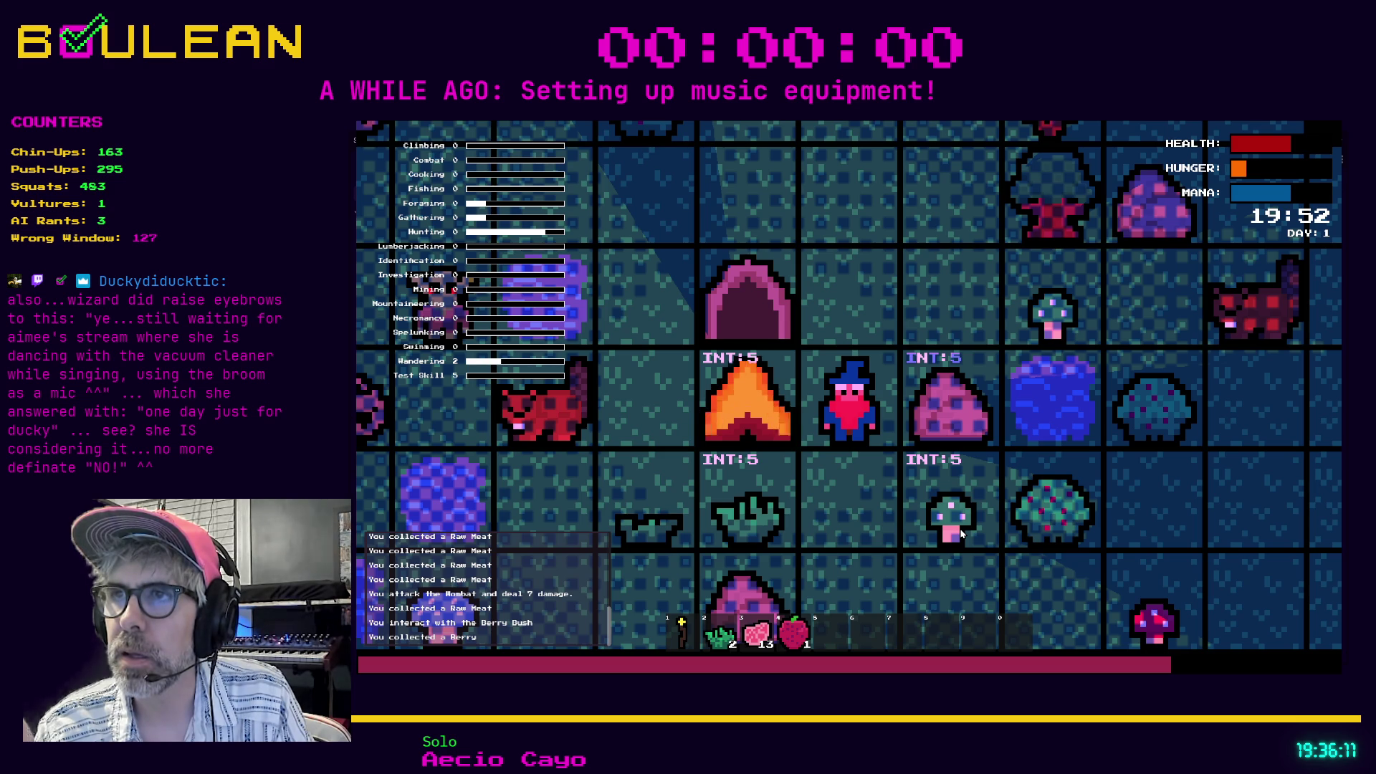
key("Tab")
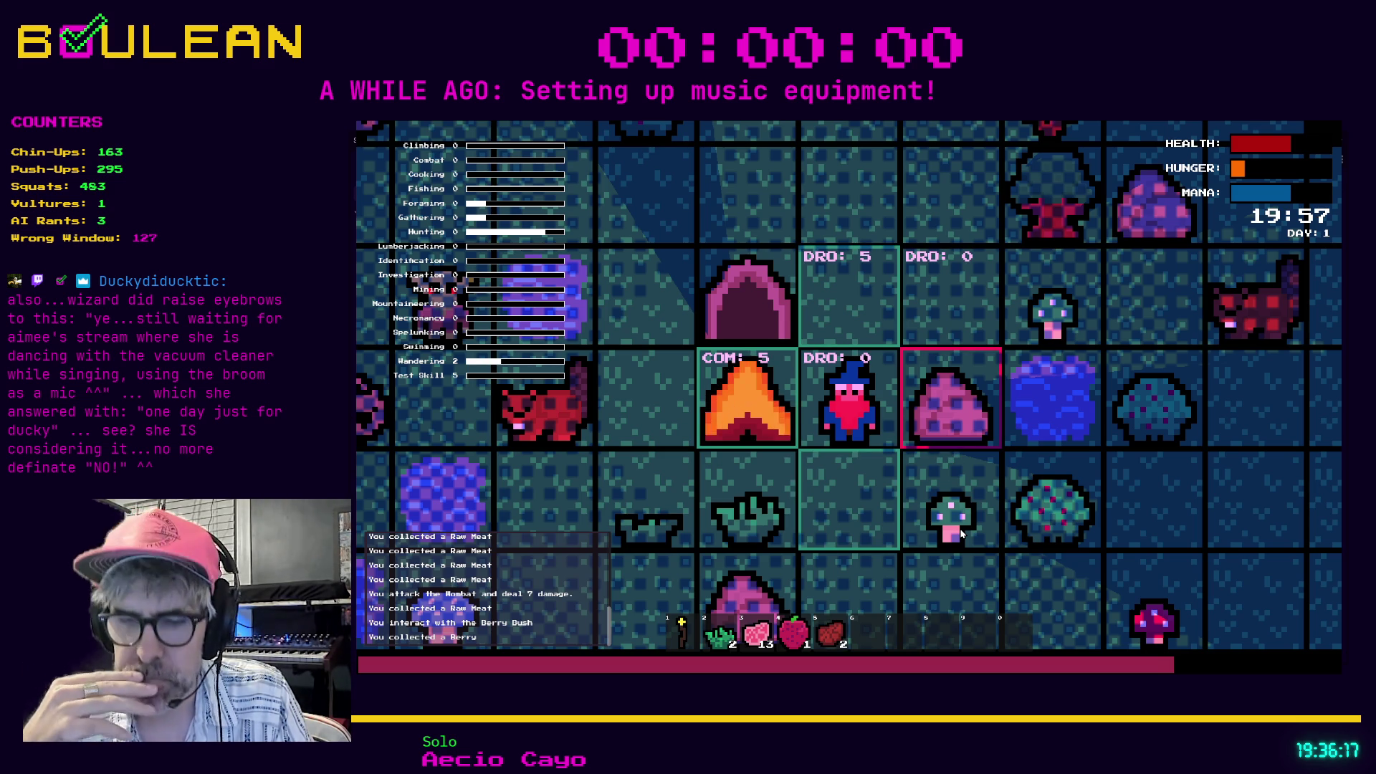
key("Tab")
key("Tab")
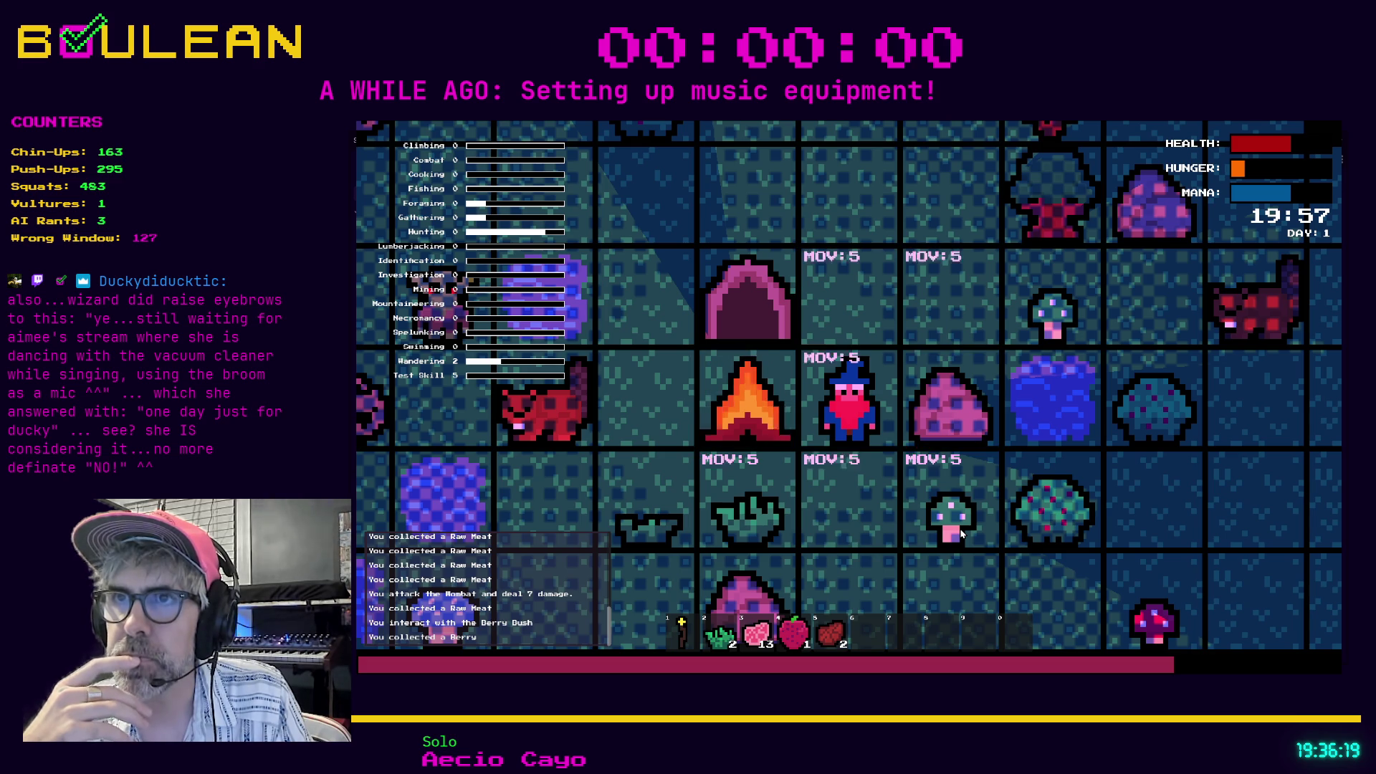
key("Tab")
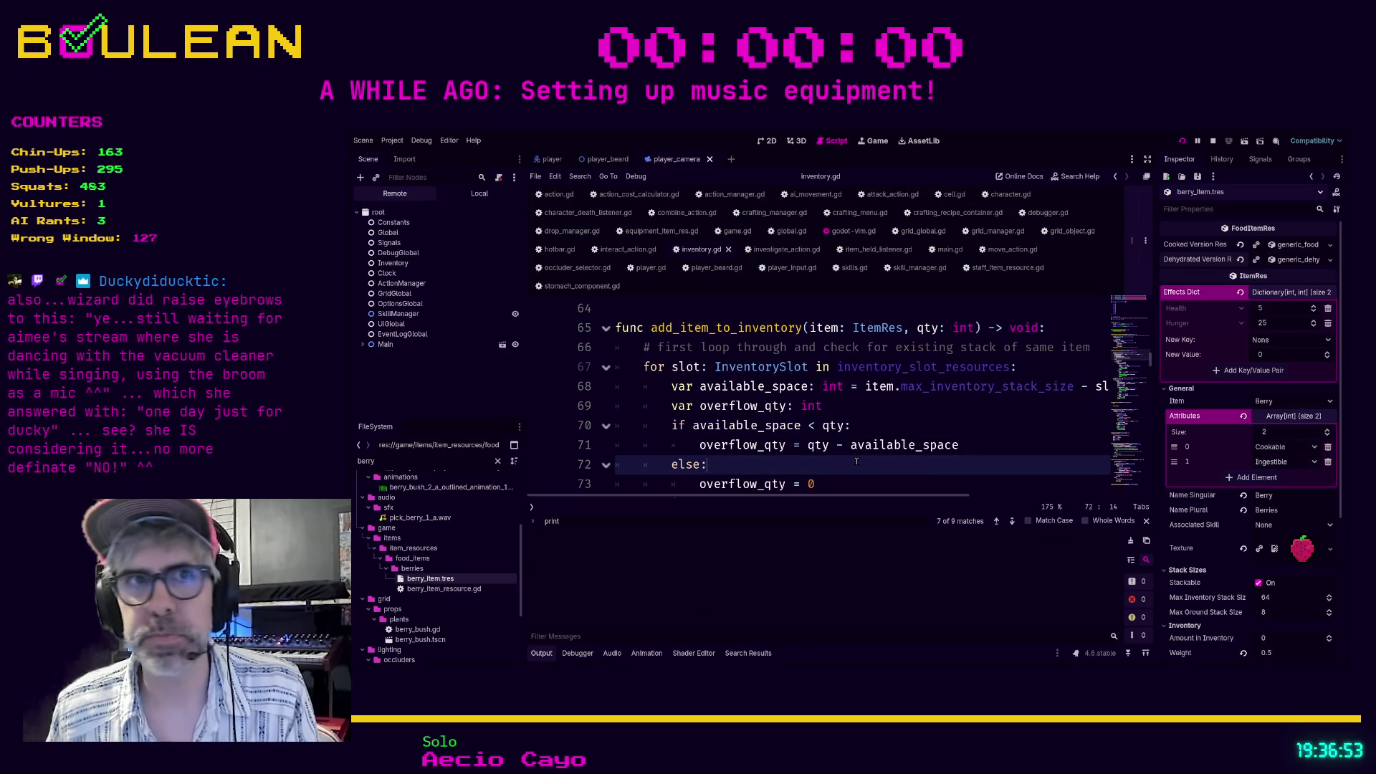
Relaunch the game with F5 from the inventory.gd script editor.
key("F5")
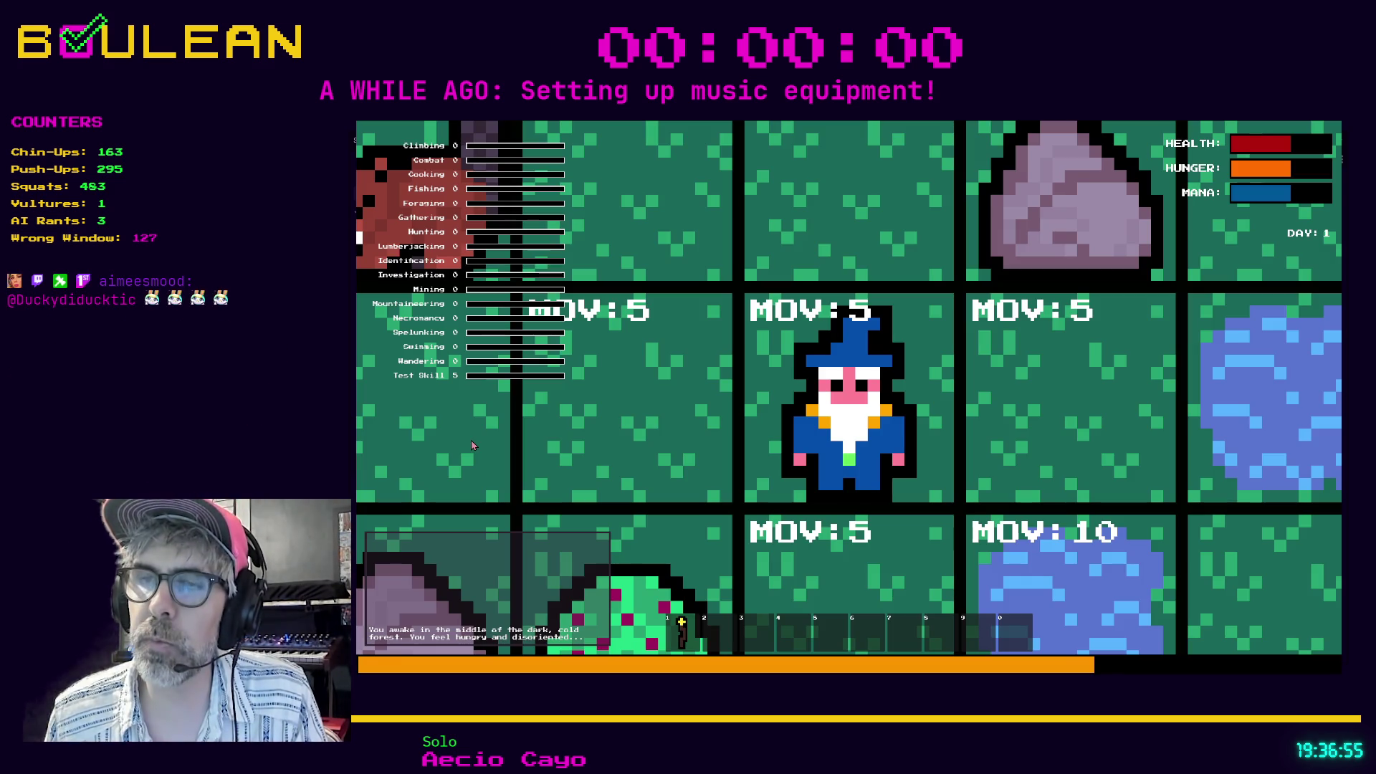
Move left and up to kill the Wombat and collect its raw meat.
key("Left")
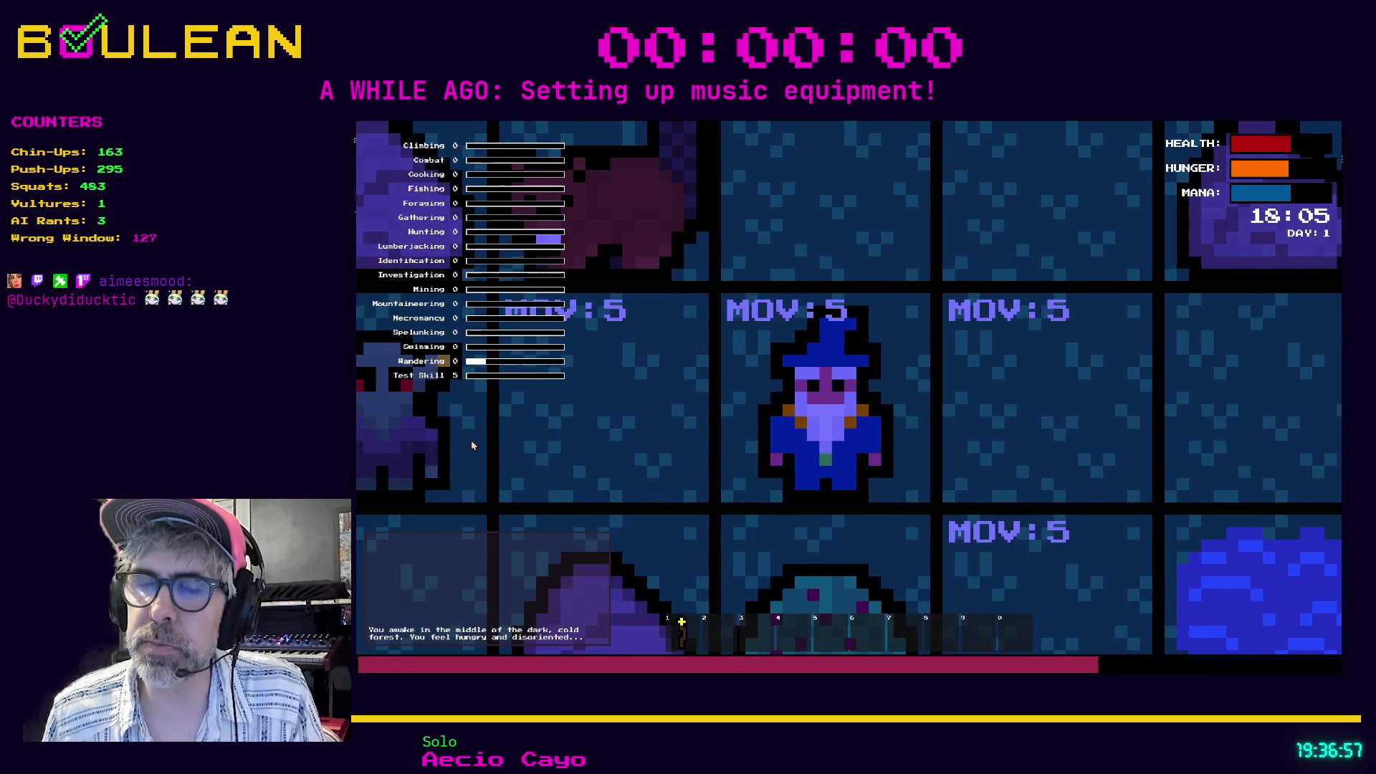
scroll(471, 445, "down", 5)
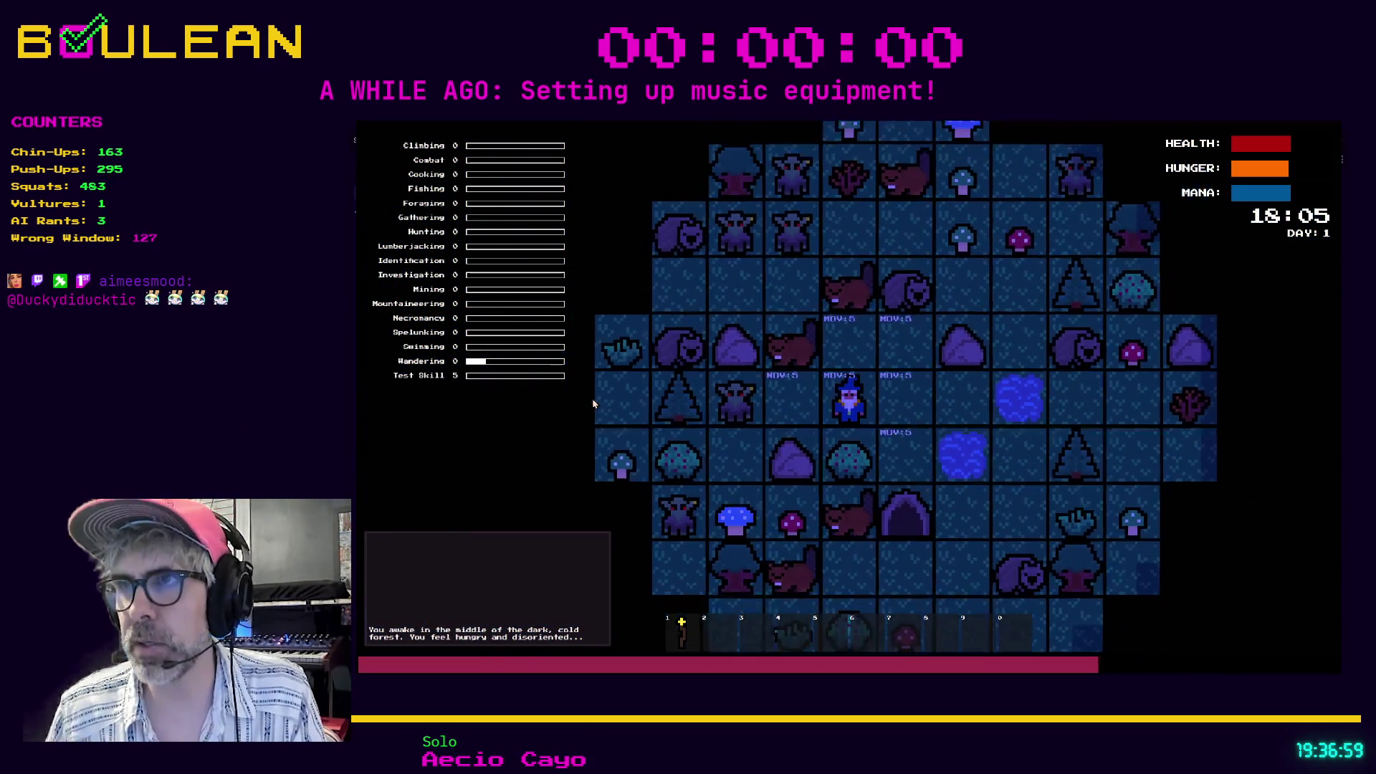
key("Up")
key("Up")
key("Up")
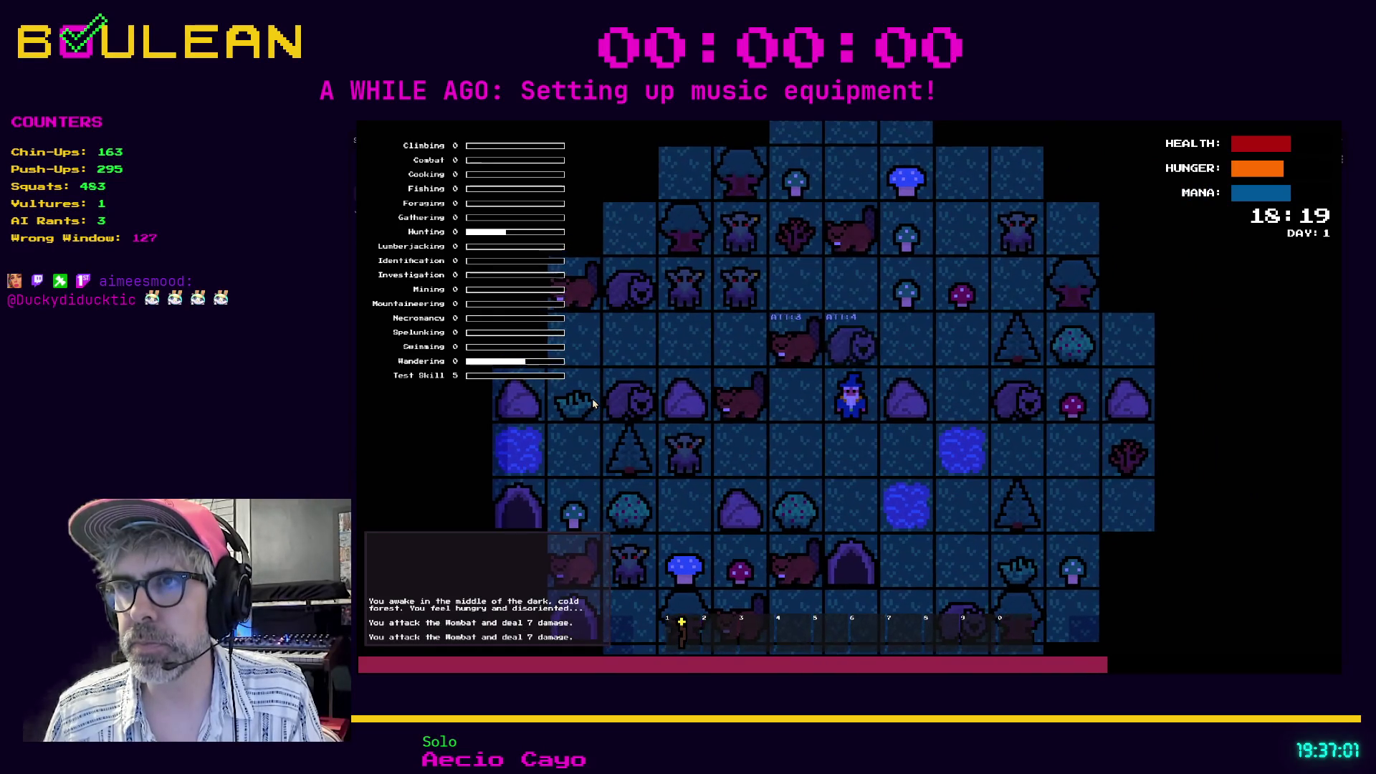
key("Up")
key("Up")
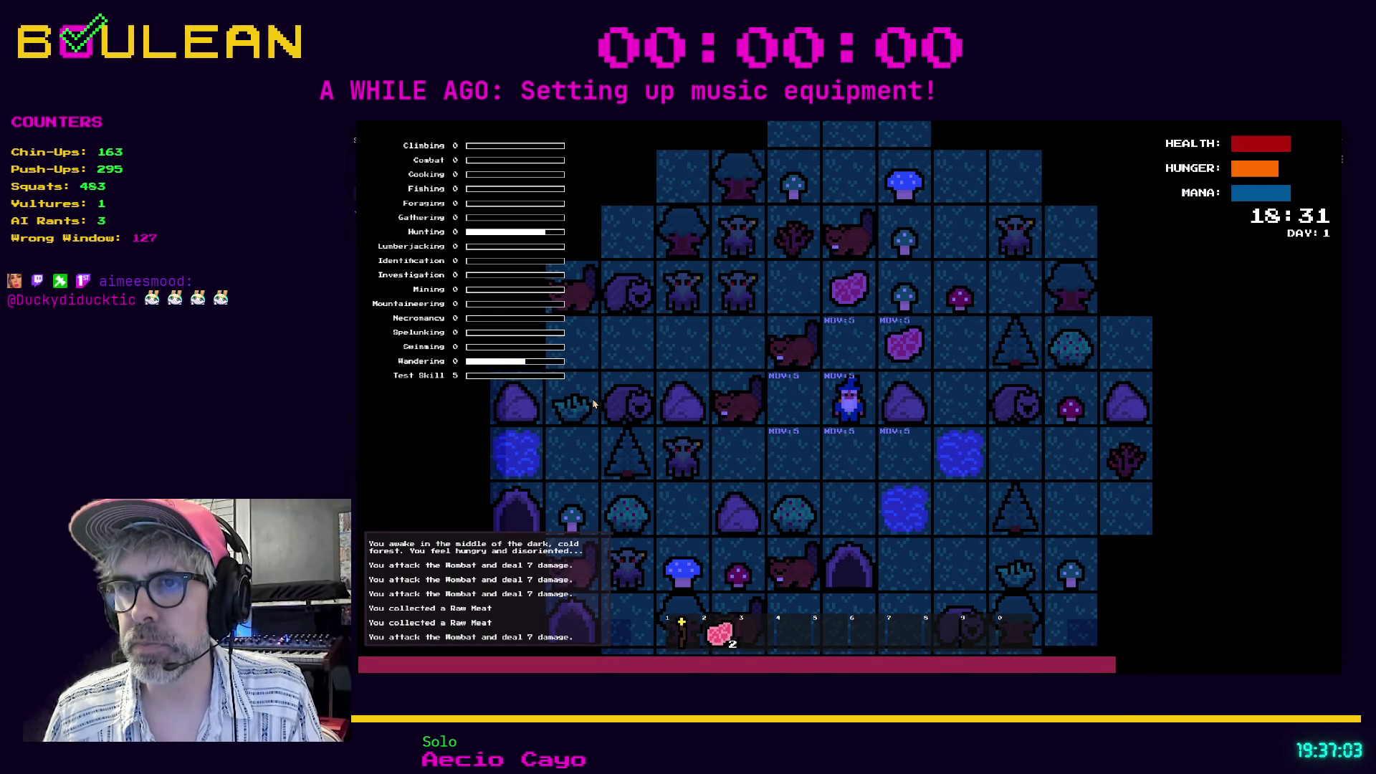
Craft a Campfire, place it below the wizard, and switch to combine and drop actions.
key("c")
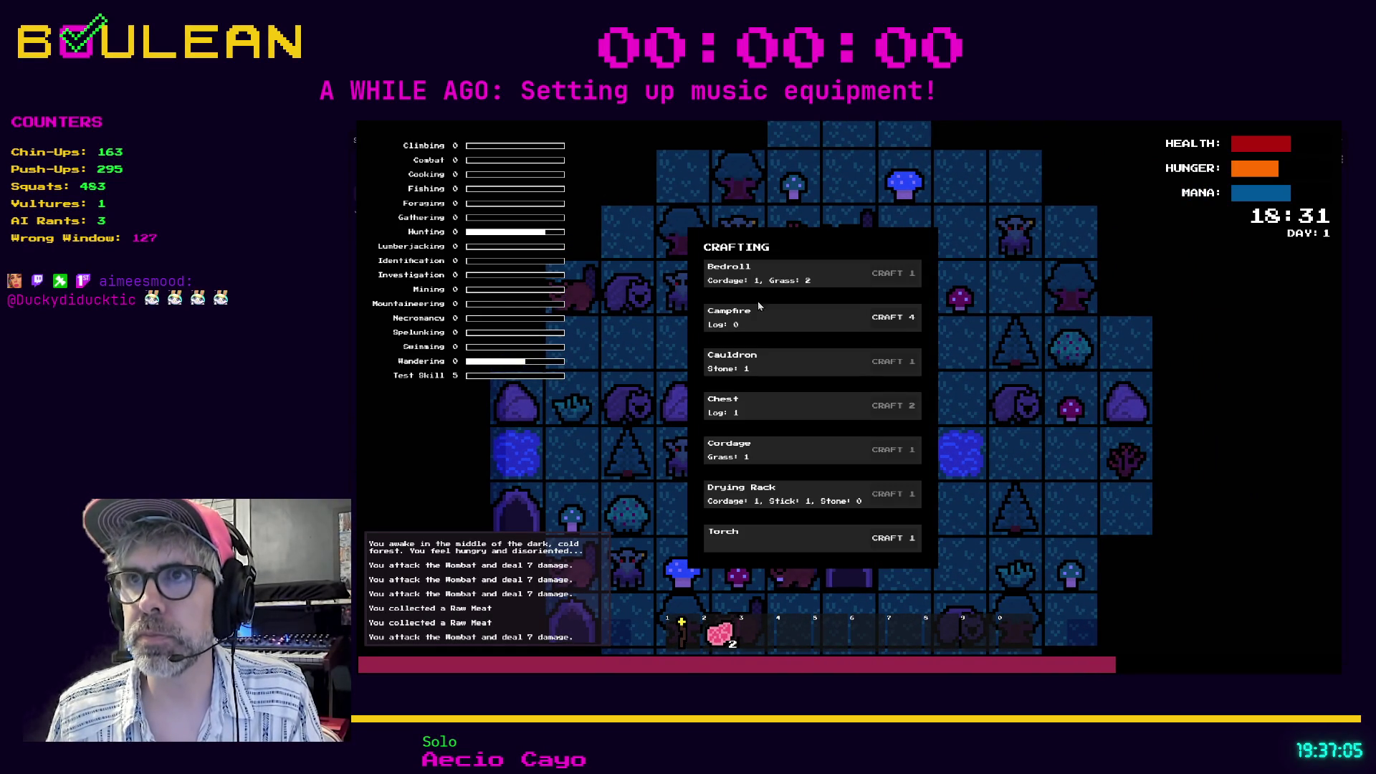
left_click(890, 321)
key("Down")
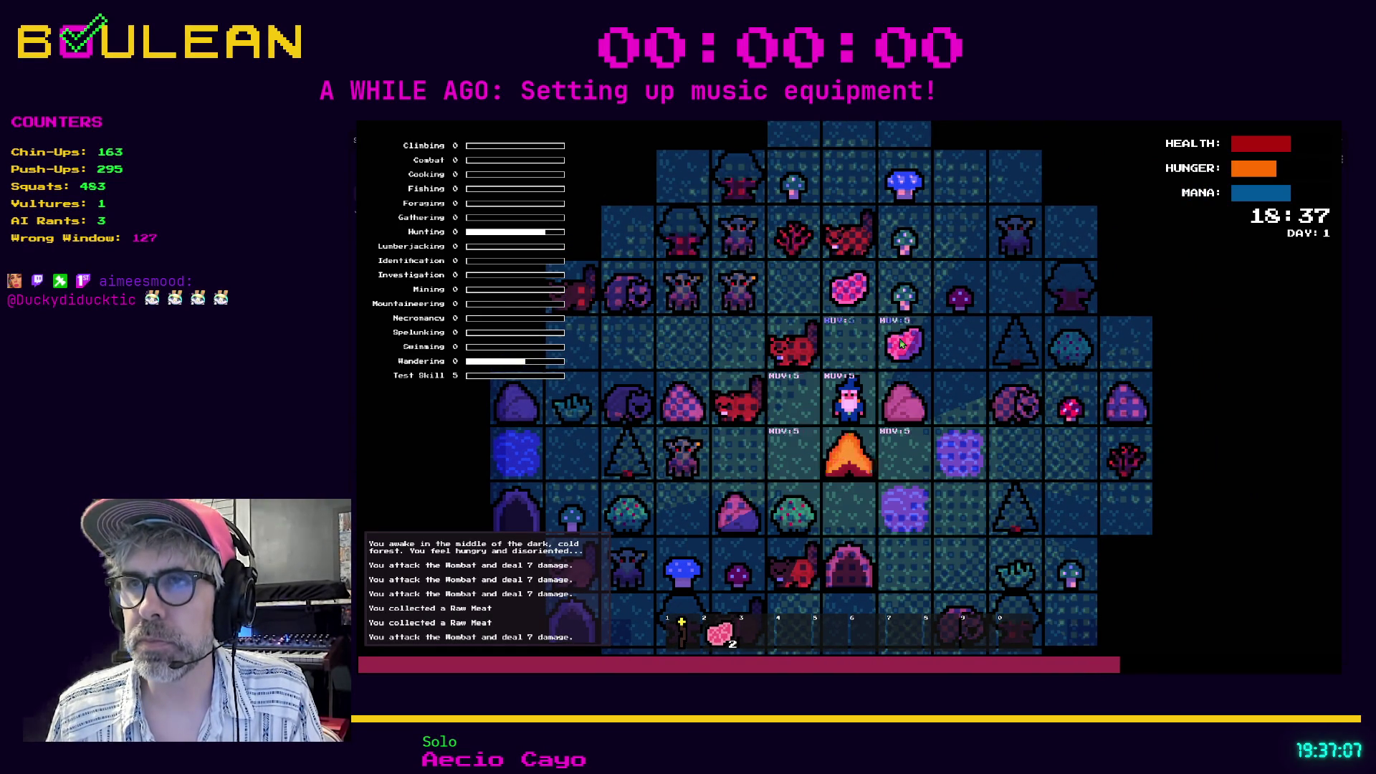
scroll(912, 389, "up", 3)
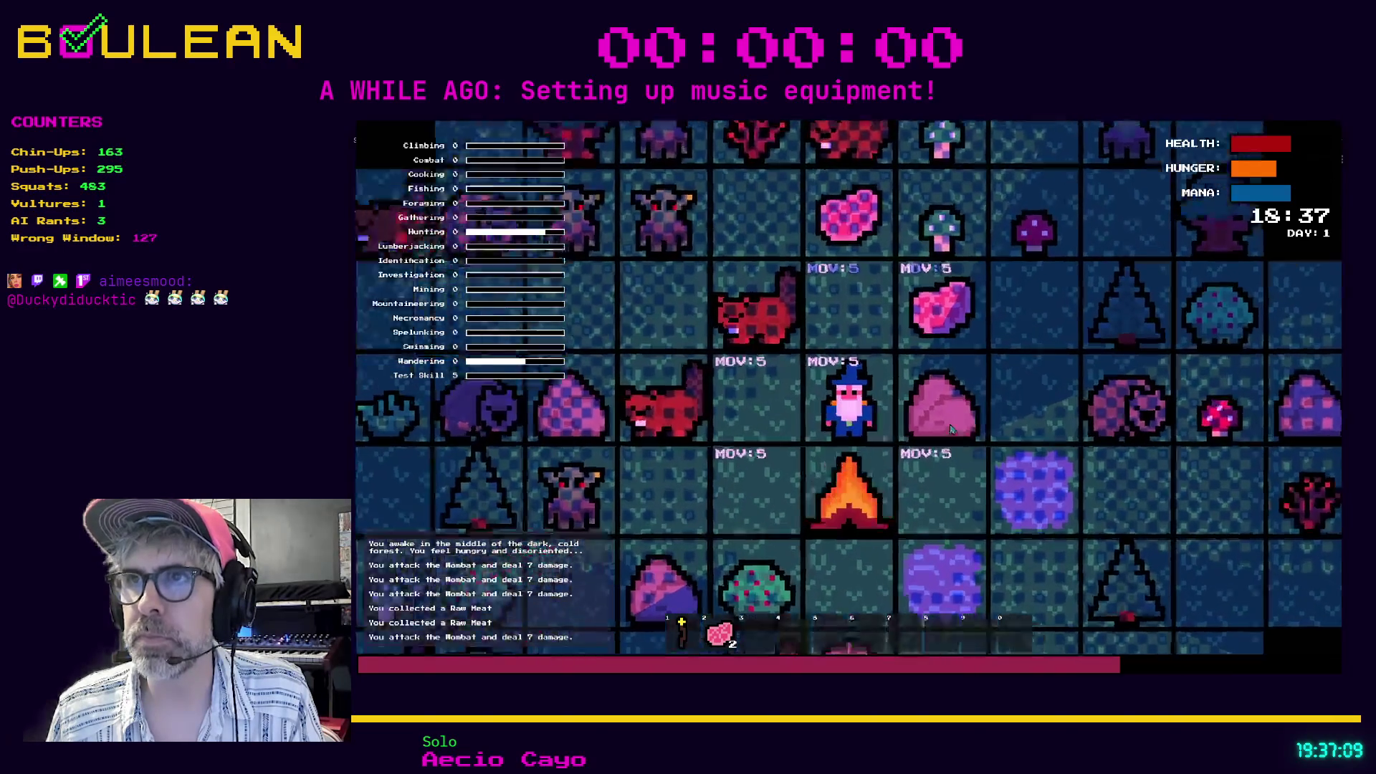
key("Tab")
key("Tab")
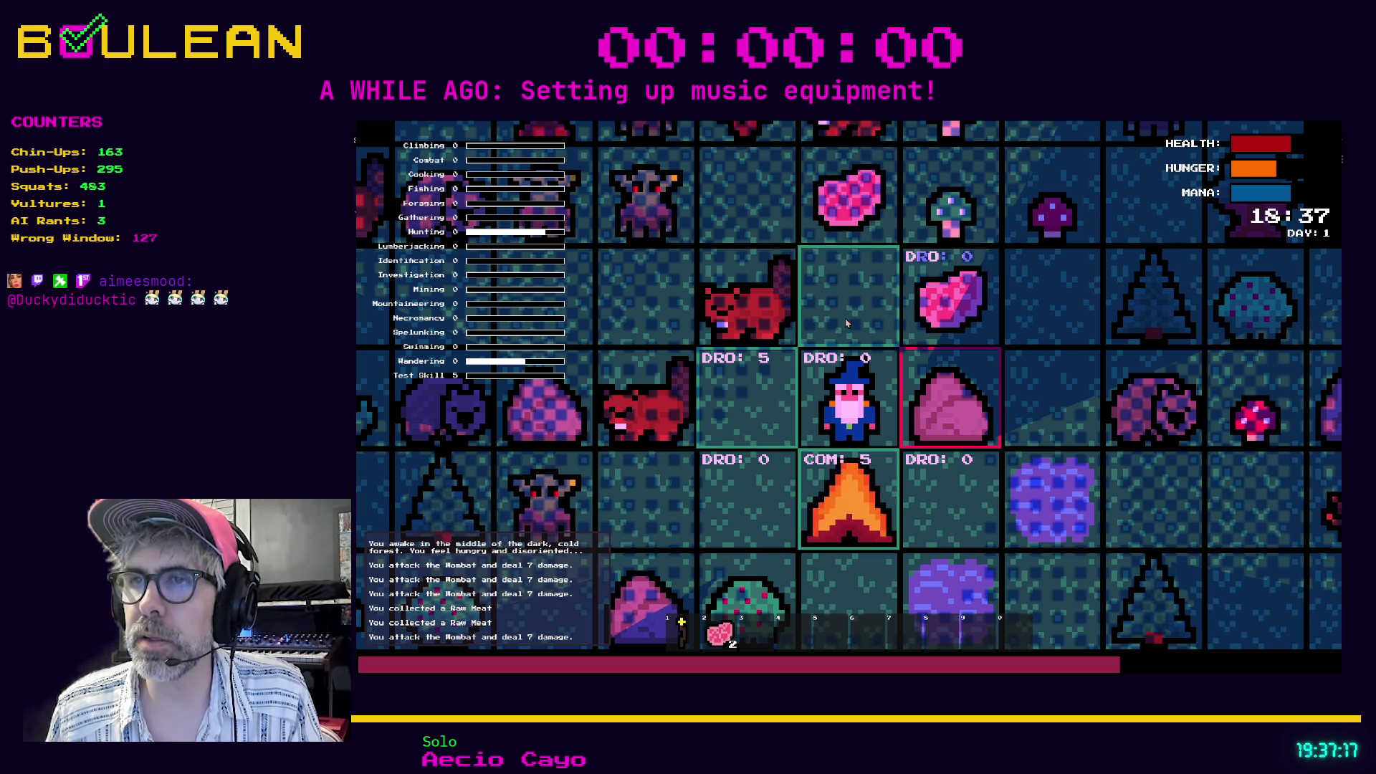
Toggle between MOV, combine and INT modes beside the campfire, then use the staff.
left_click(856, 408)
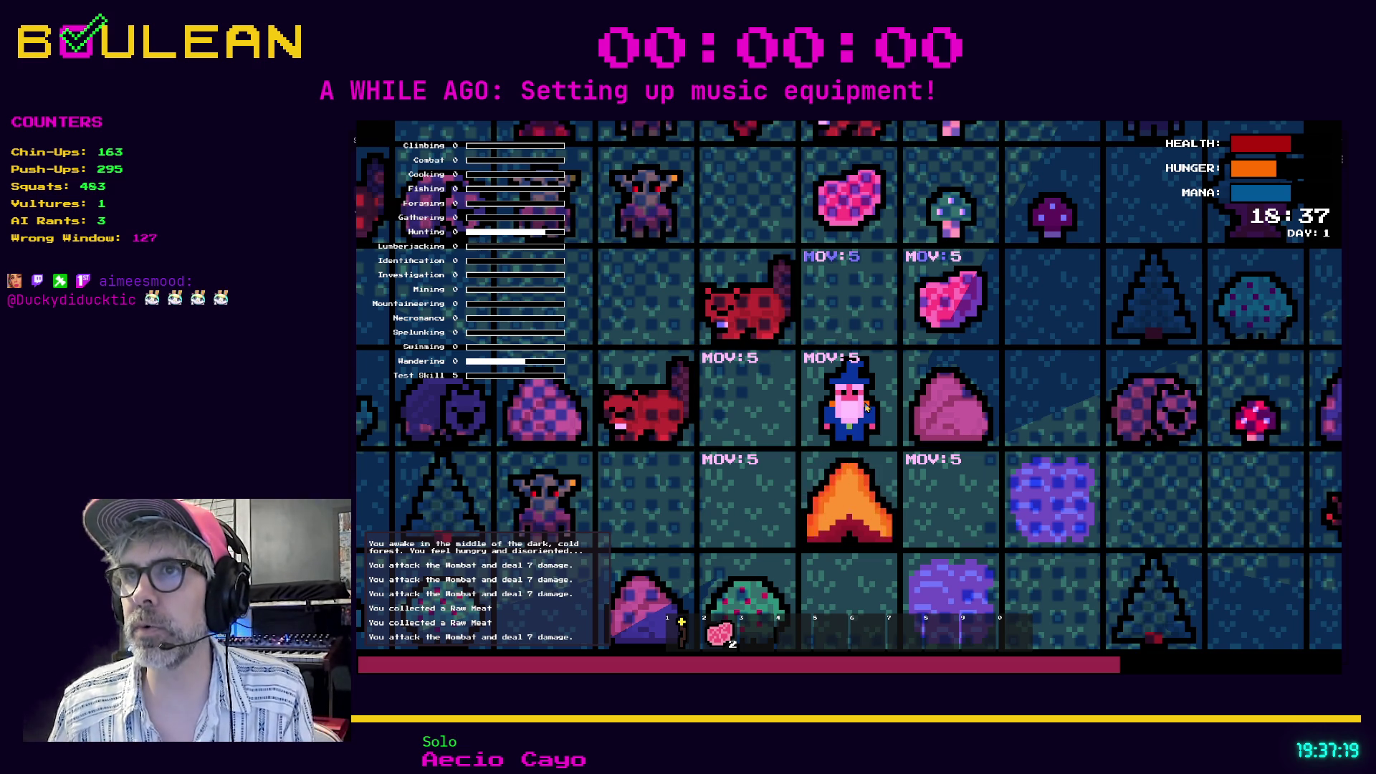
left_click(865, 407)
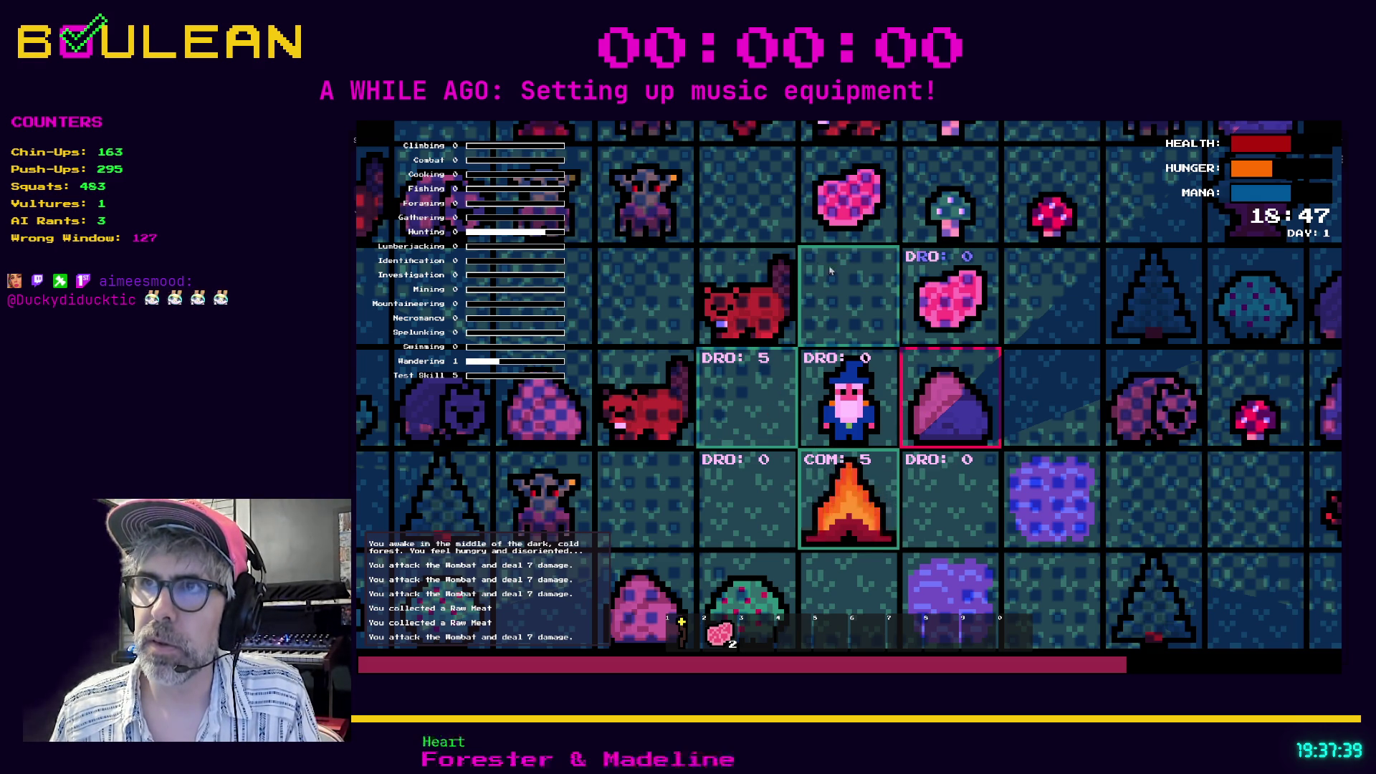
key("Escape")
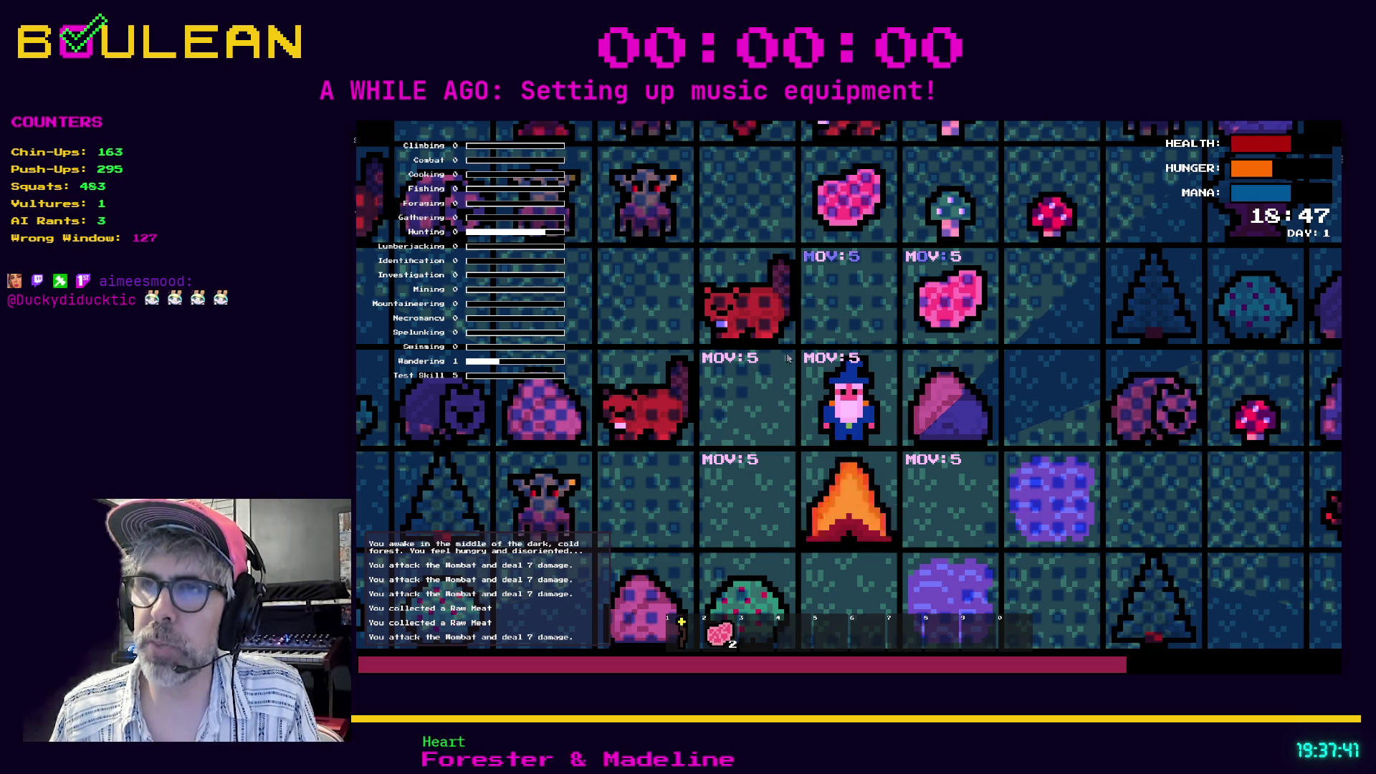
key("i")
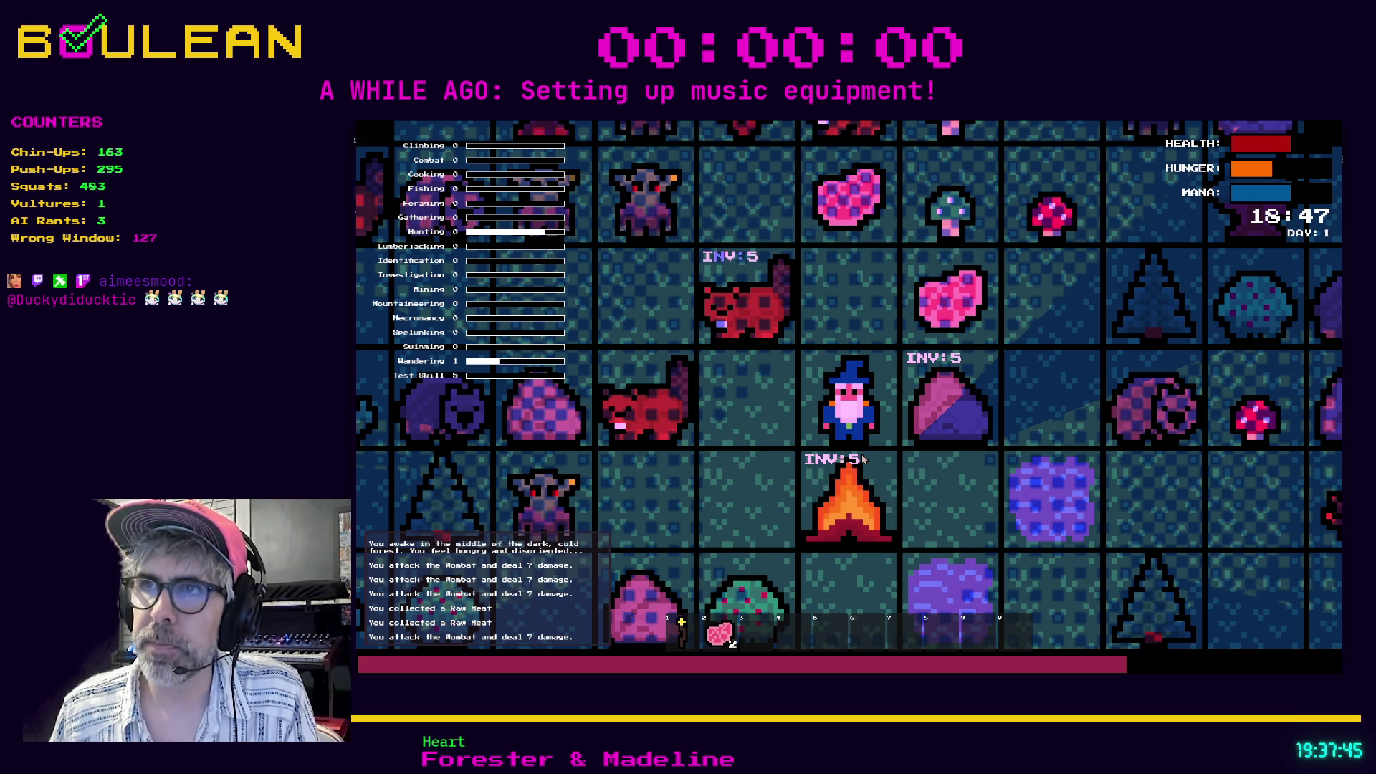
key("i")
key("i")
key("i")
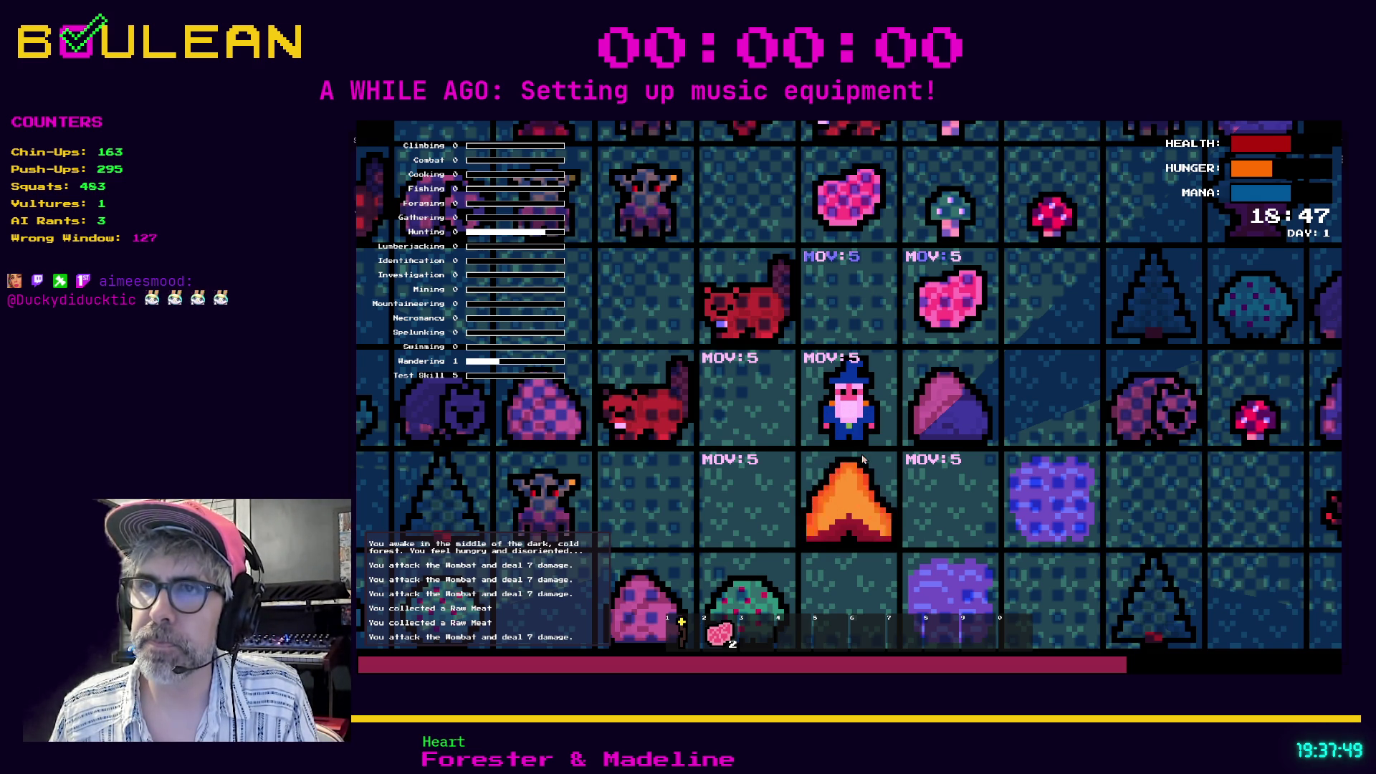
key("e")
scroll(862, 459, "up", 2)
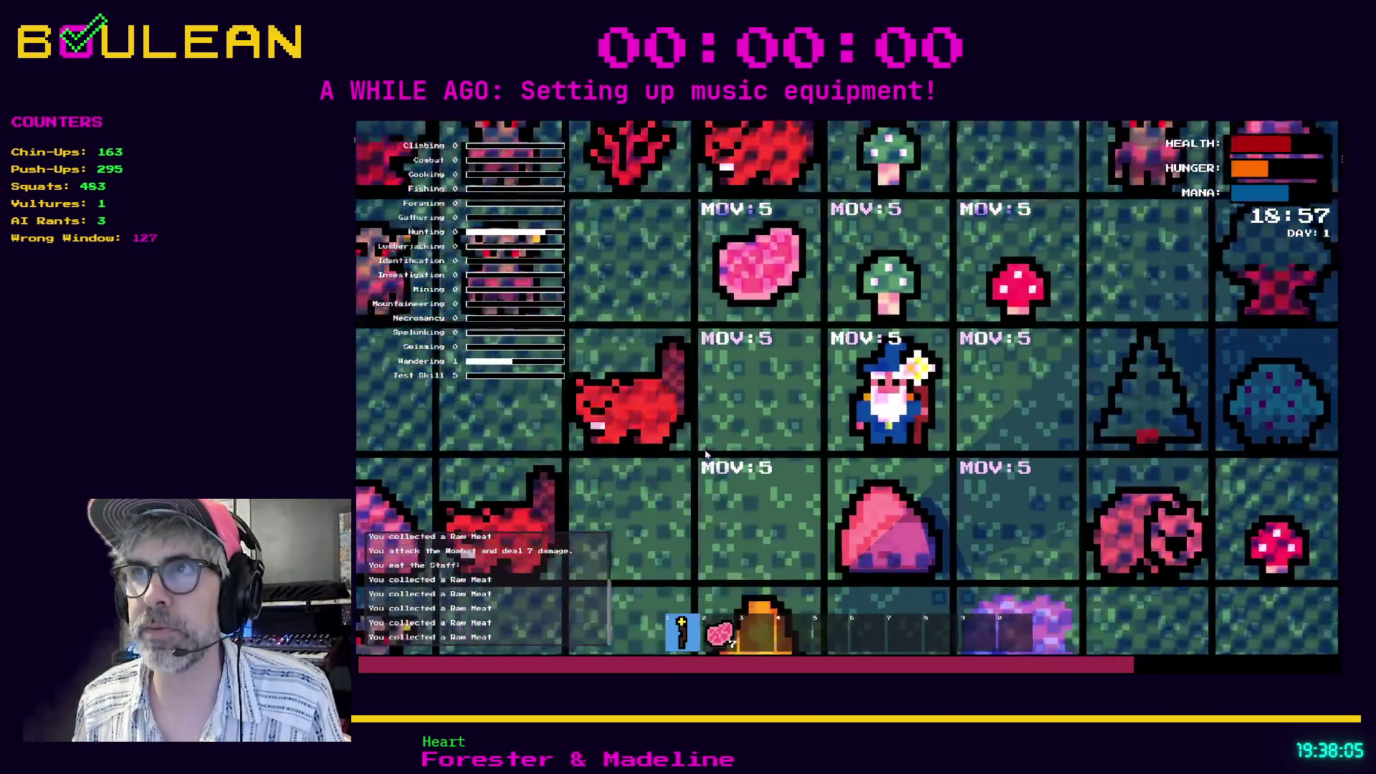
Walk the wizard two tiles down and two tiles left.
key("Left")
key("Down")
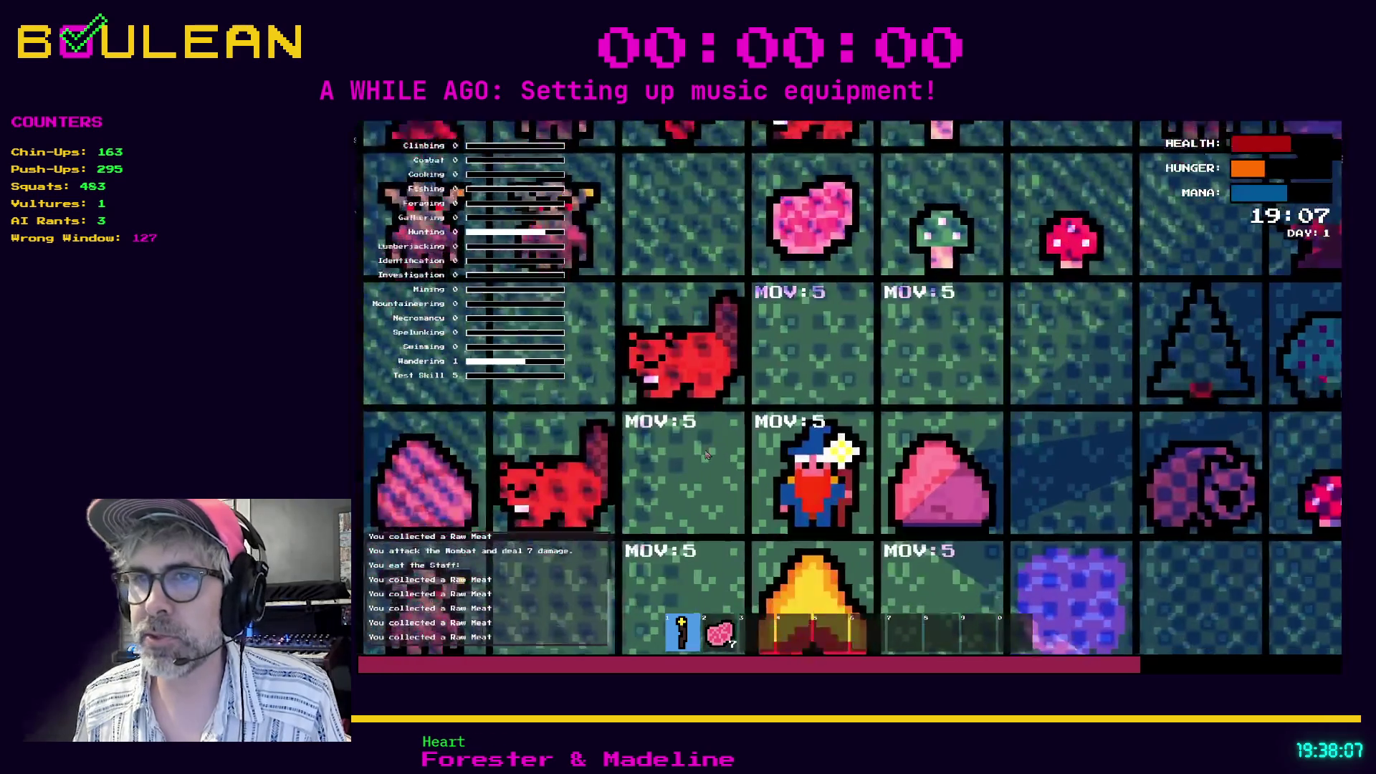
key("Left")
key("Down")
key("Down")
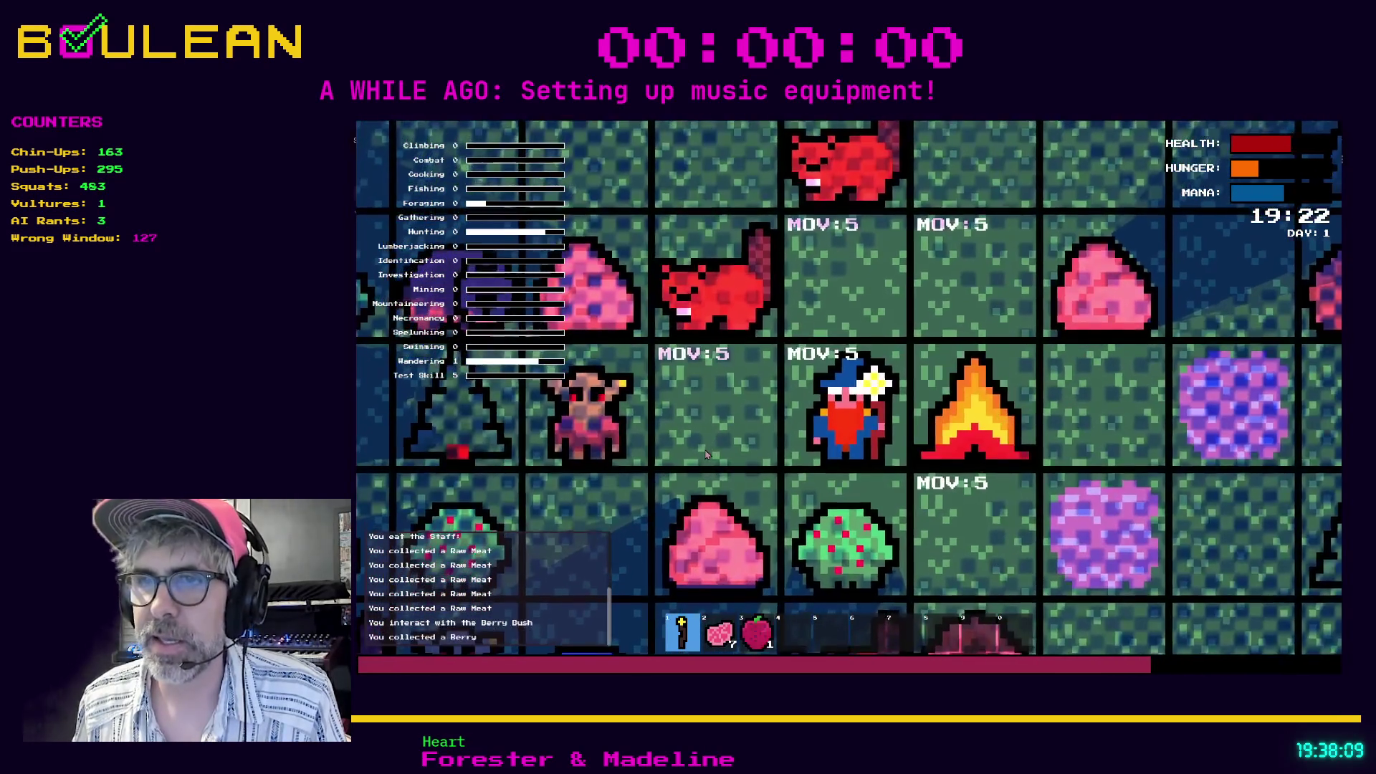
Combine the berry with the campfire to cook 2 Food, leave combine mode, and show the crafting list.
key("Tab")
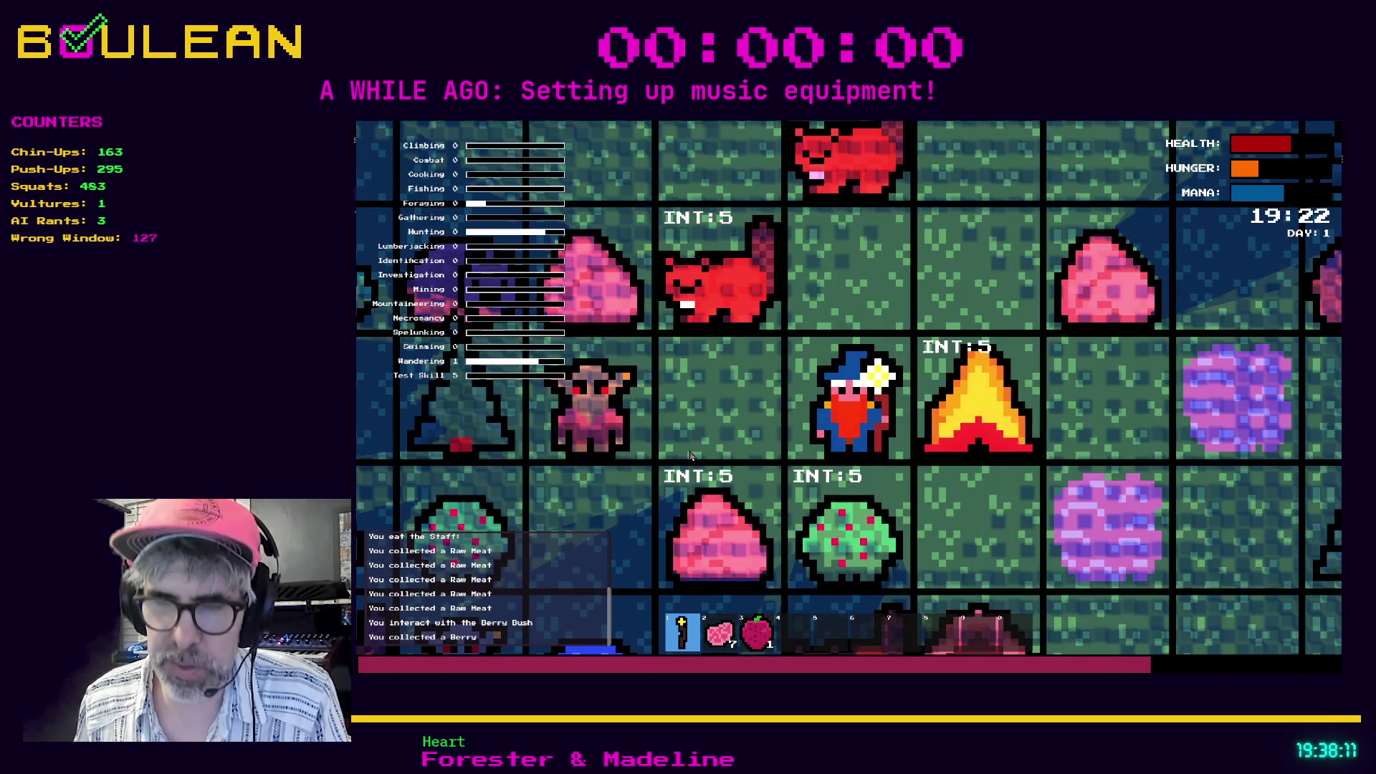
key("Tab")
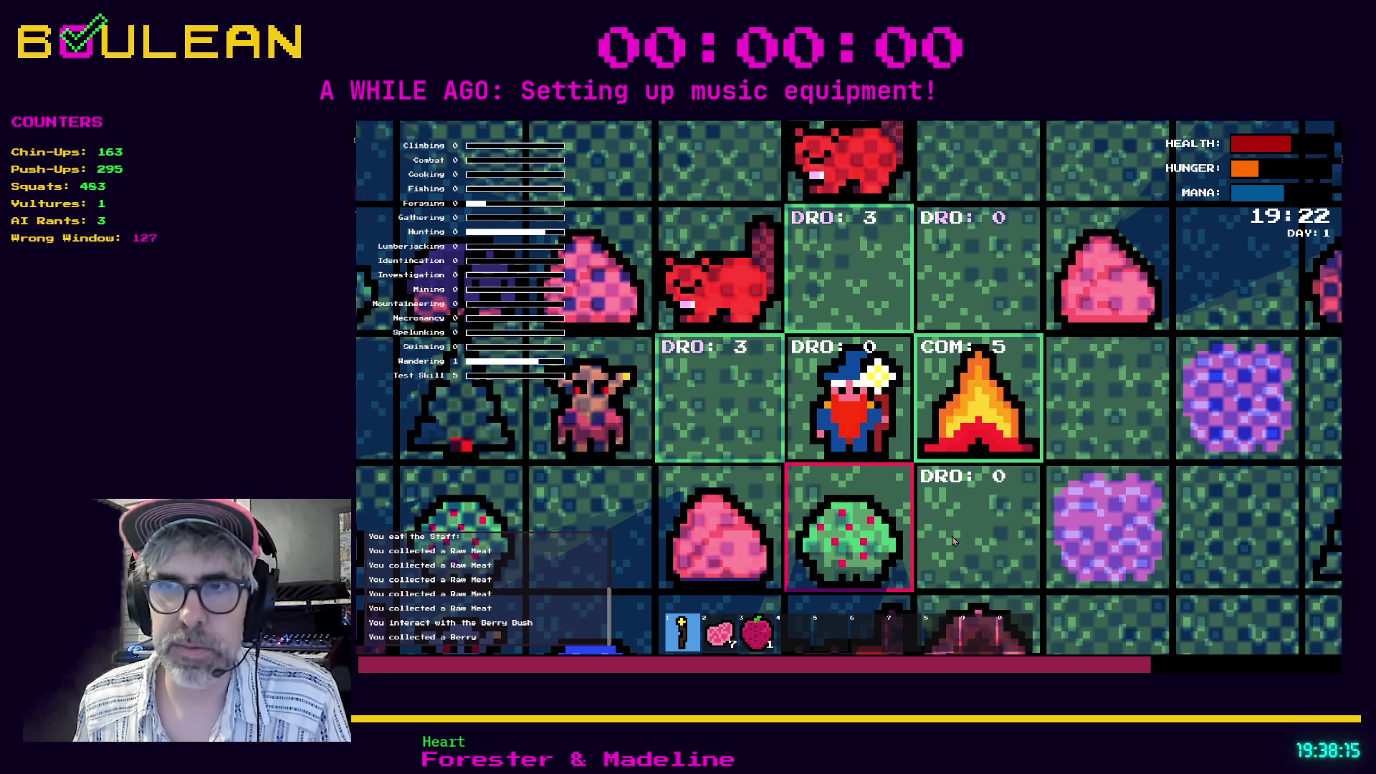
key("Return")
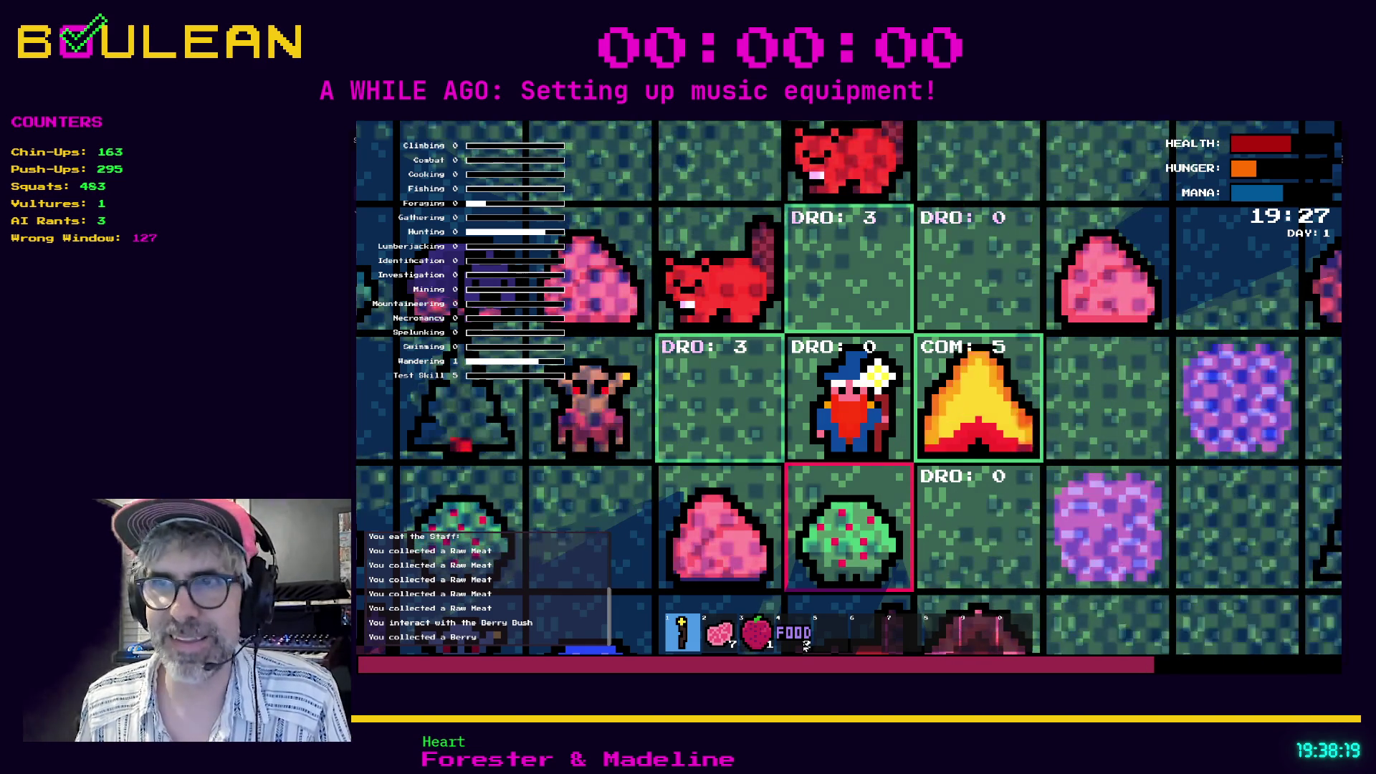
key("Escape")
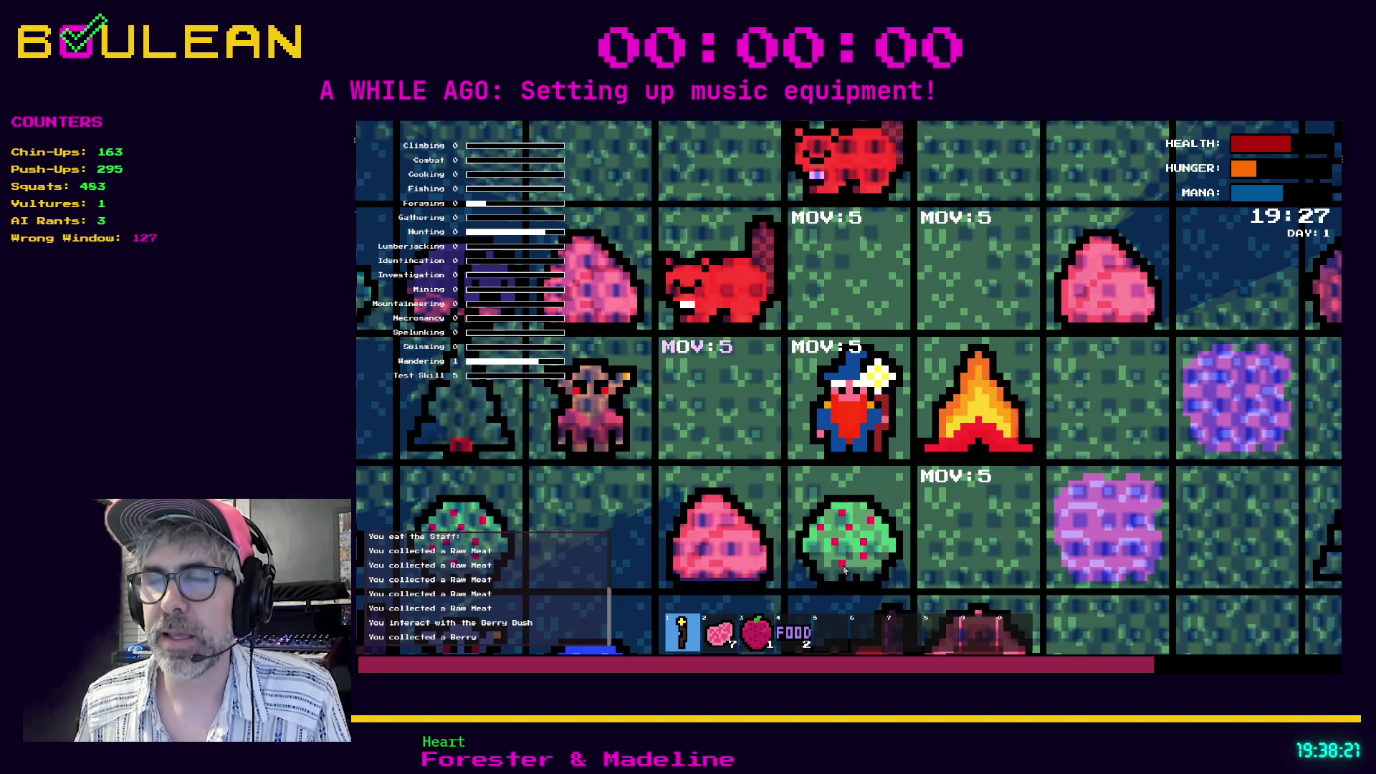
key("c")
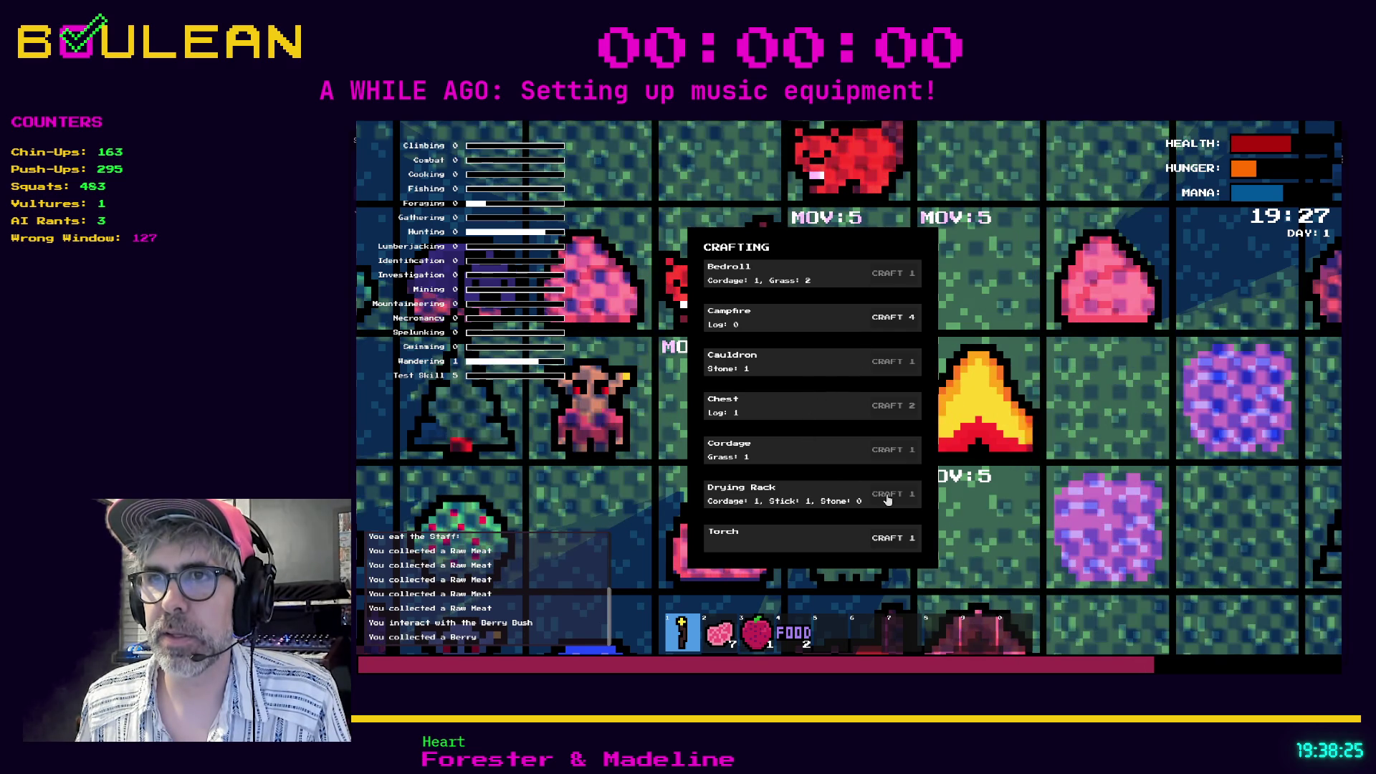
Close the crafting list and walk up and right, picking up the Green Mushroom on the way.
key("c")
key("c")
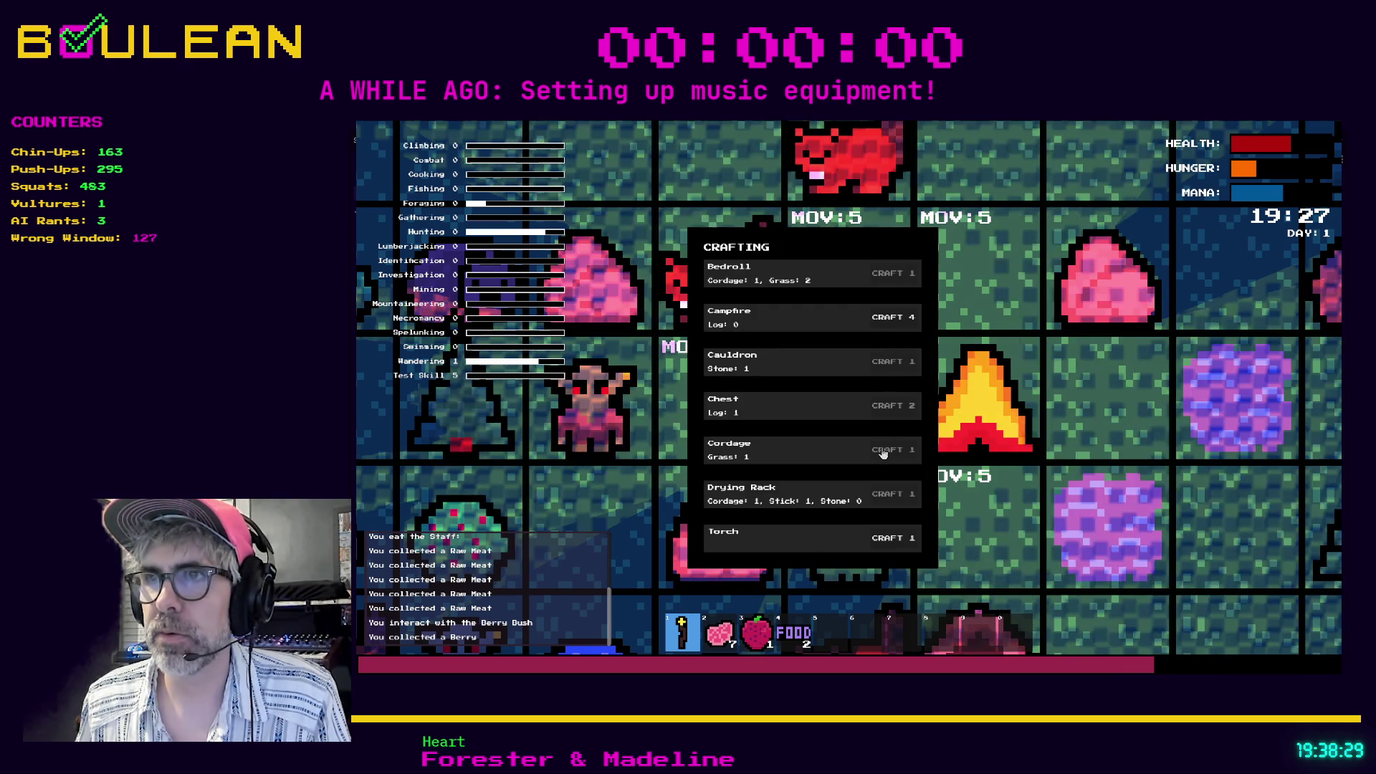
key("c")
key("Up")
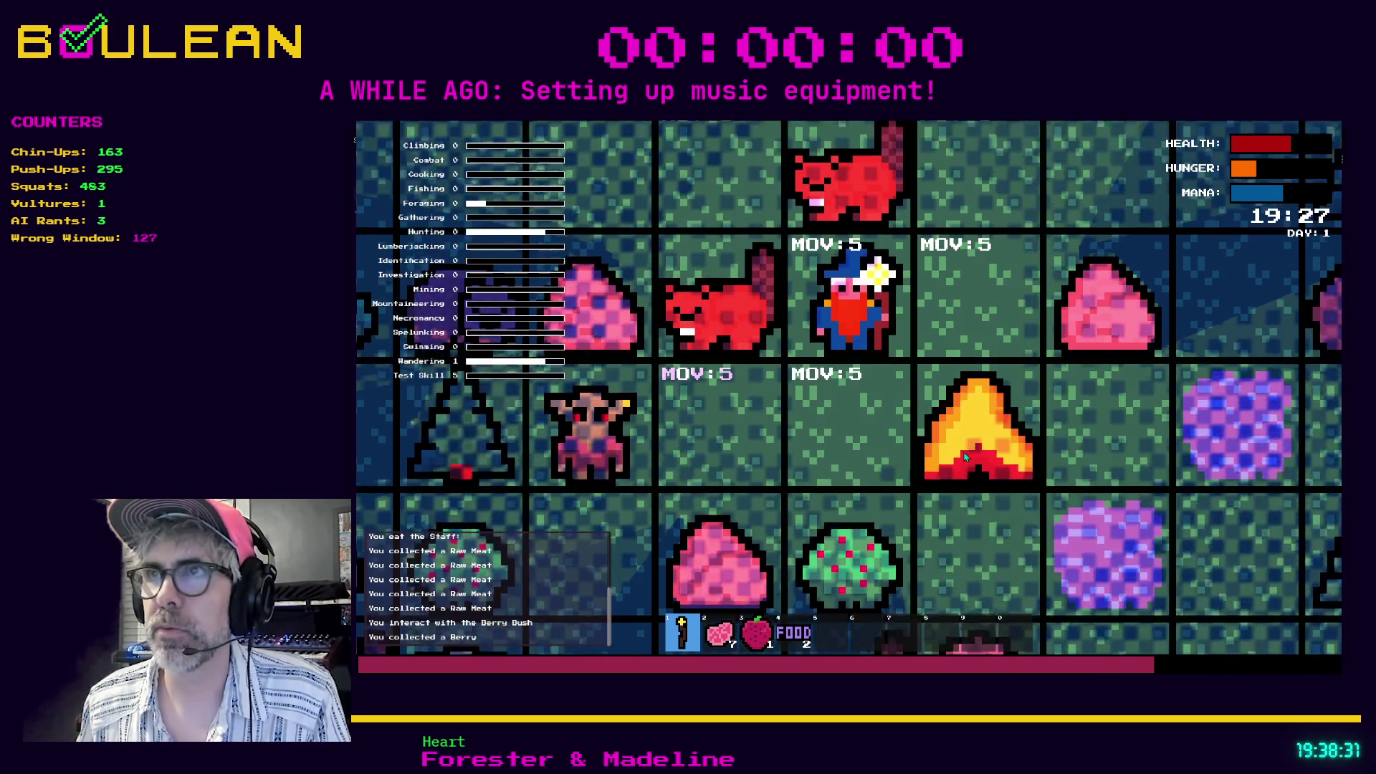
key("Right")
key("Up")
key("Right")
key("Up")
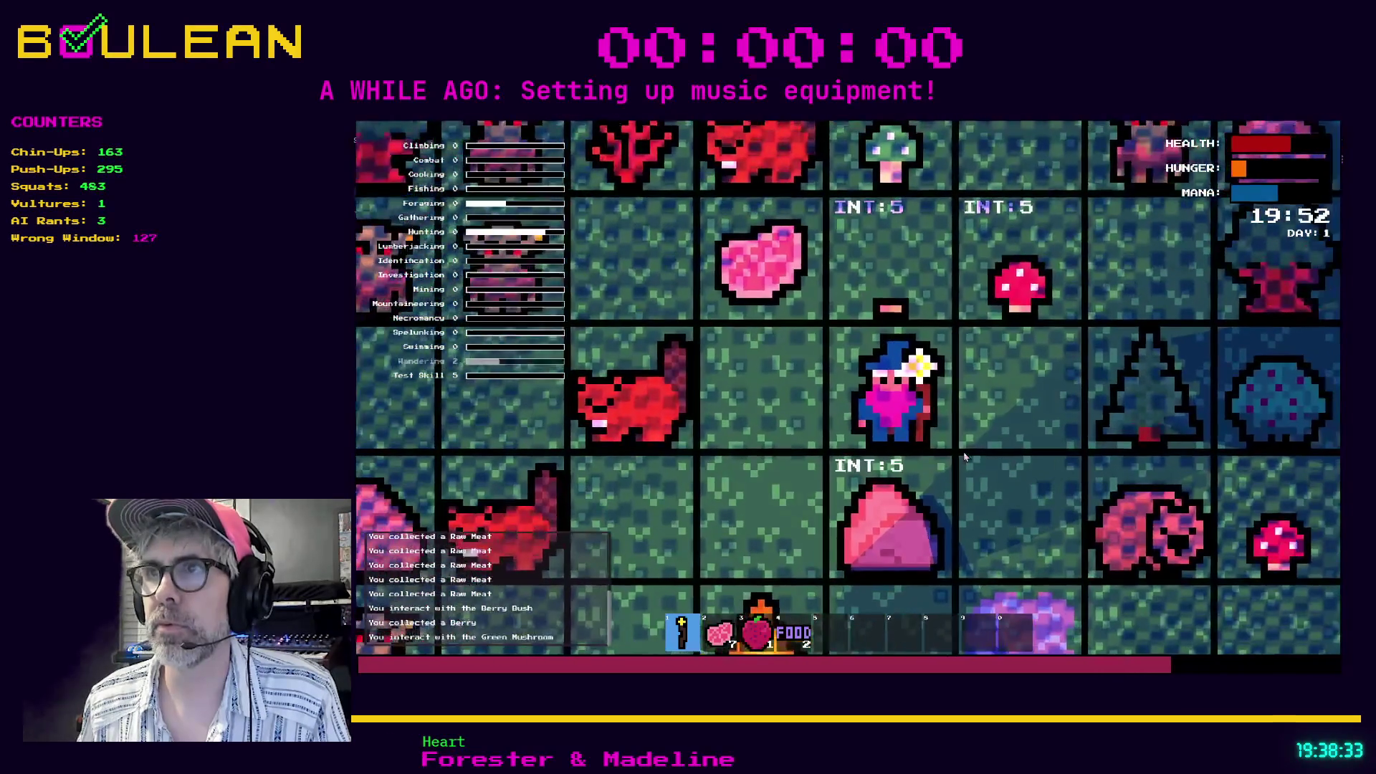
key("Right")
key("Up")
key("Up")
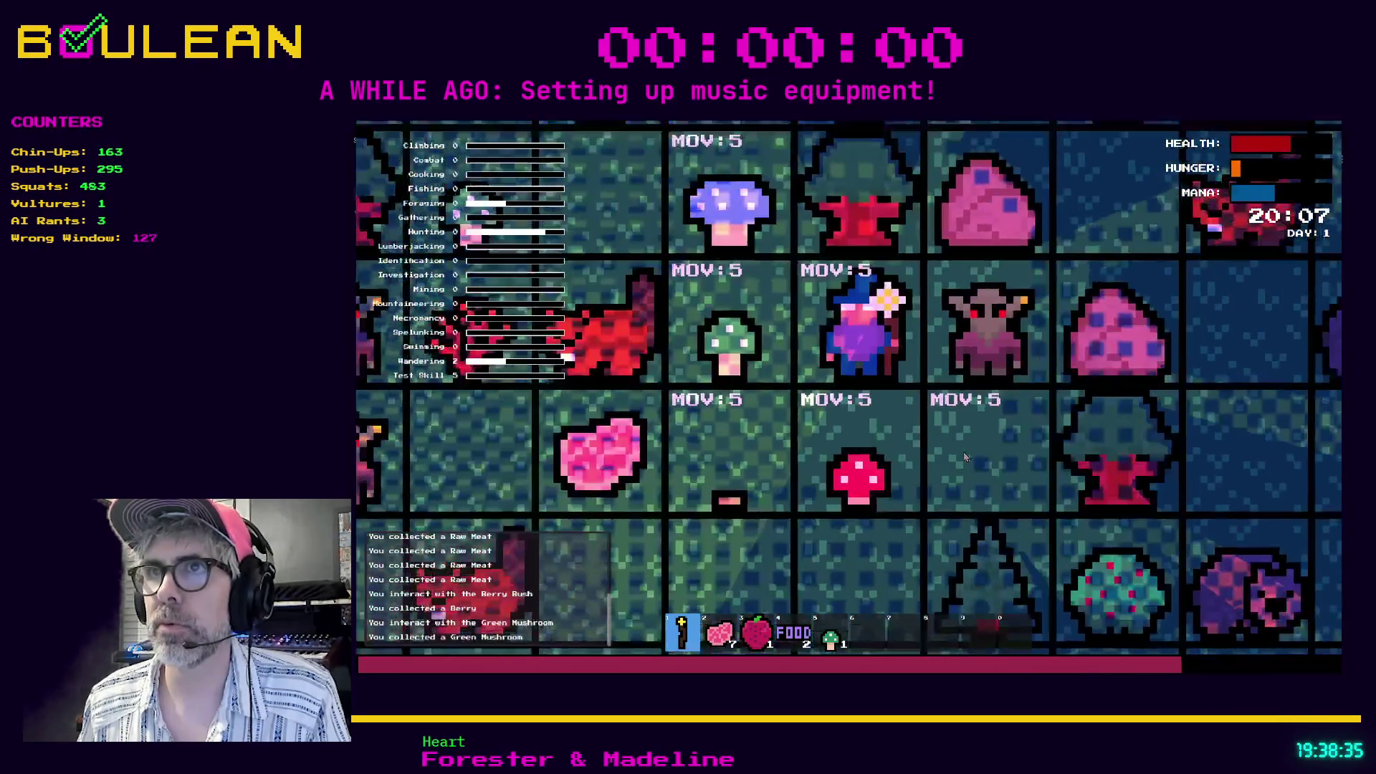
key("Left")
key("Up")
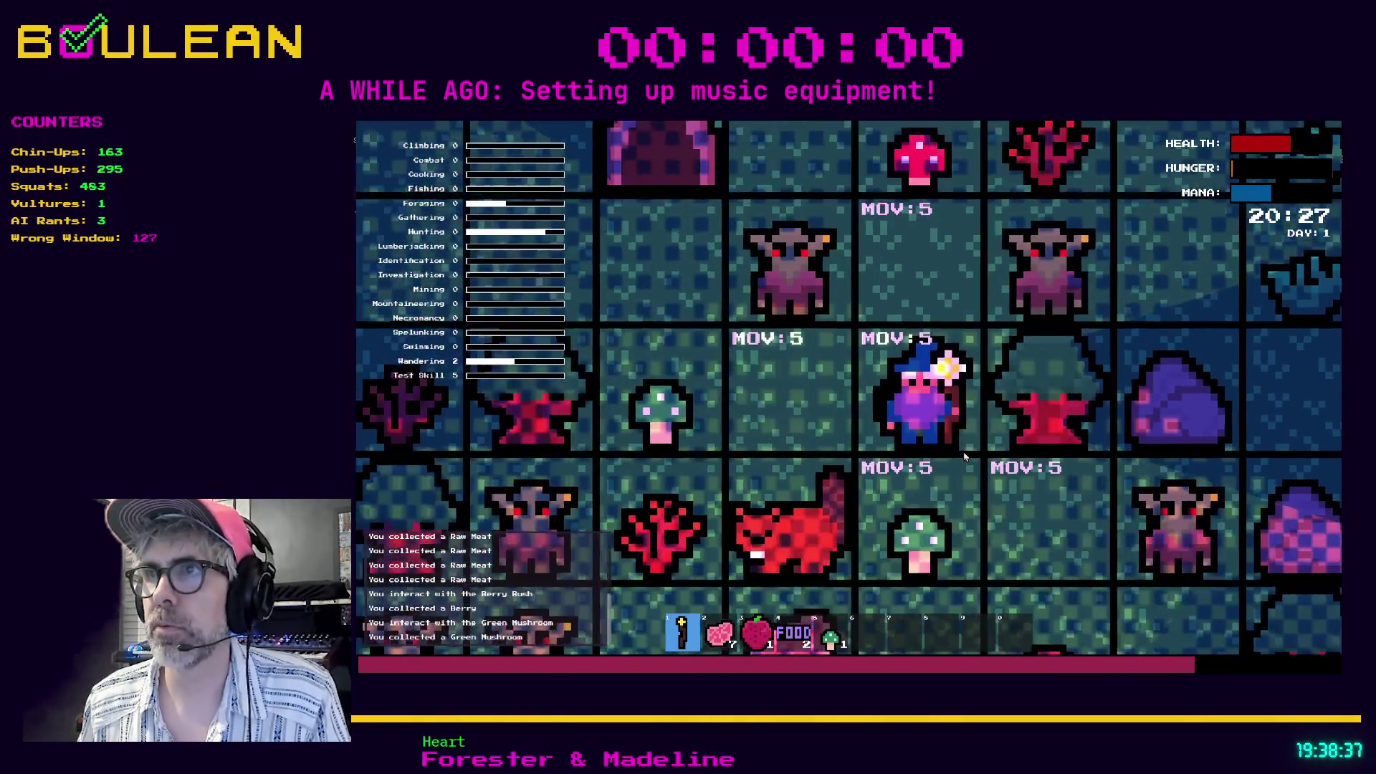
key("Up")
Attack the goblin next to the wizard, playing on until the game ends in GAME OVER.
key("Right")
key("Right")
key("Right")
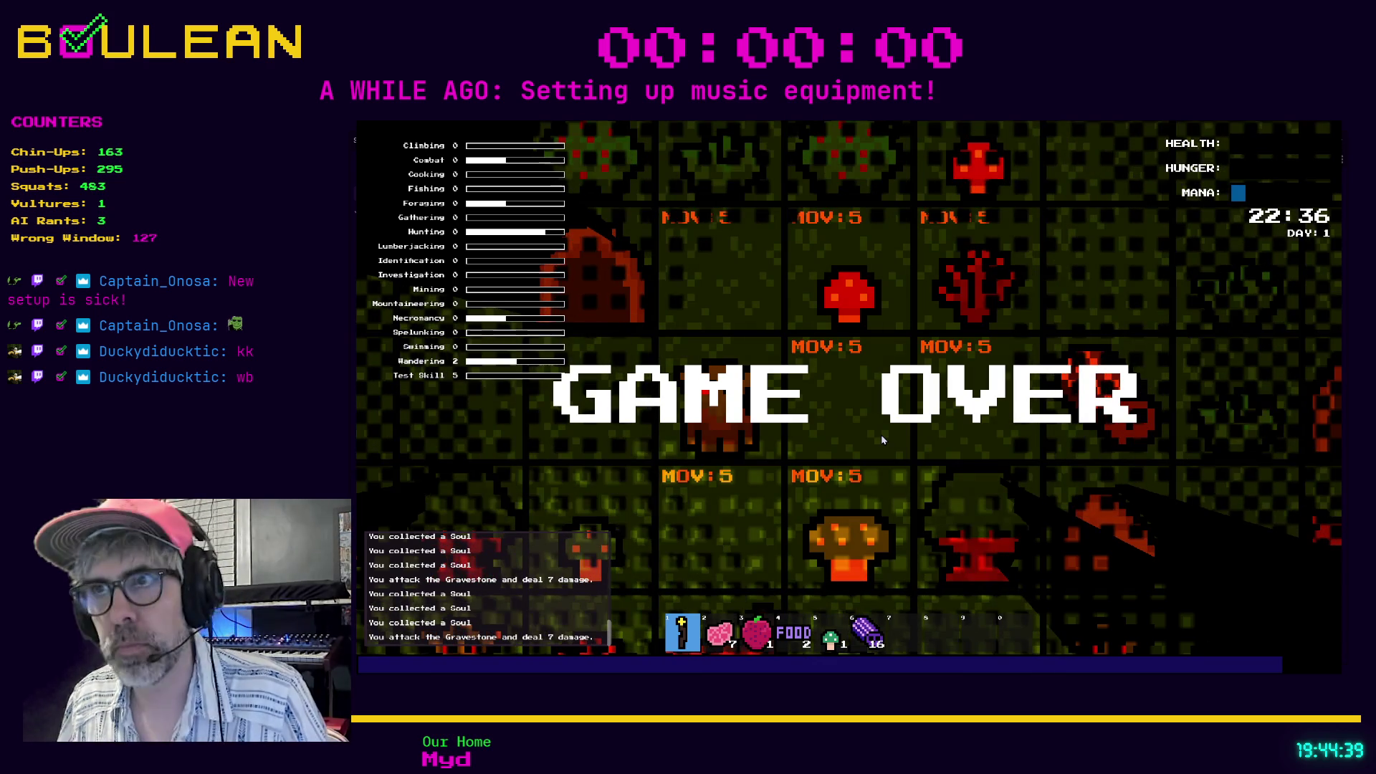
Stop the game, inspect the available_space check on line 70 of inventory.gd, and relaunch with F5.
key("Escape")
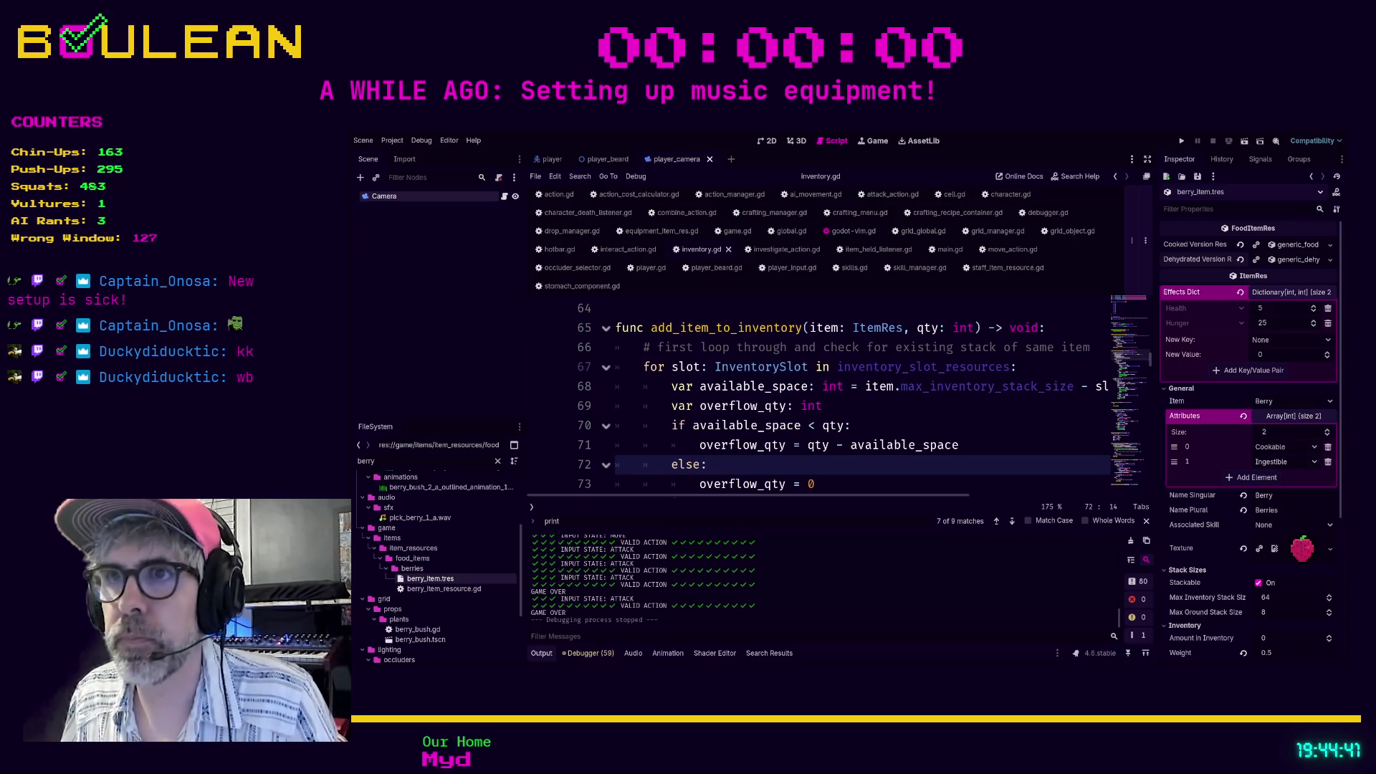
left_click(883, 425)
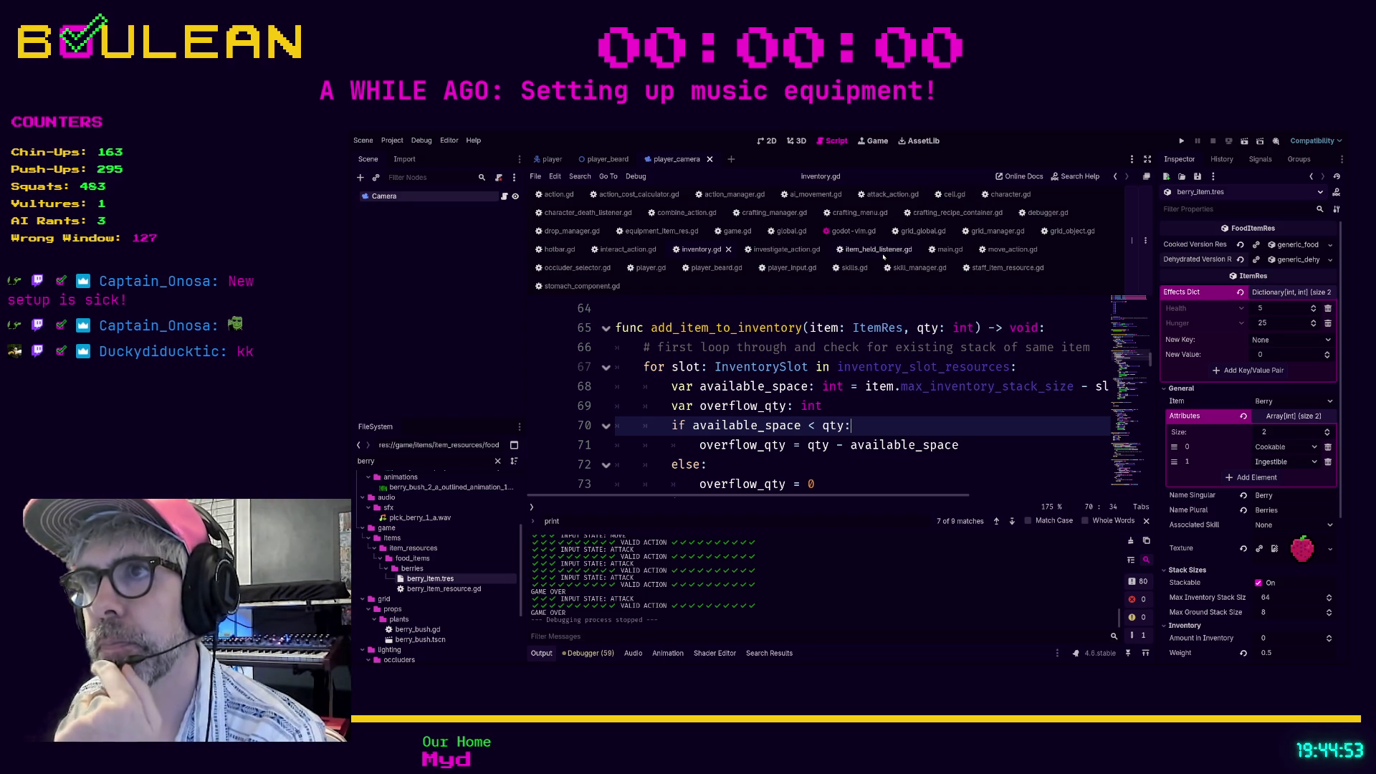
left_click(877, 301)
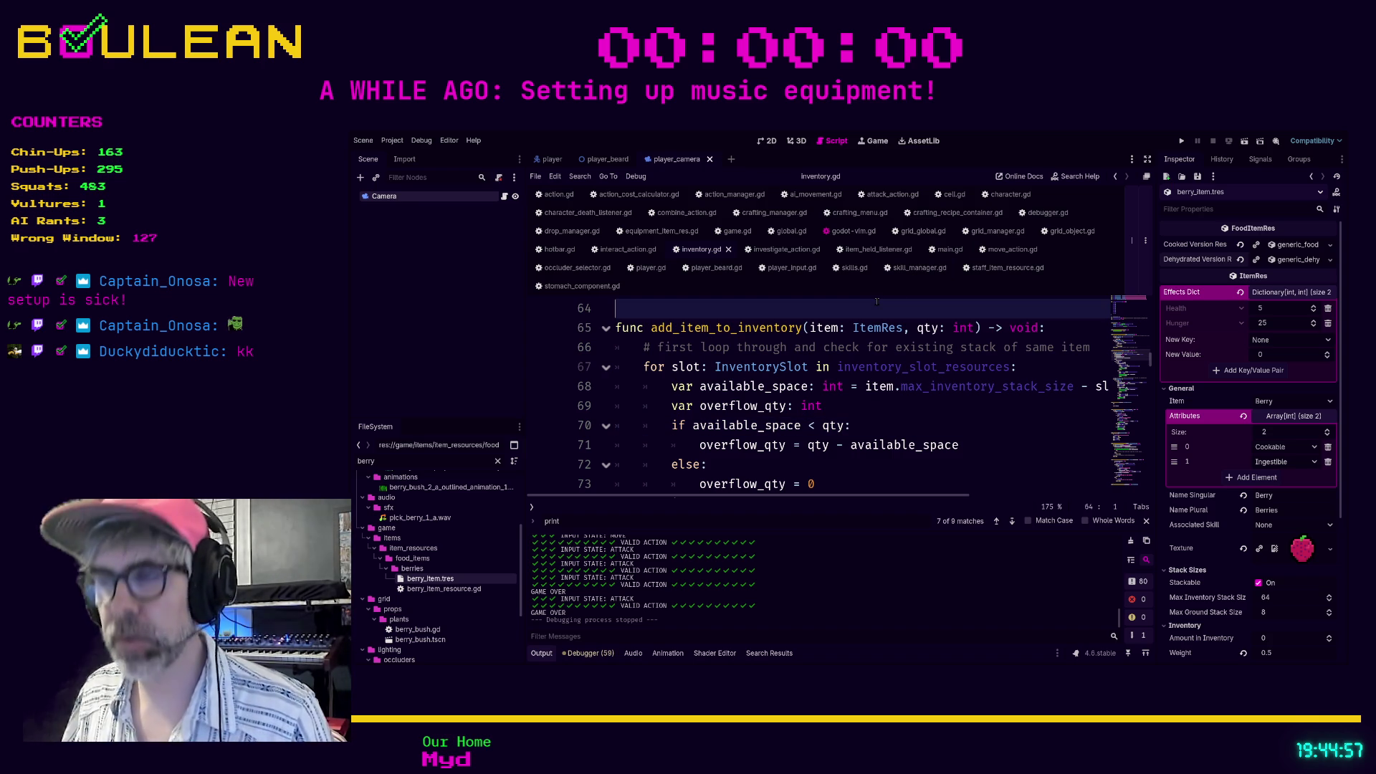
key("F5")
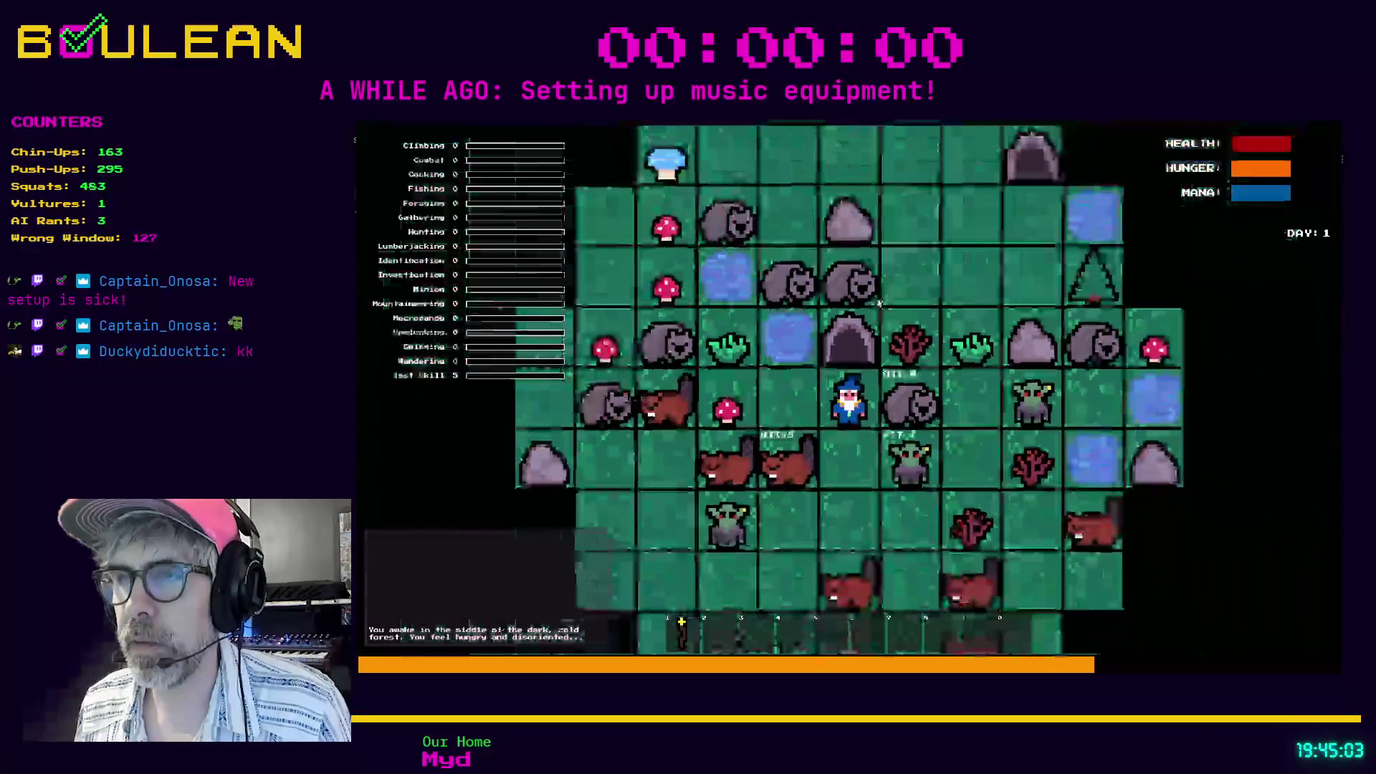
Kill the wombat for raw meat and build a Campfire on the tile left of the wizard.
key("Right")
key("Right")
key("Right")
key("Right")
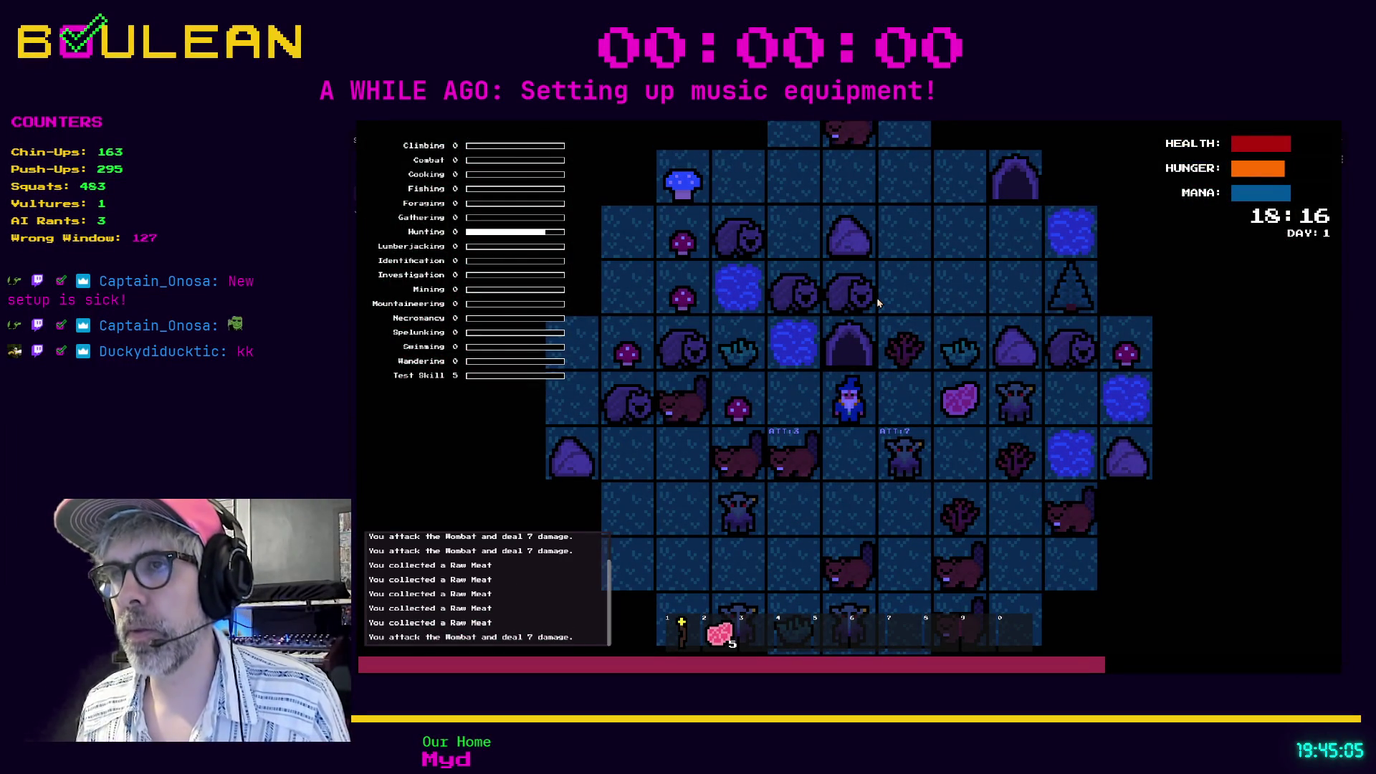
key("Right")
key("Right")
key("c")
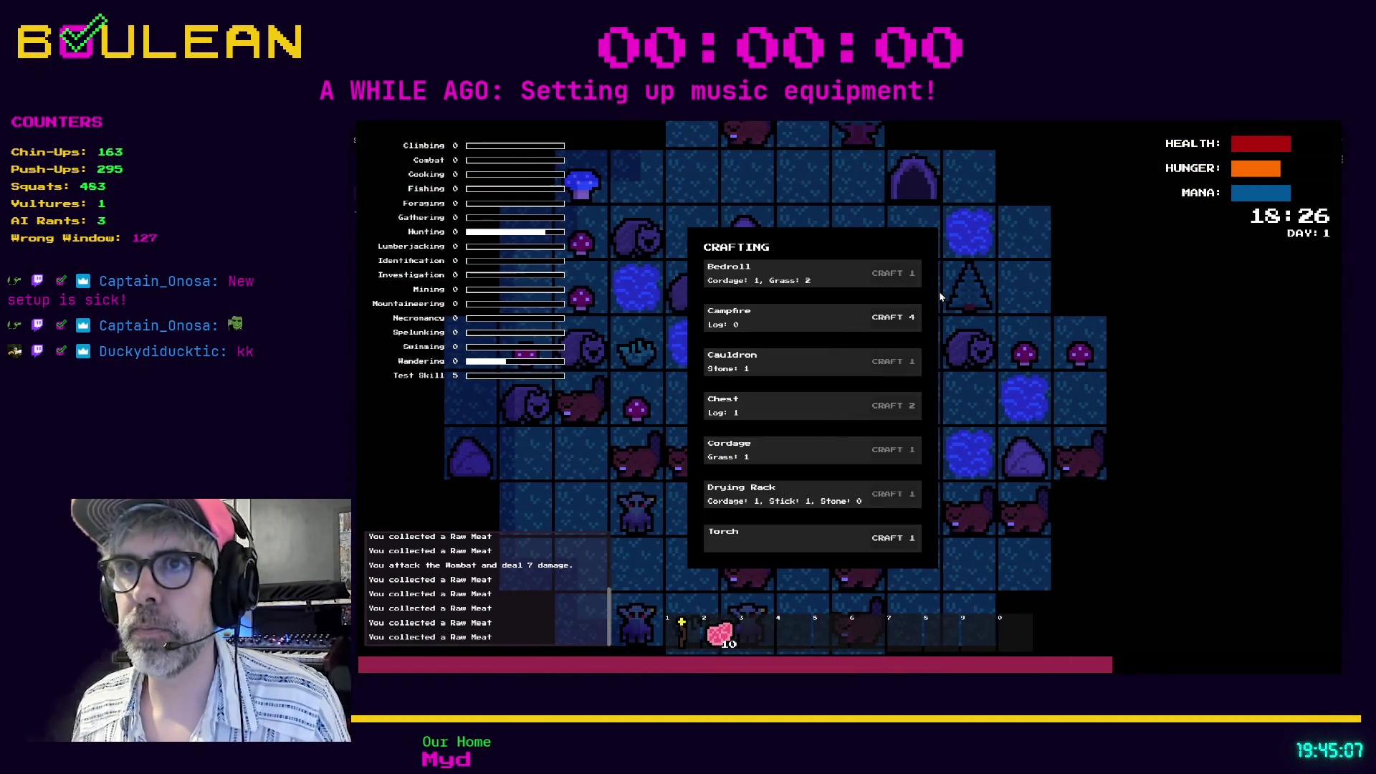
key("c")
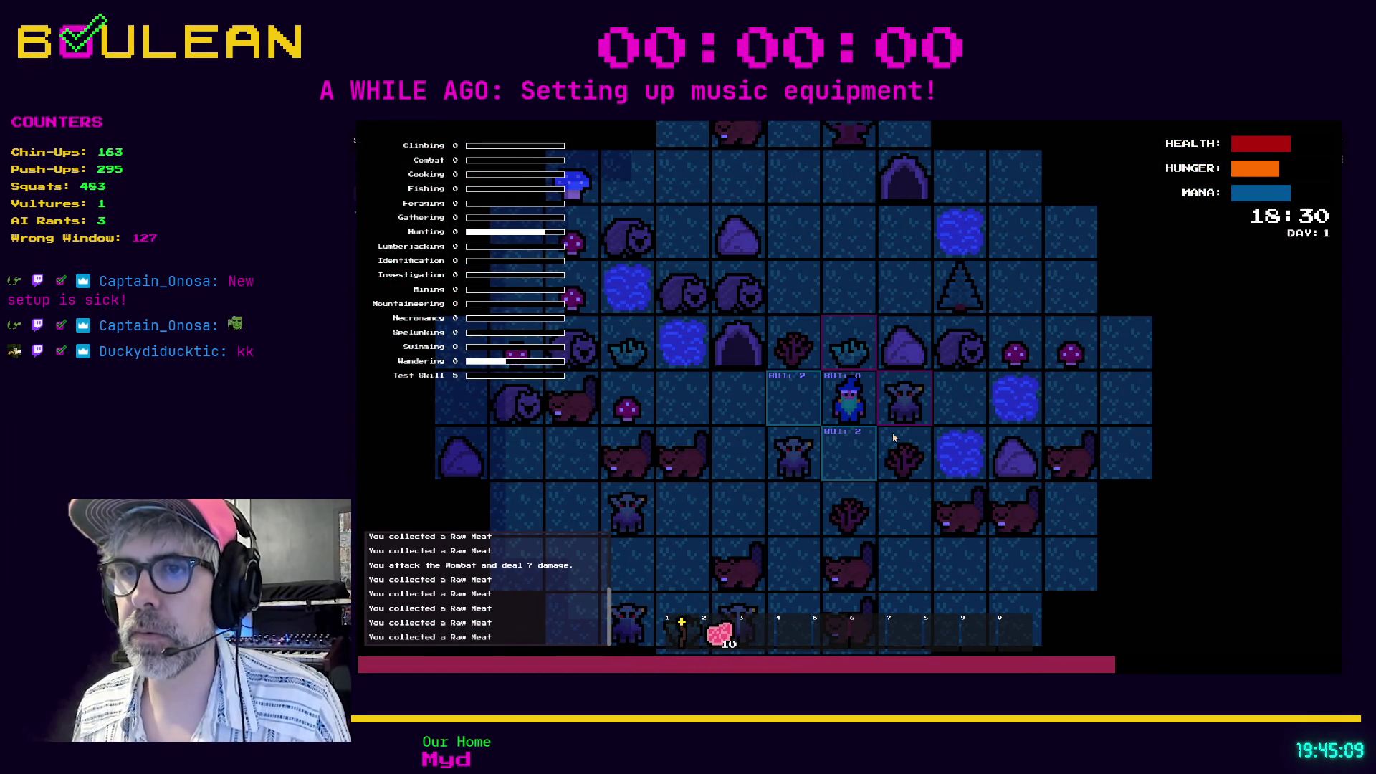
key("Left")
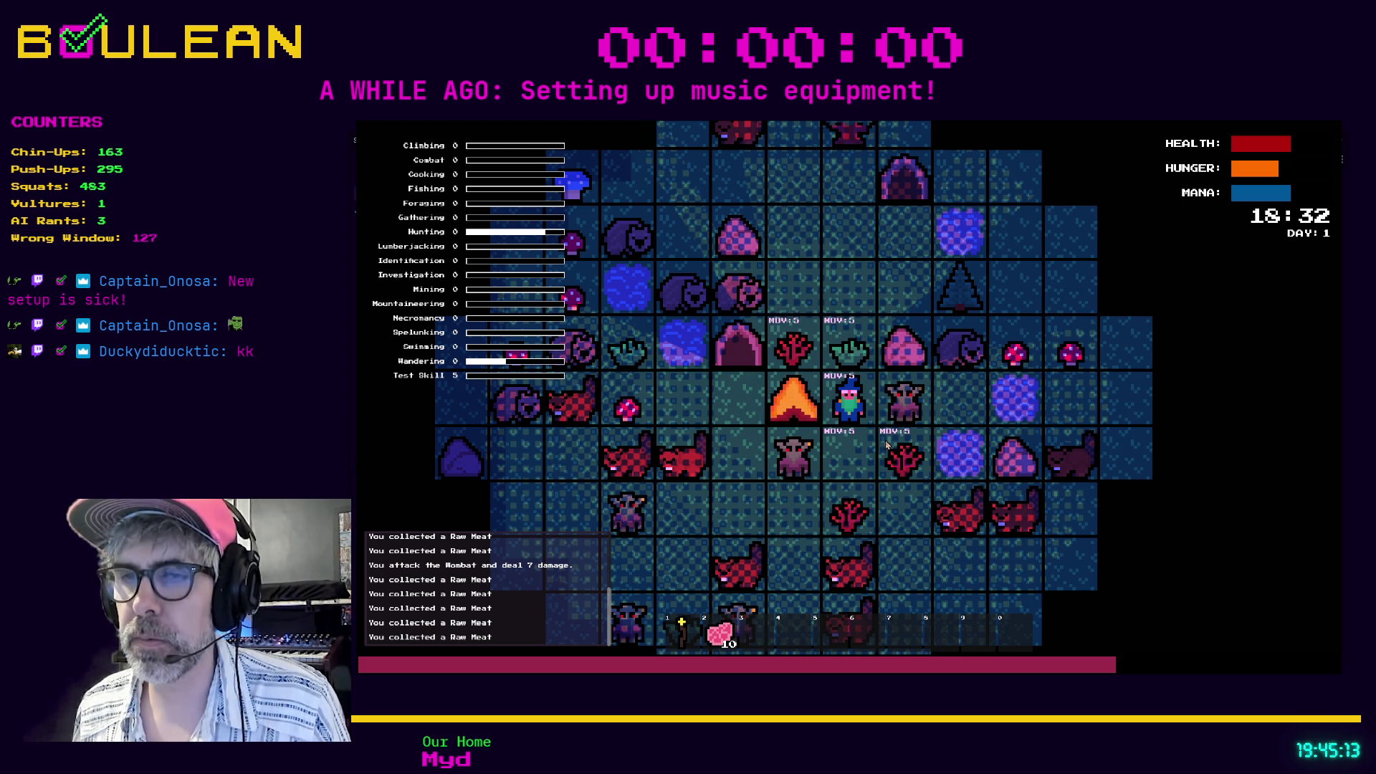
Switch to combine mode and repeatedly cook raw meat until 24 cooked meat, then stop the game.
key("2")
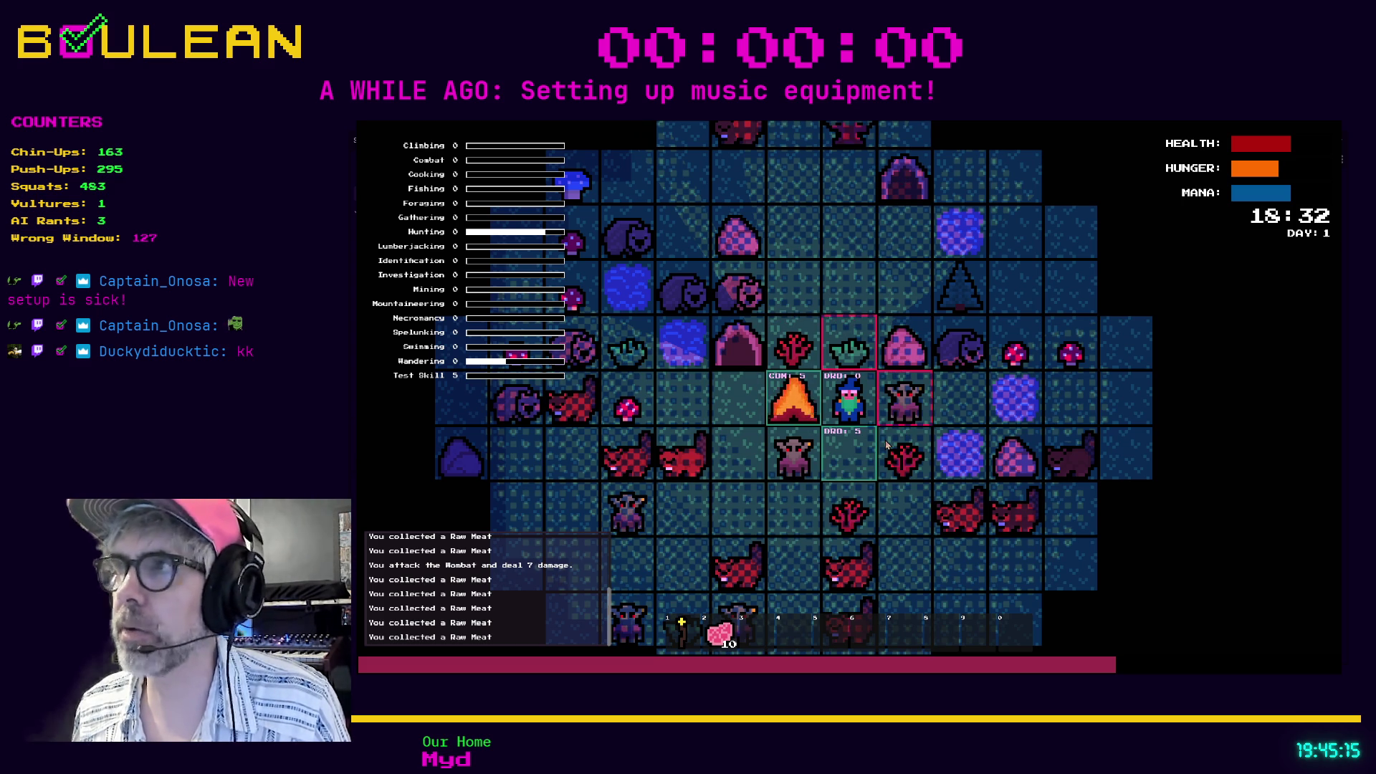
key("Left")
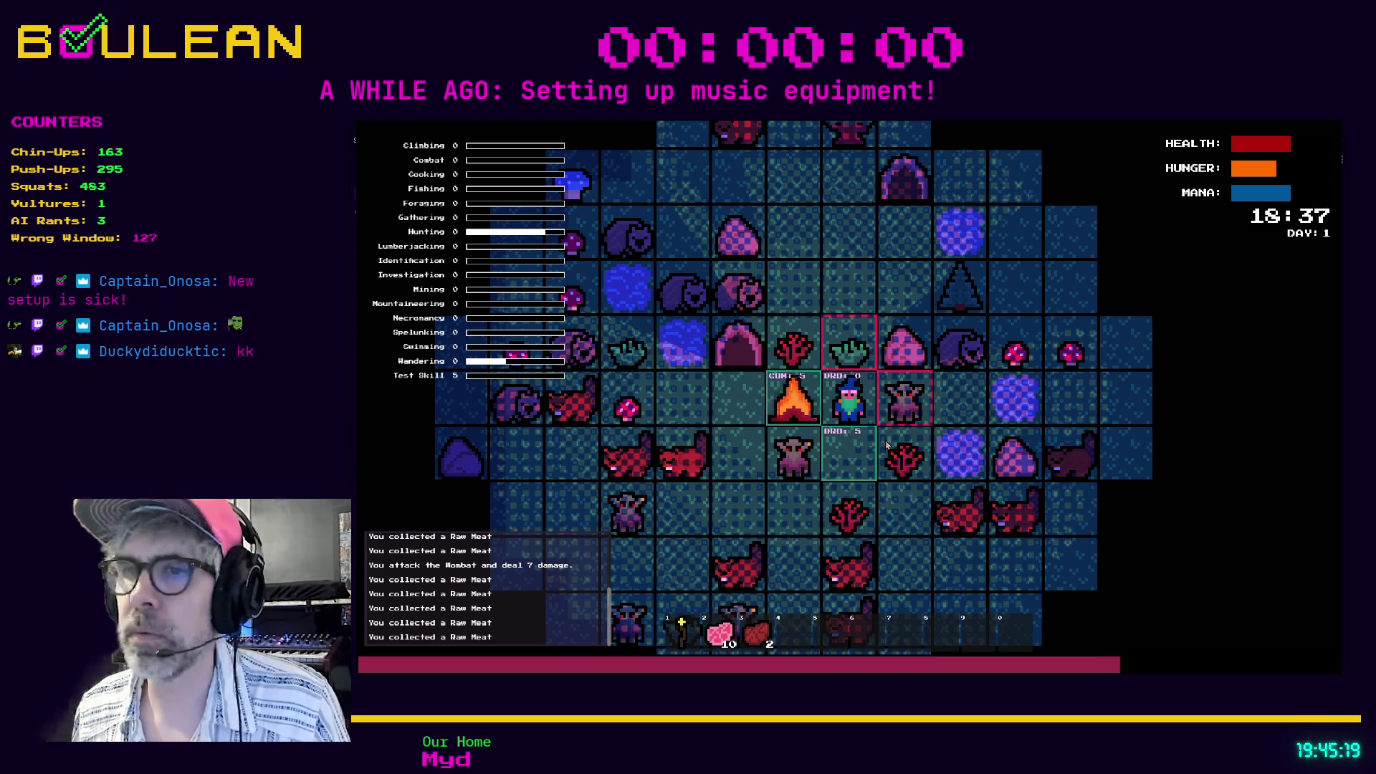
key("Left")
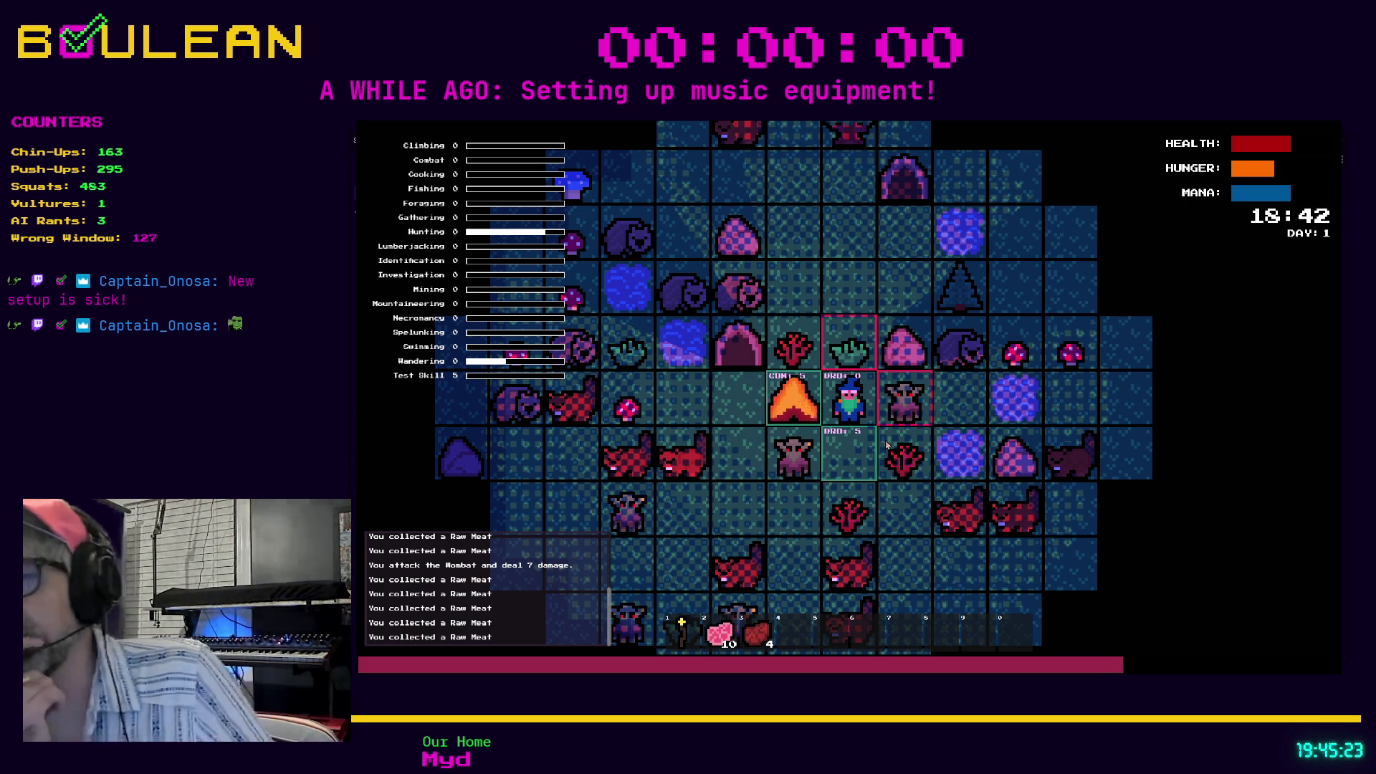
key("Left")
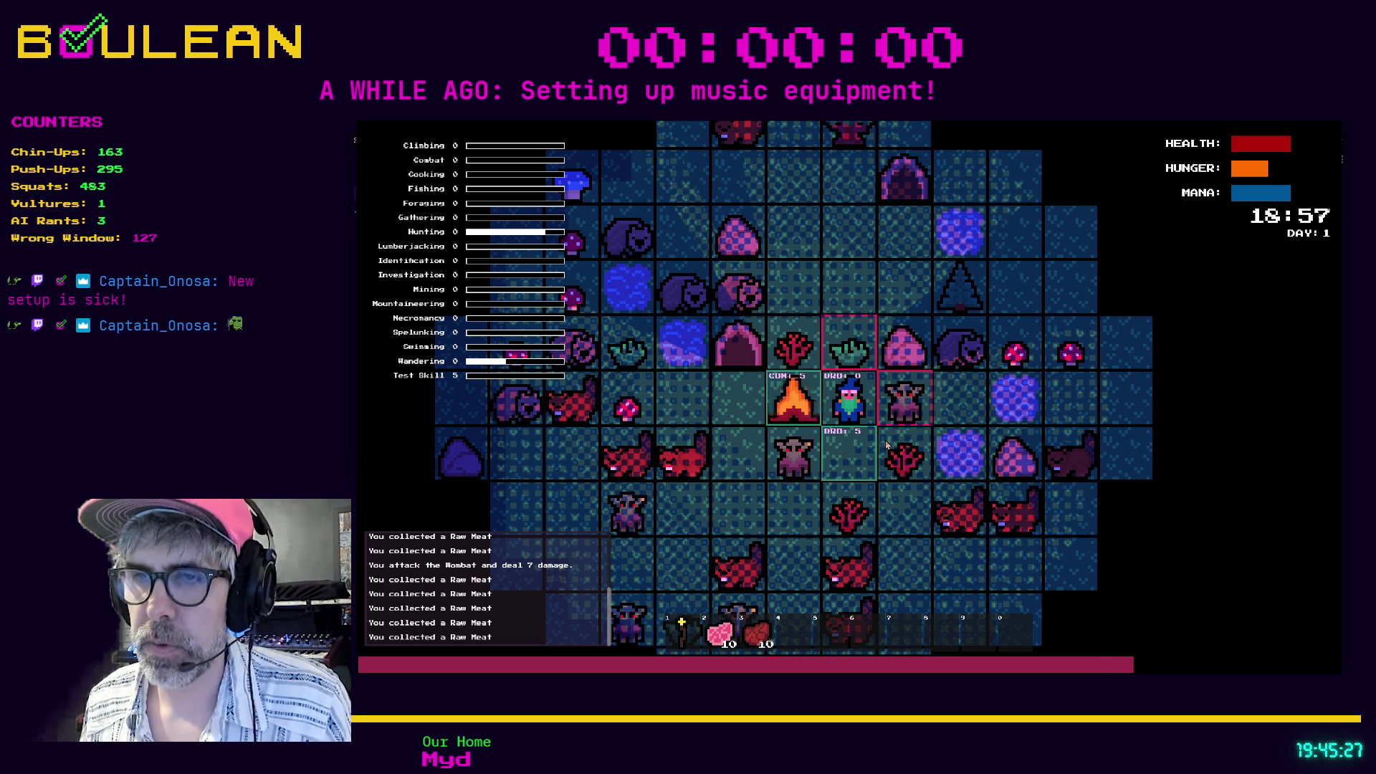
key("Left")
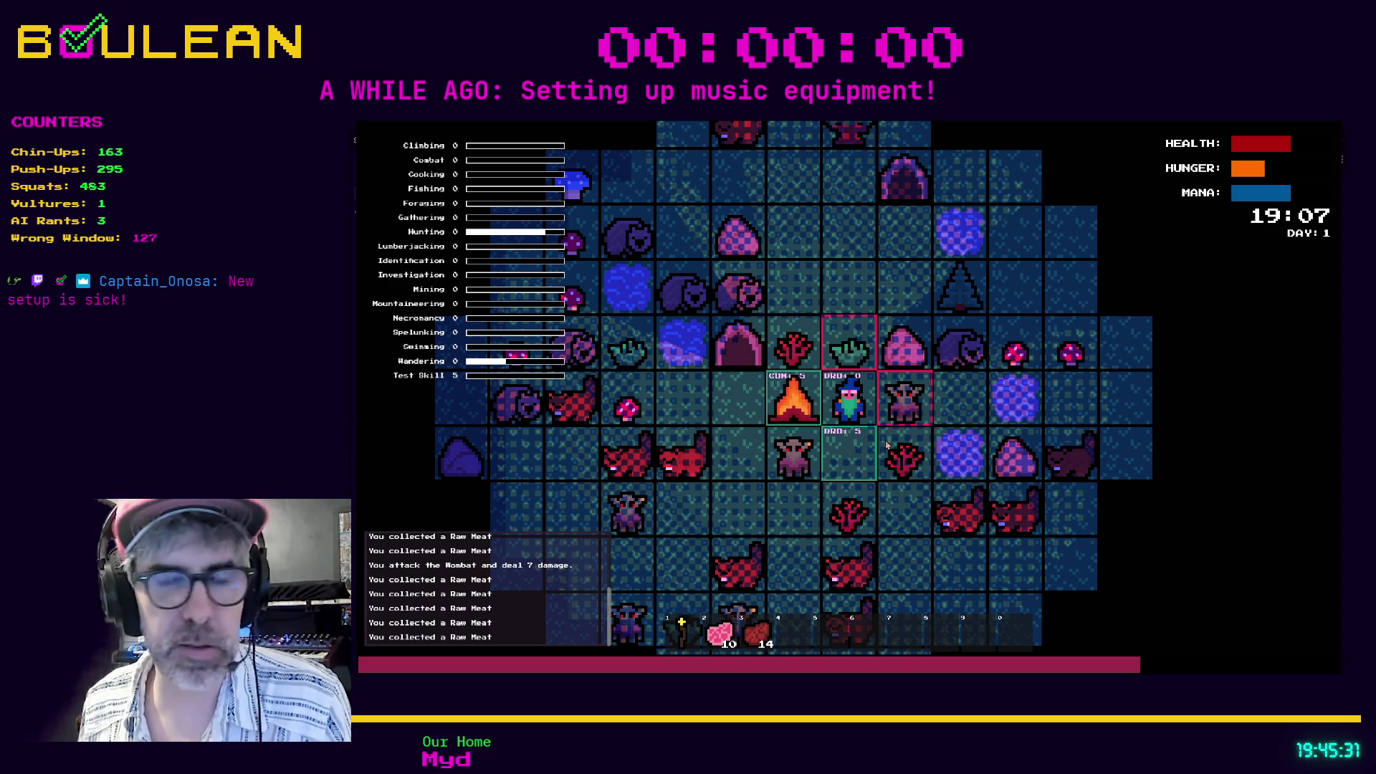
key("Left")
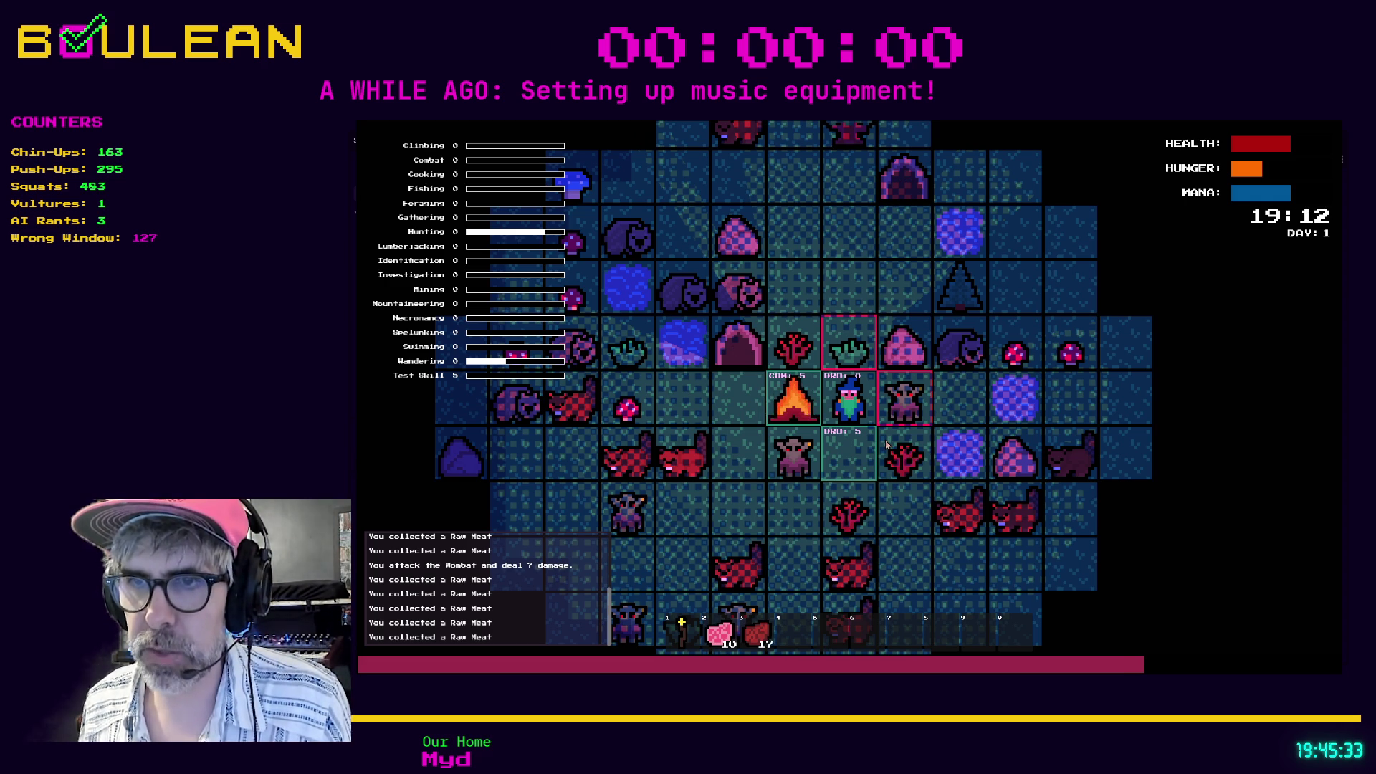
key("Left")
key("Left")
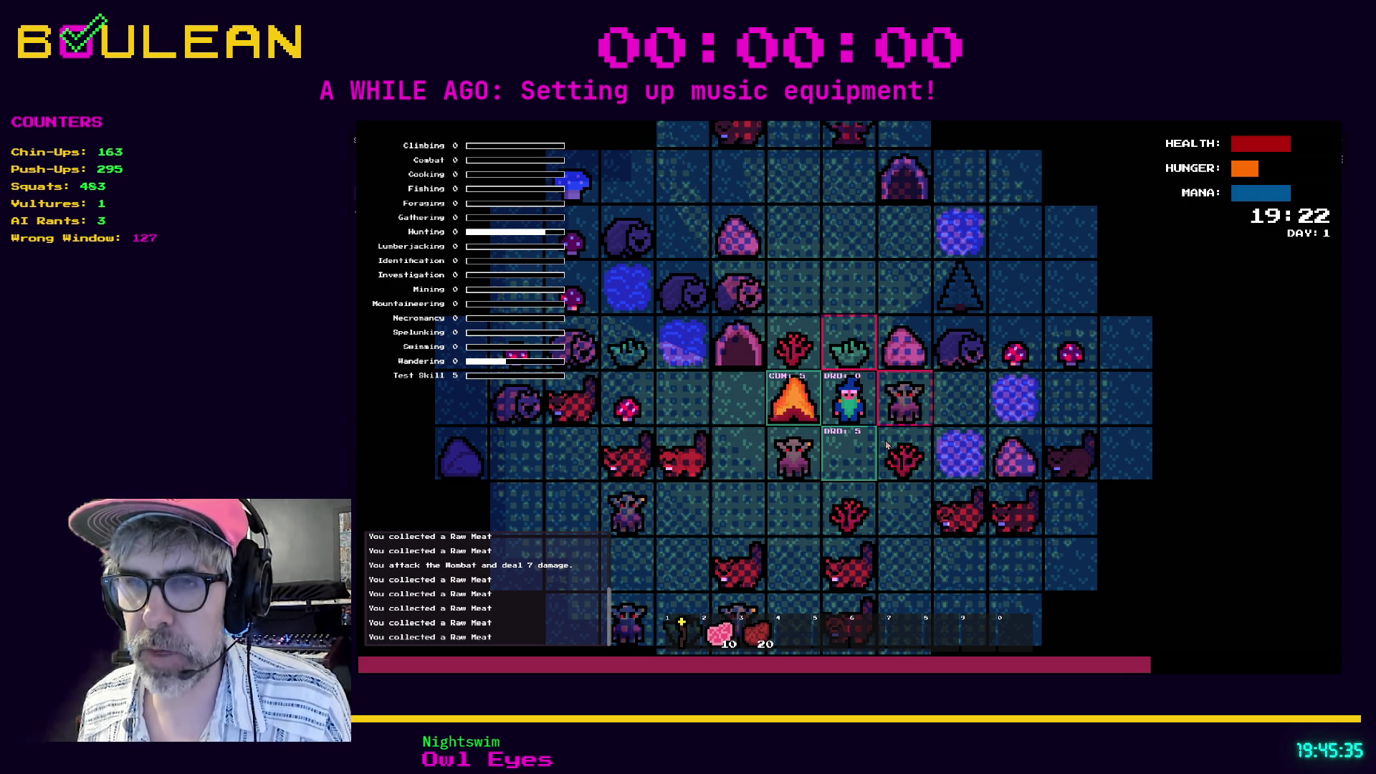
left_click(887, 445)
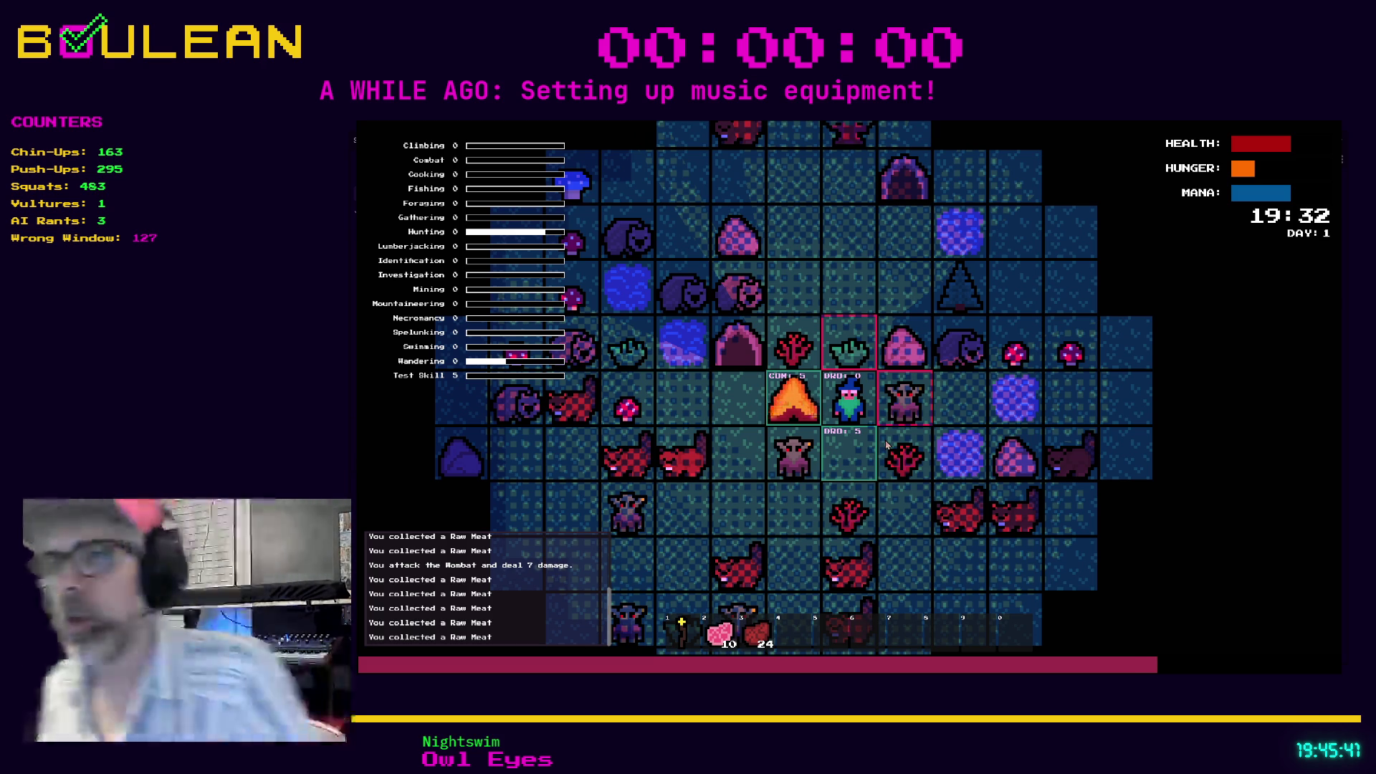
key("F8")
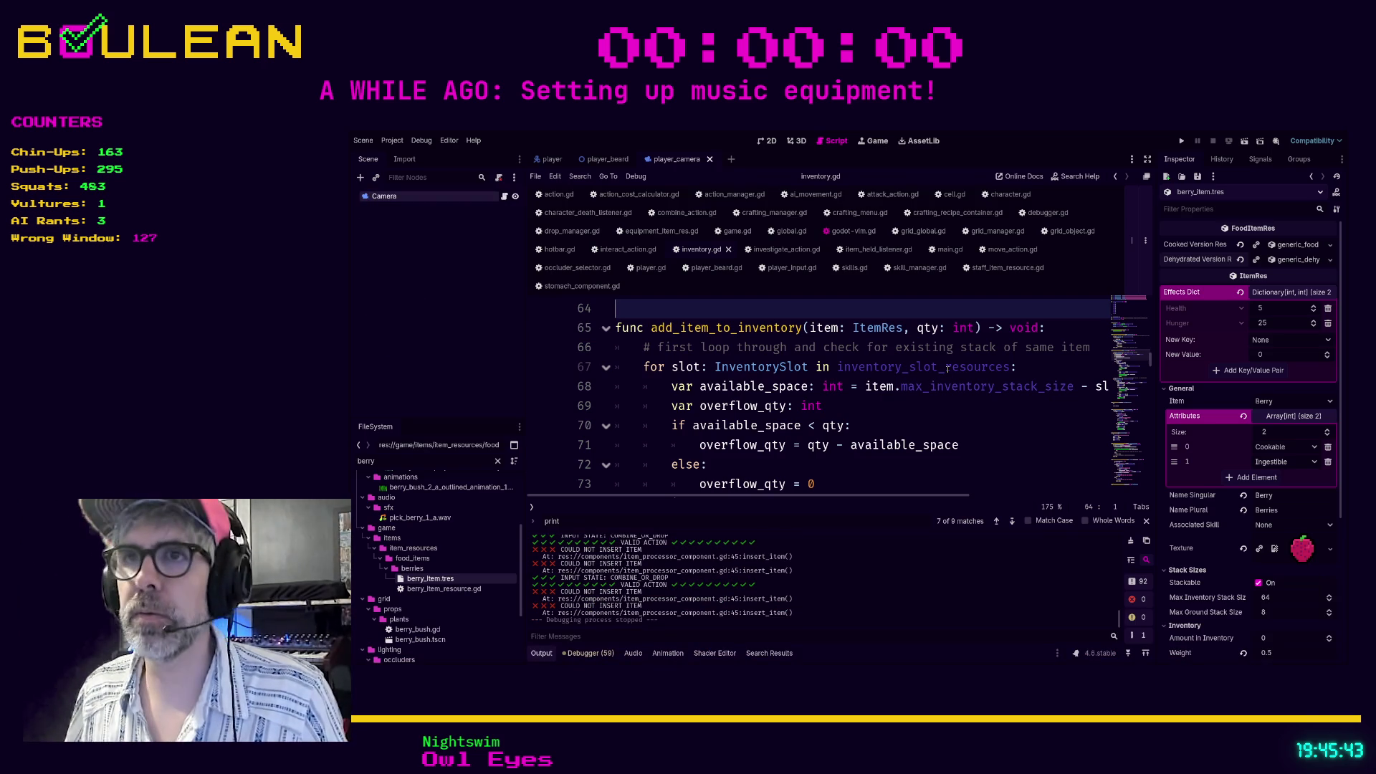
Open godot-vim.gd, then change the FileSystem filter from 'berry' to 'player' and scroll the results.
left_click(847, 231)
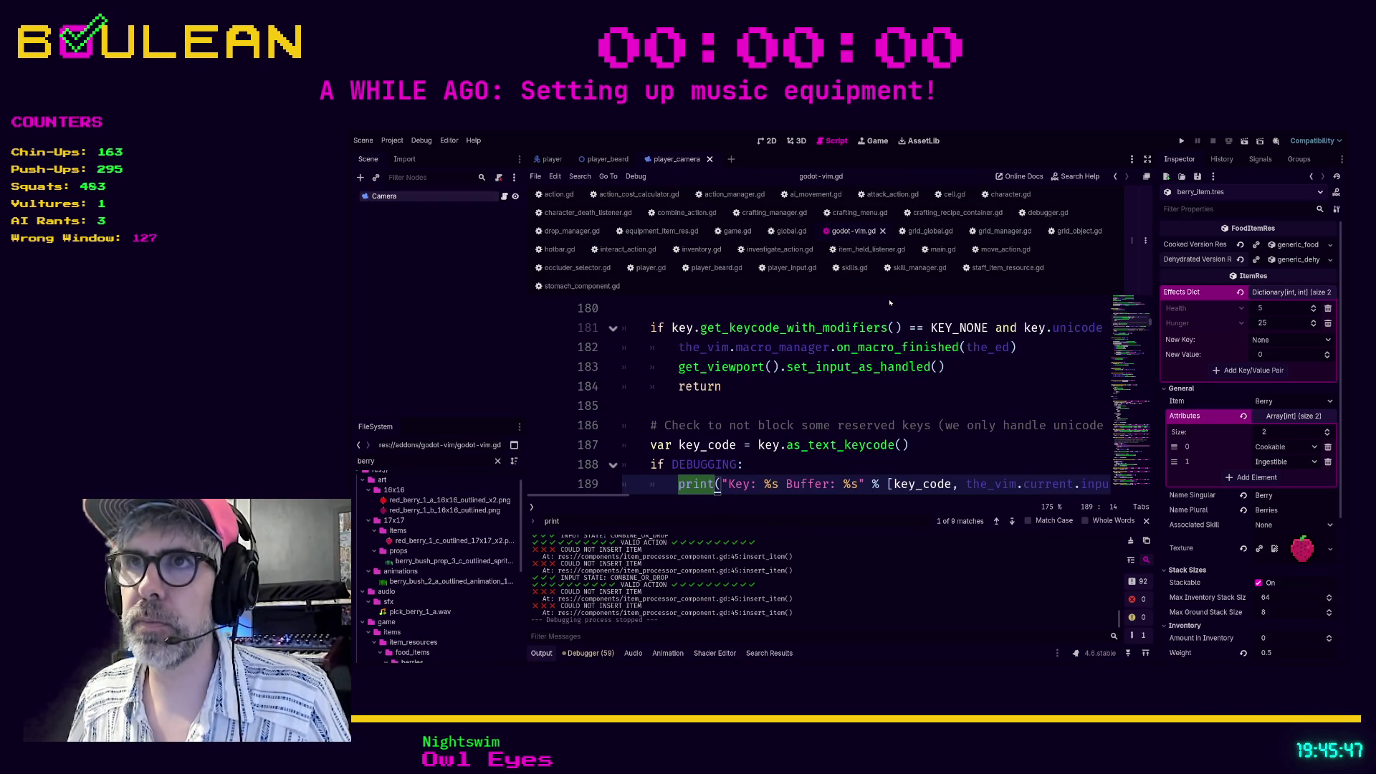
left_click(463, 462)
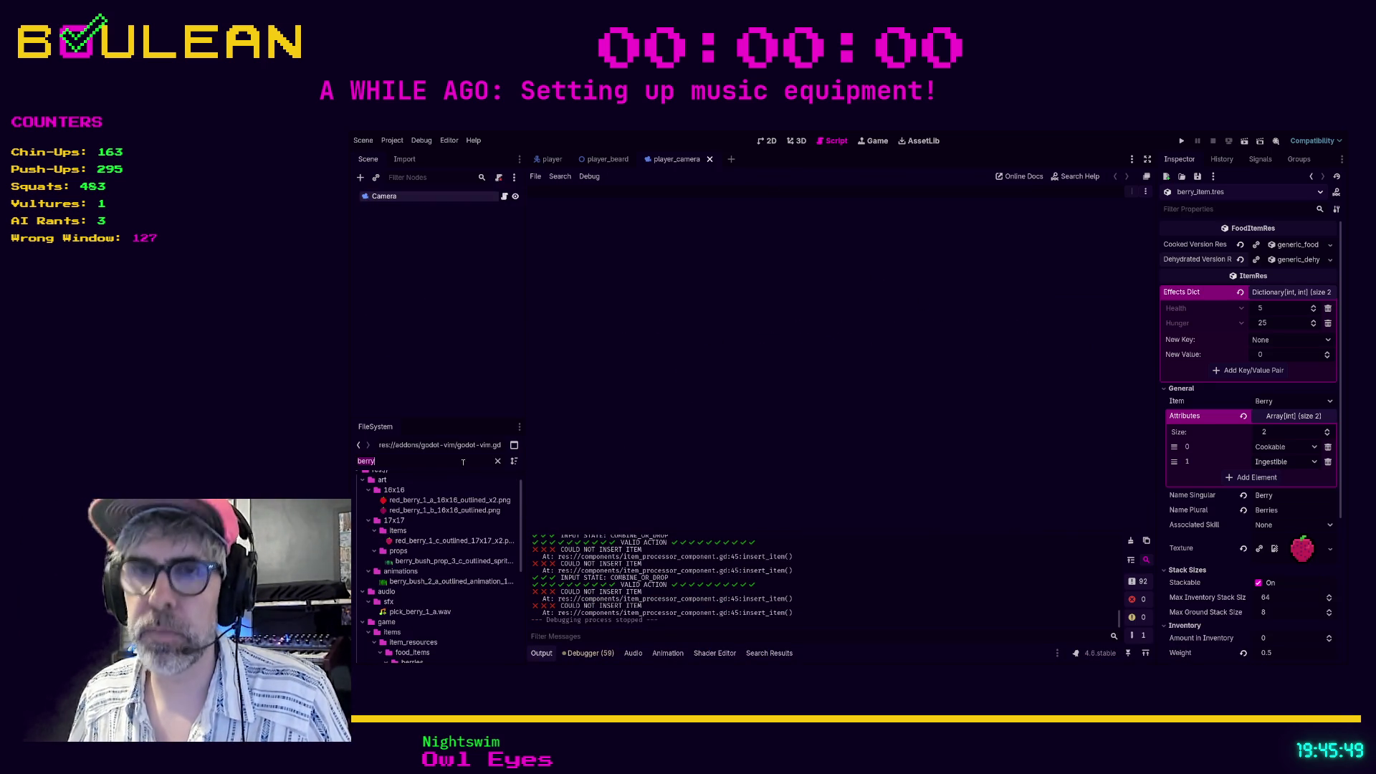
type("player")
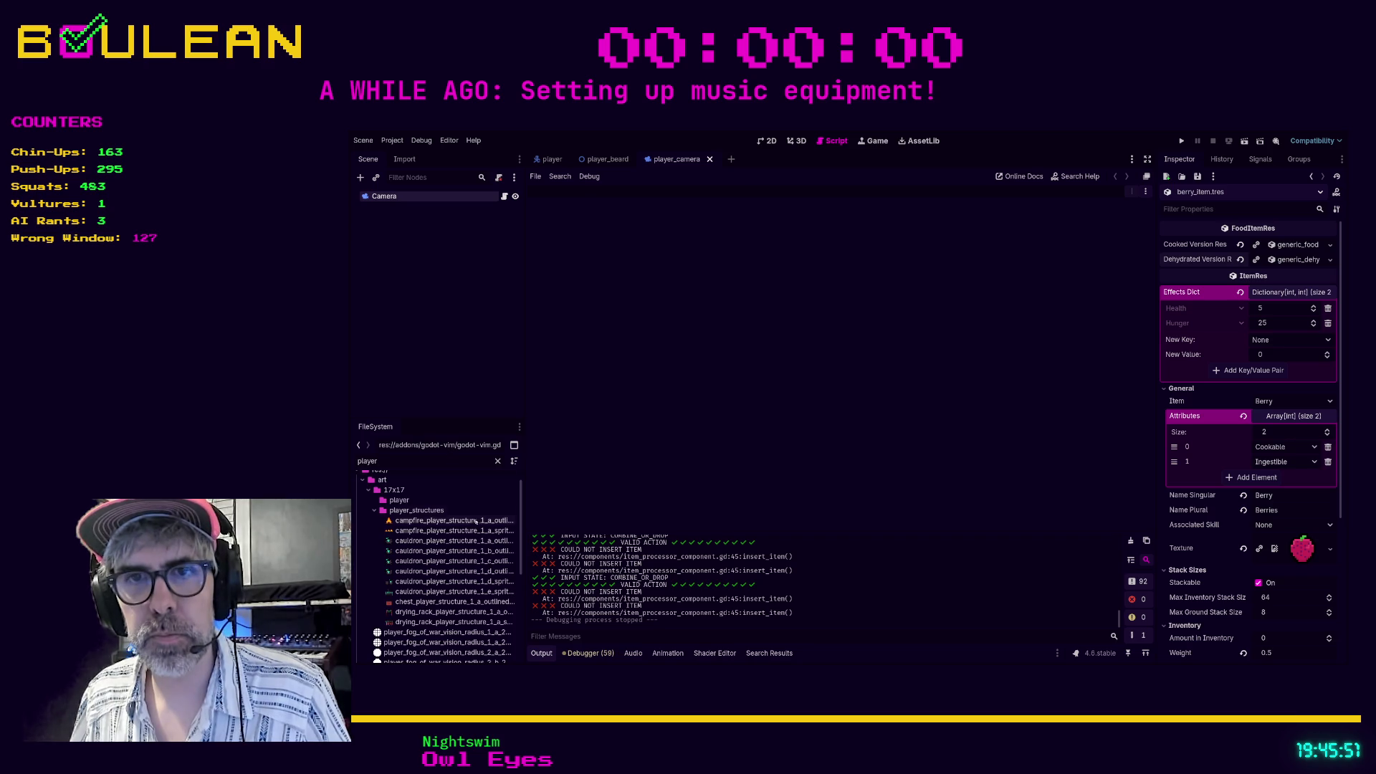
scroll(476, 522, "down", 5)
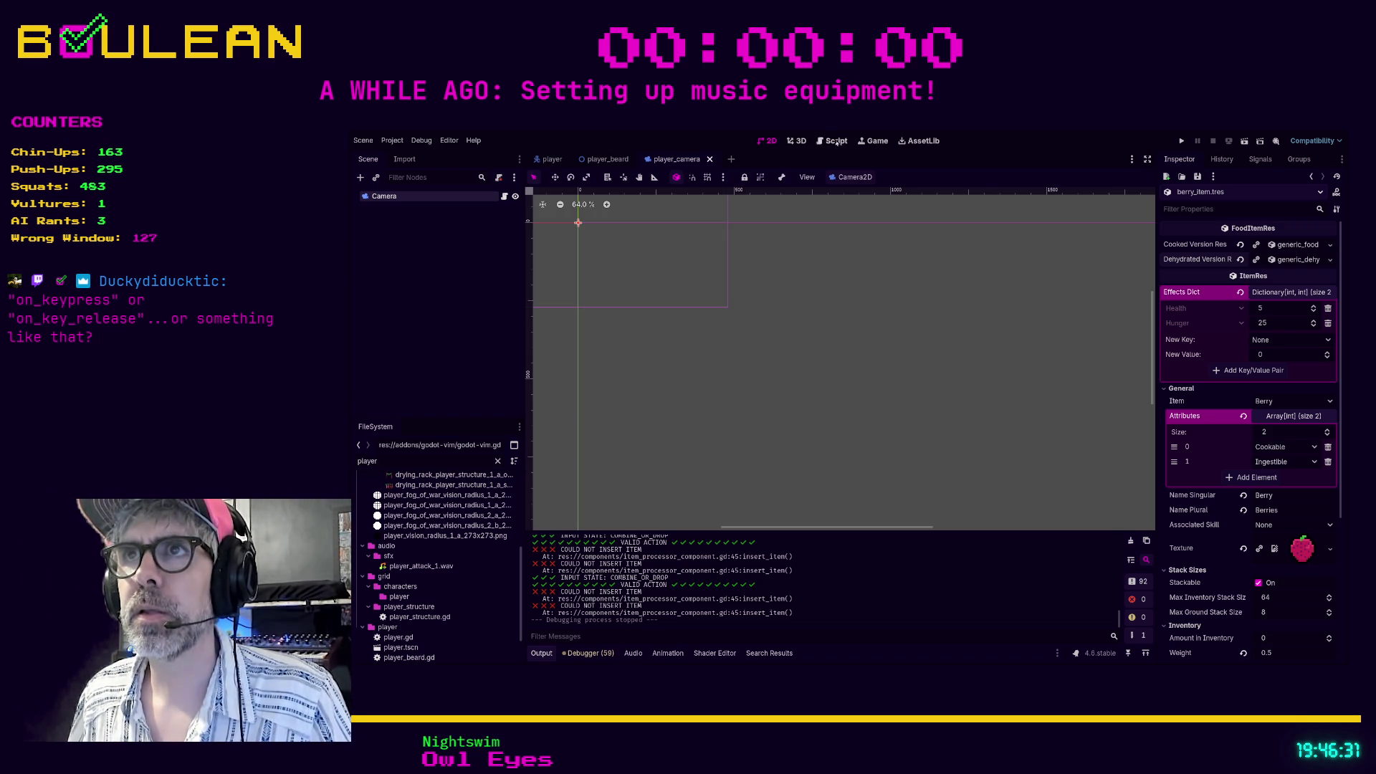
Open the player scene and its player.gd script in the script editor.
left_click(768, 142)
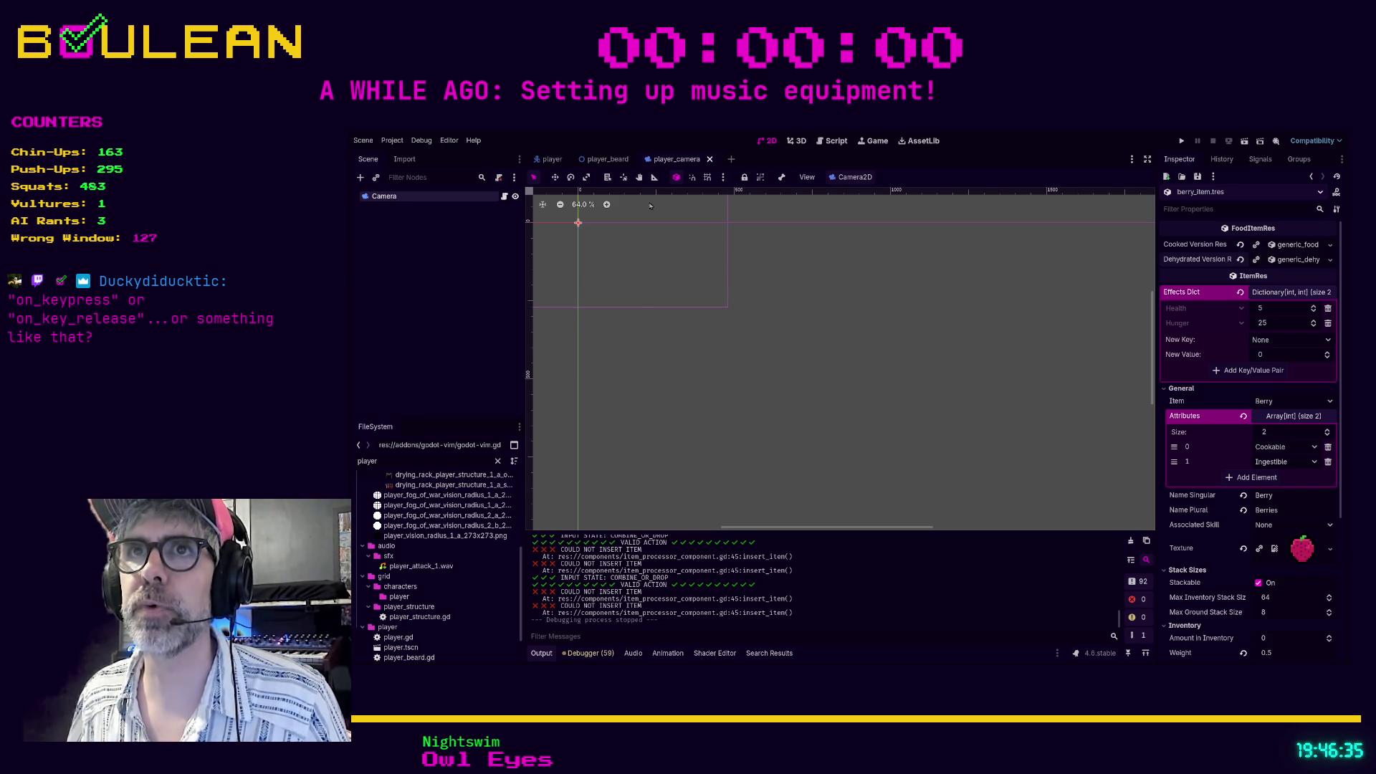
left_click(552, 159)
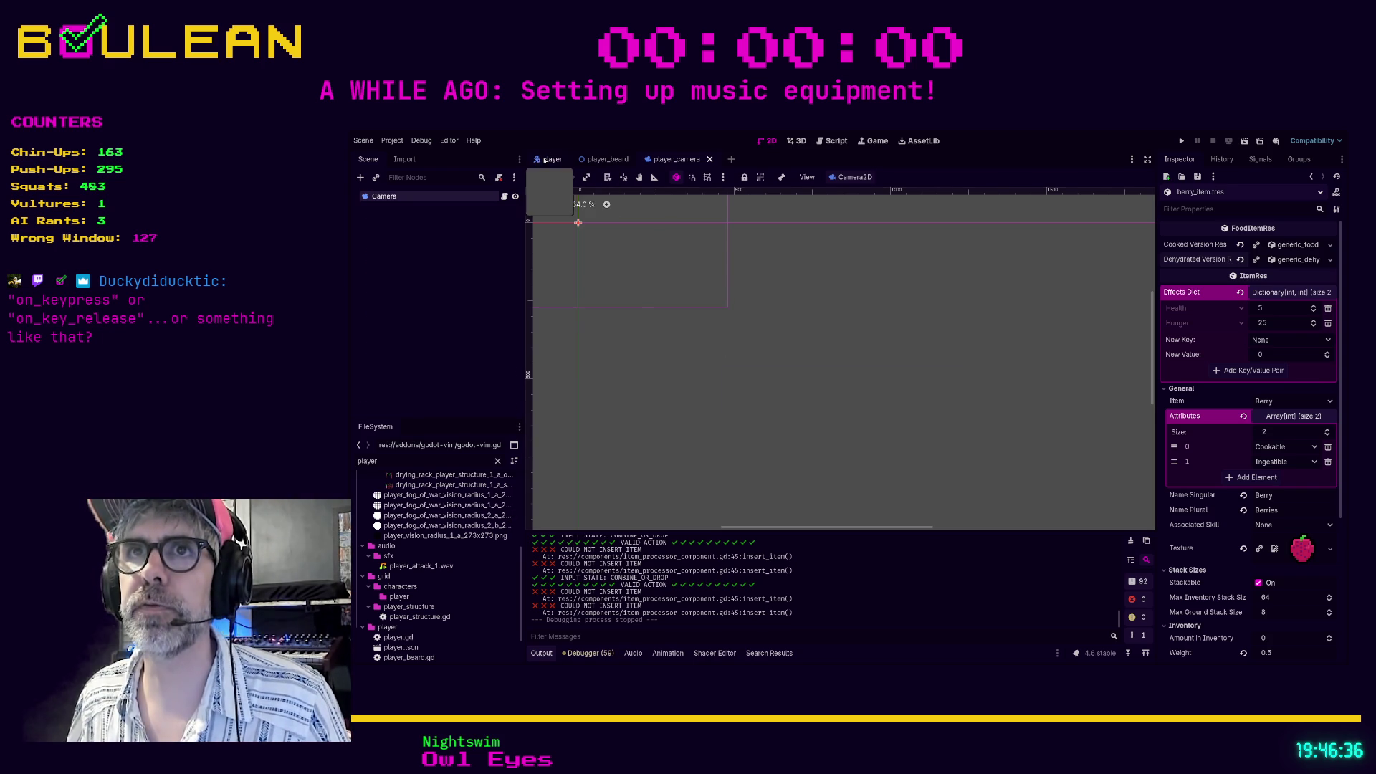
left_click(832, 142)
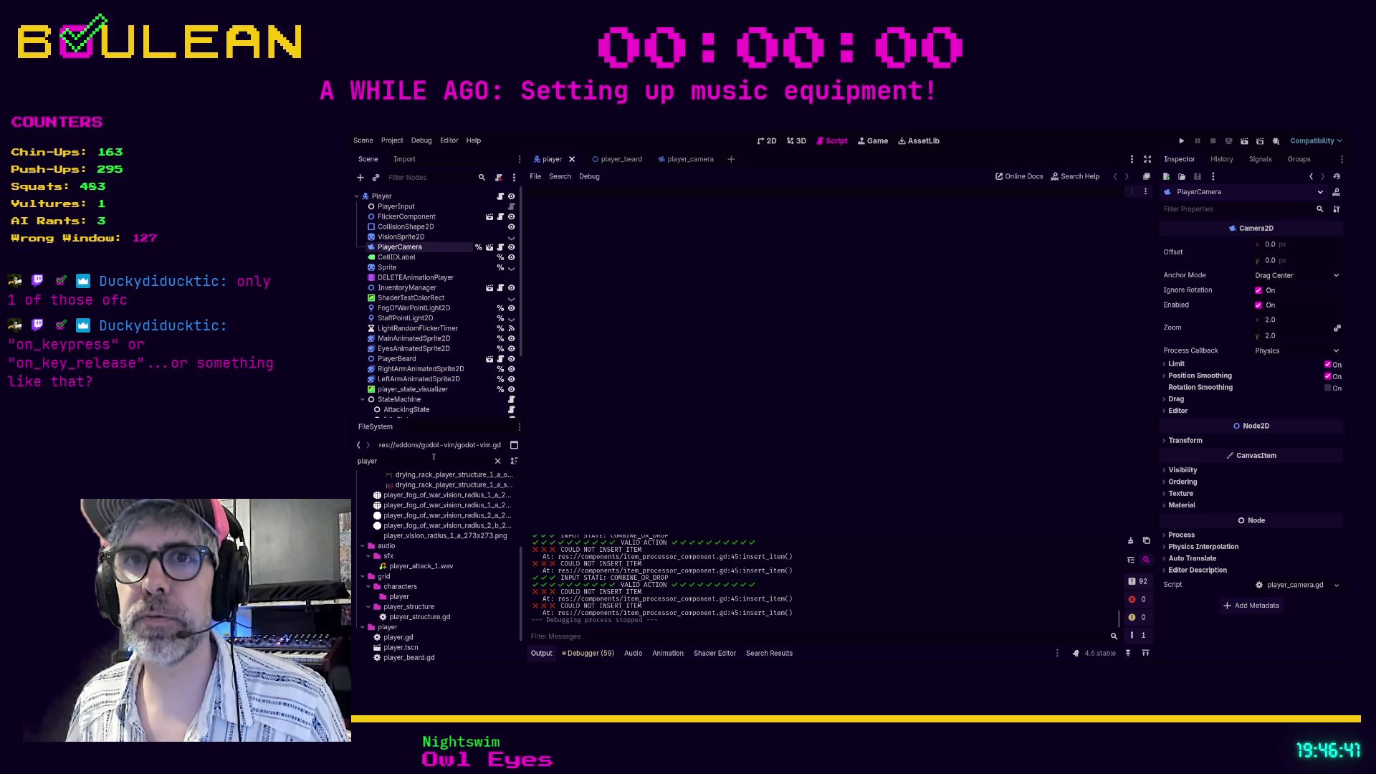
double_click(398, 637)
Move up through player.gd and bookmark line 277 in _play_bow_animation.
scroll(736, 309, "down", 5)
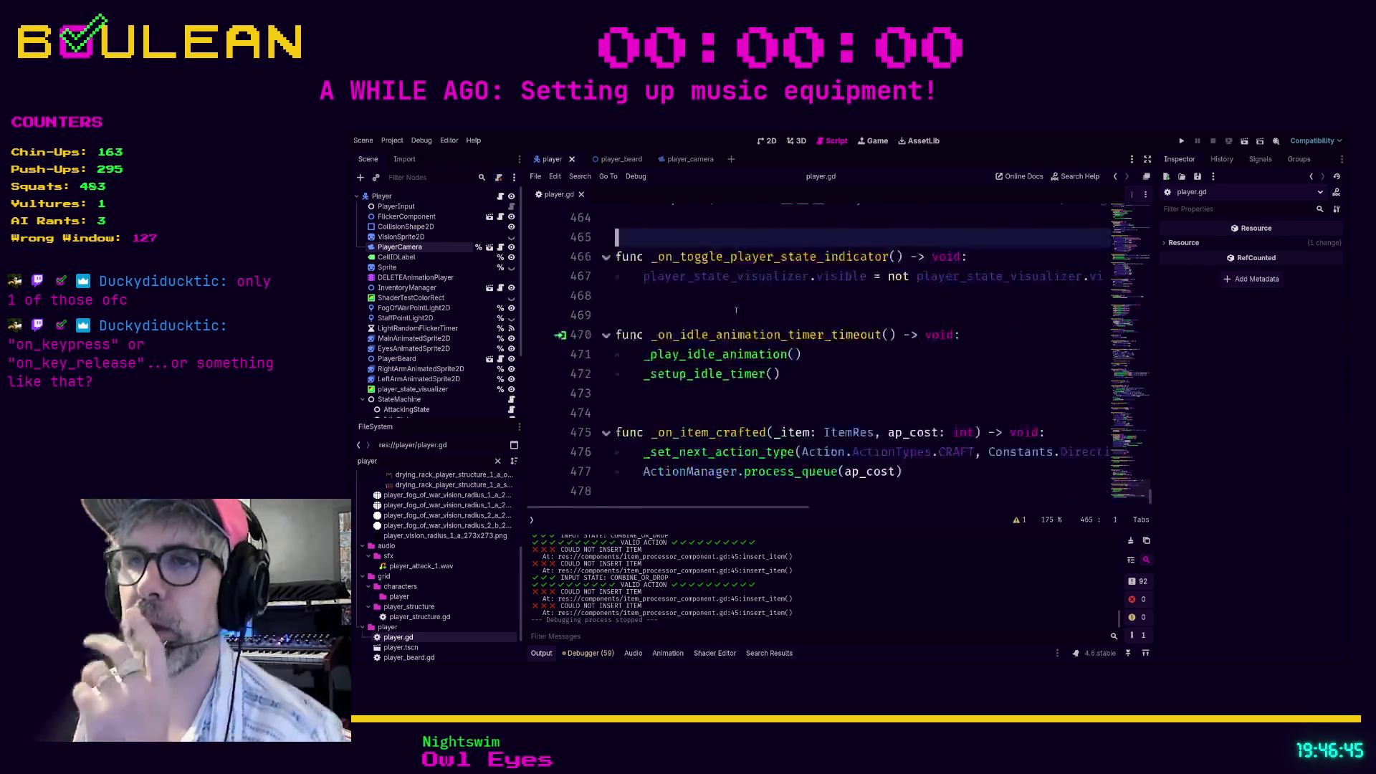
scroll(736, 310, "up", 2)
scroll(736, 309, "down", 2)
scroll(752, 322, "up", 4)
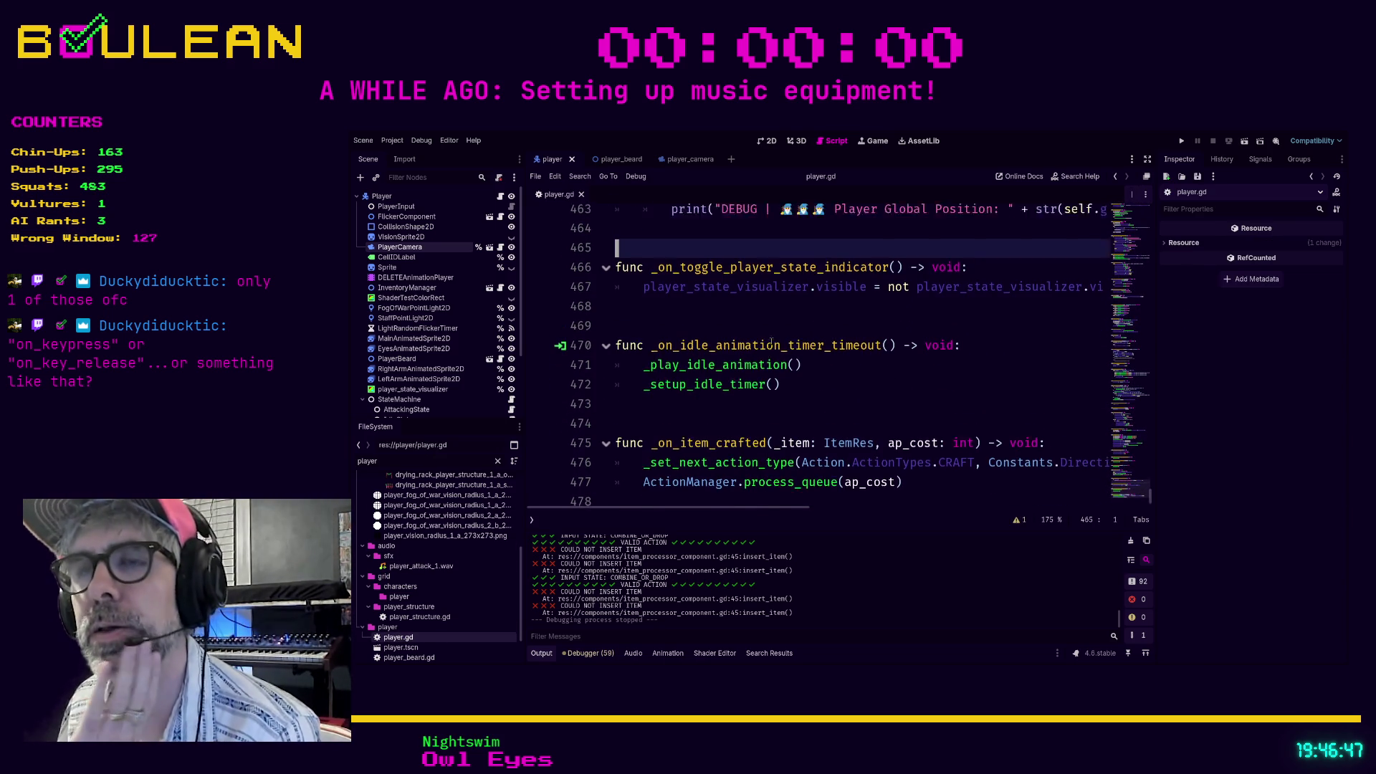
scroll(770, 338, "down", 2)
scroll(771, 341, "up", 8)
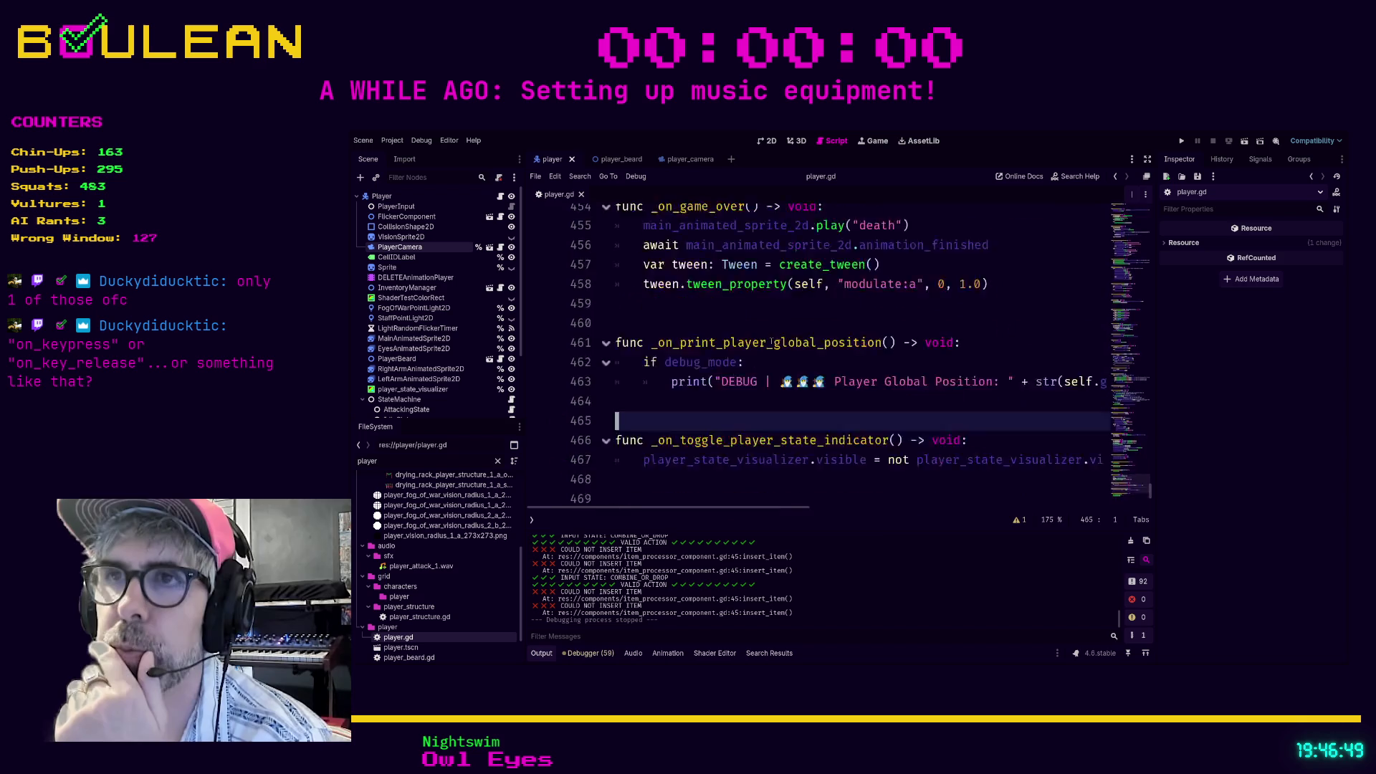
scroll(771, 341, "up", 12)
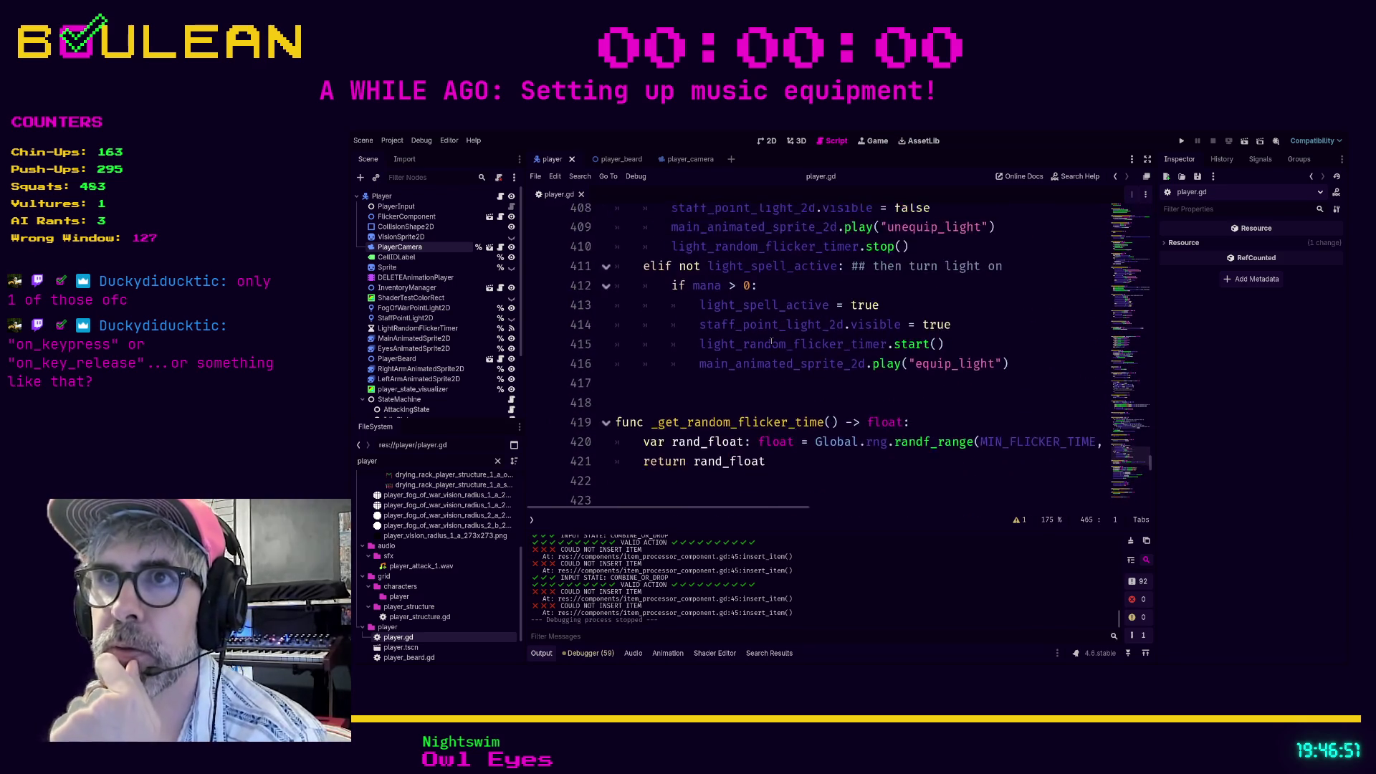
scroll(771, 342, "up", 6)
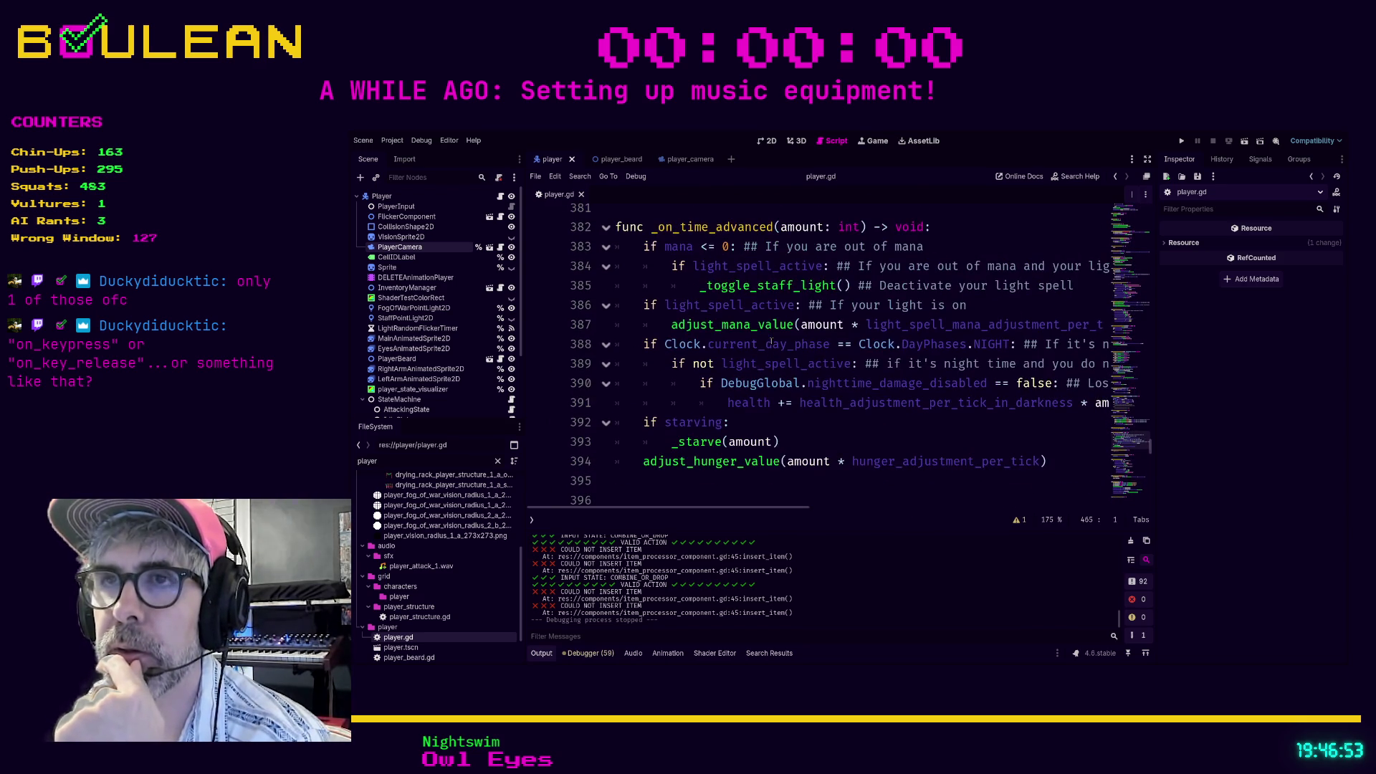
scroll(772, 342, "up", 2)
left_click(753, 331)
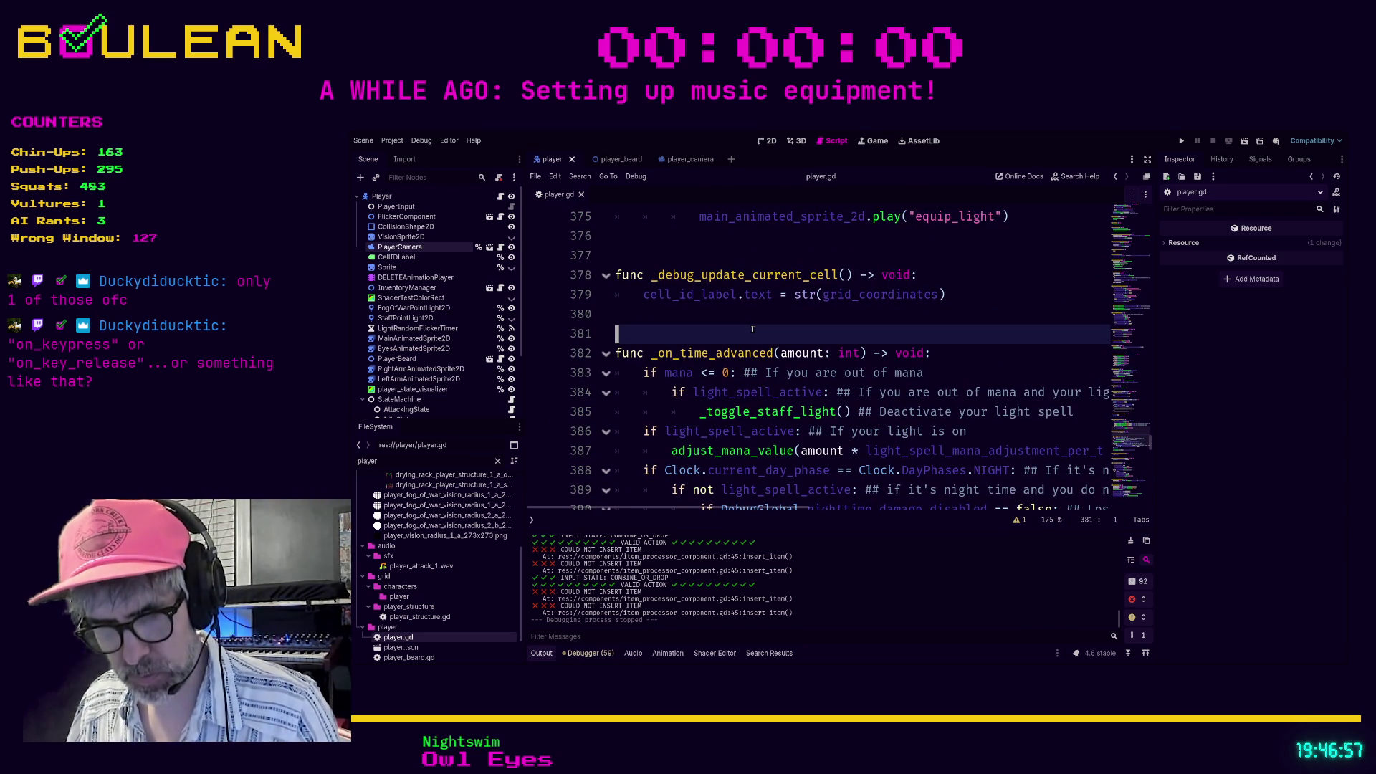
key("Page_Up")
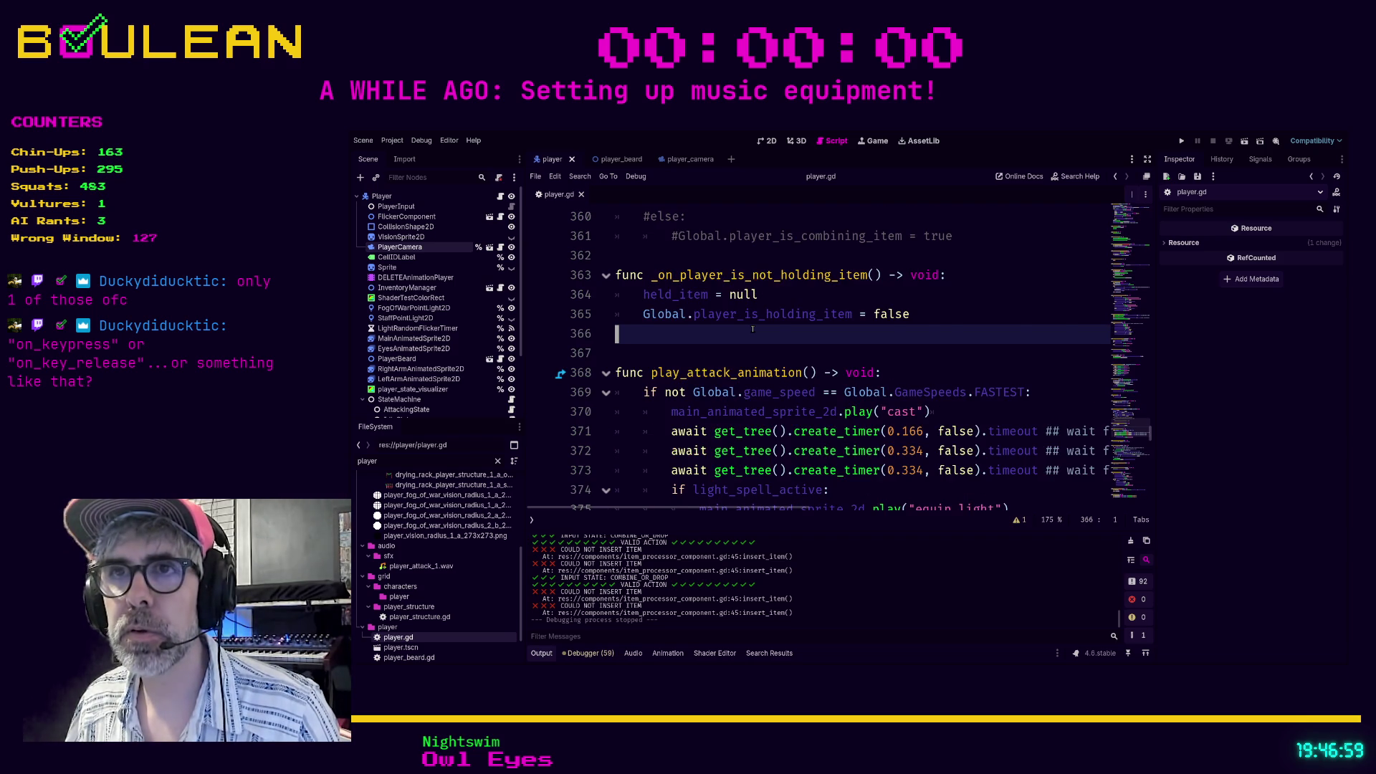
key("Page_Up")
key("Page_Up")
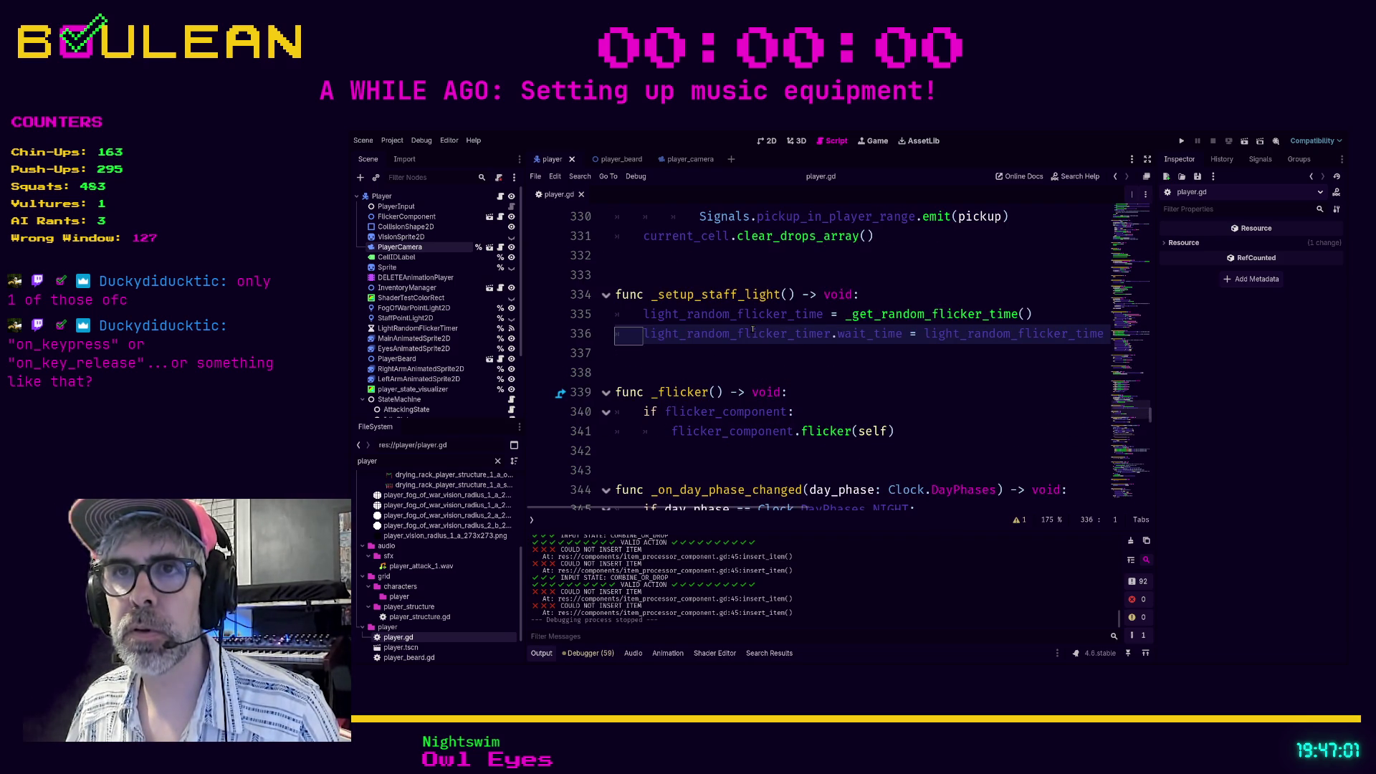
key("Page_Up")
key("Page_Up")
key("Page_Up")
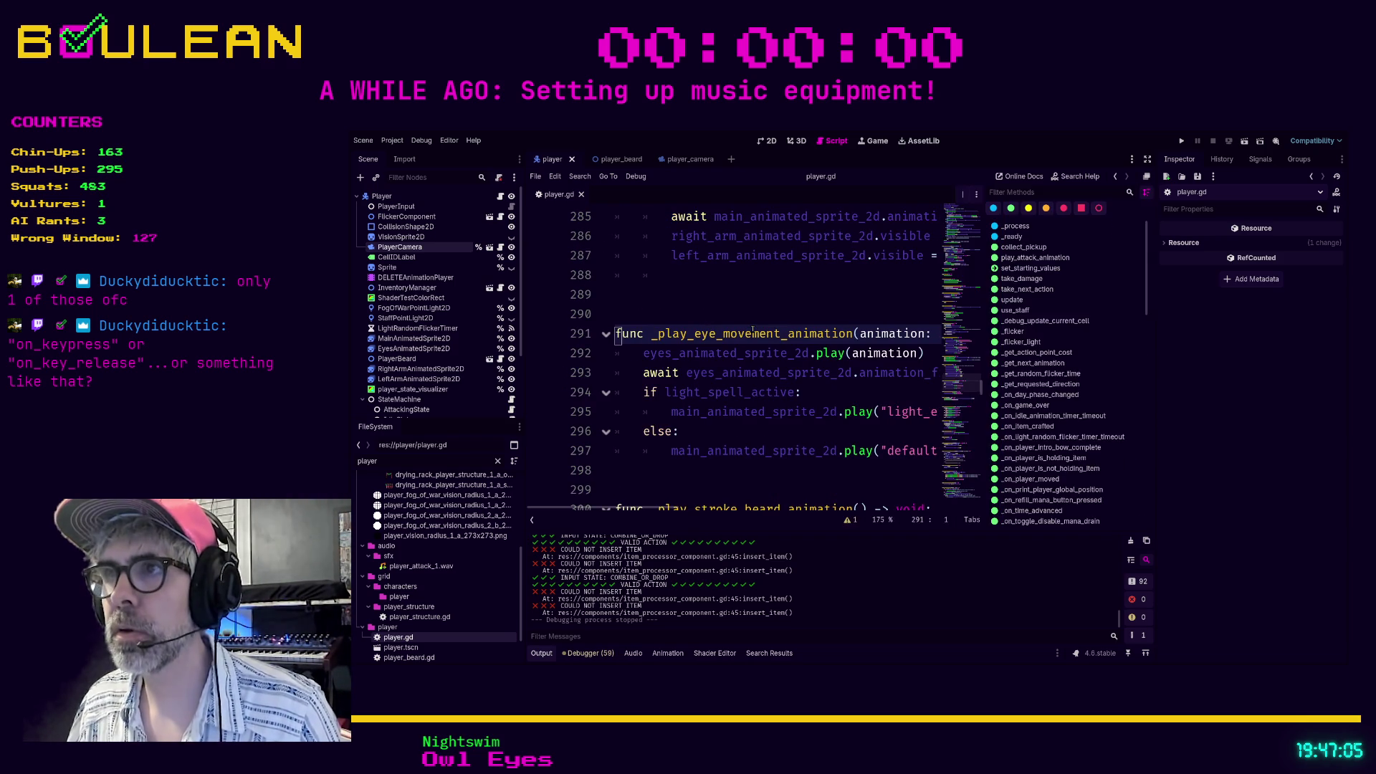
key("Page_Up")
key("Down")
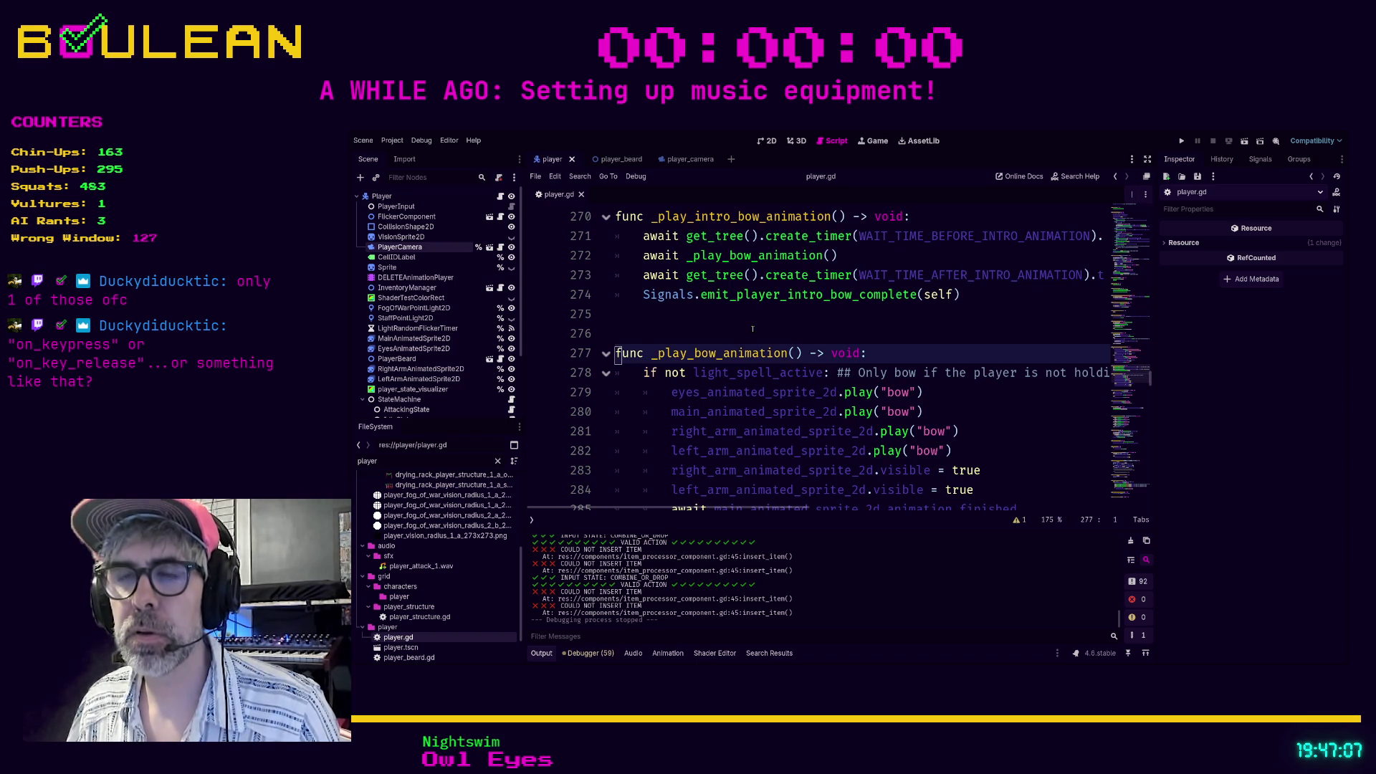
key("ctrl+alt+b")
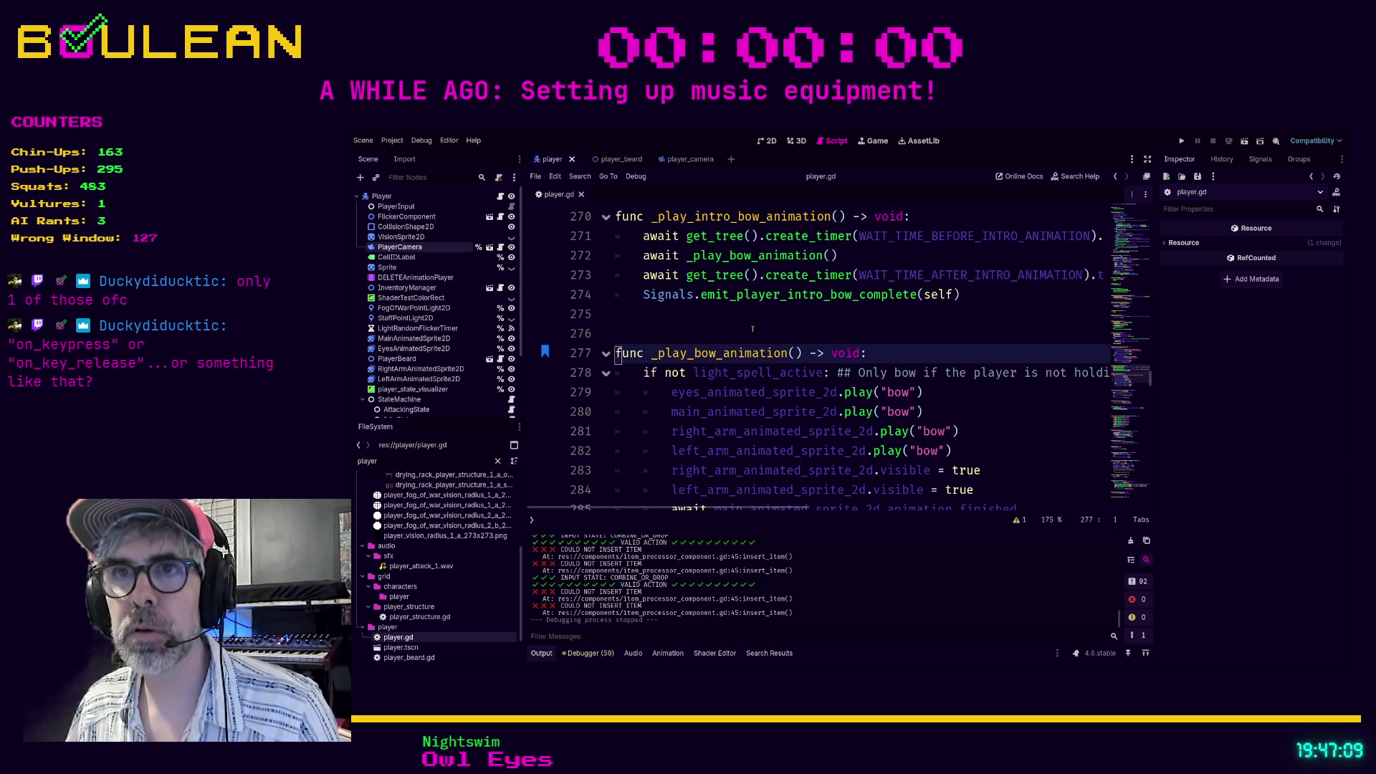
Page up past the beard-stroking code and expand the script editor to full width.
key("Up")
key("Up")
key("Up")
key("Page_Up")
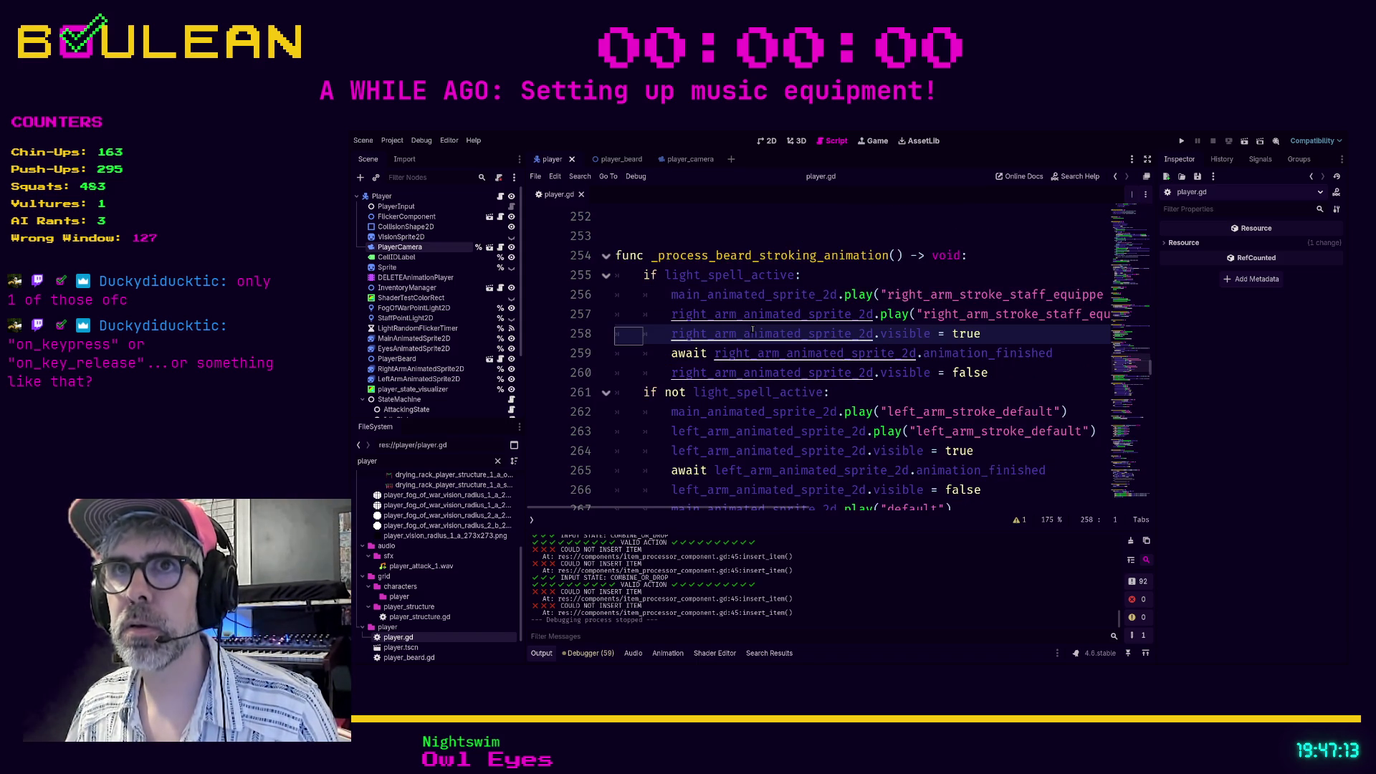
key("Page_Up")
key("Page_Up")
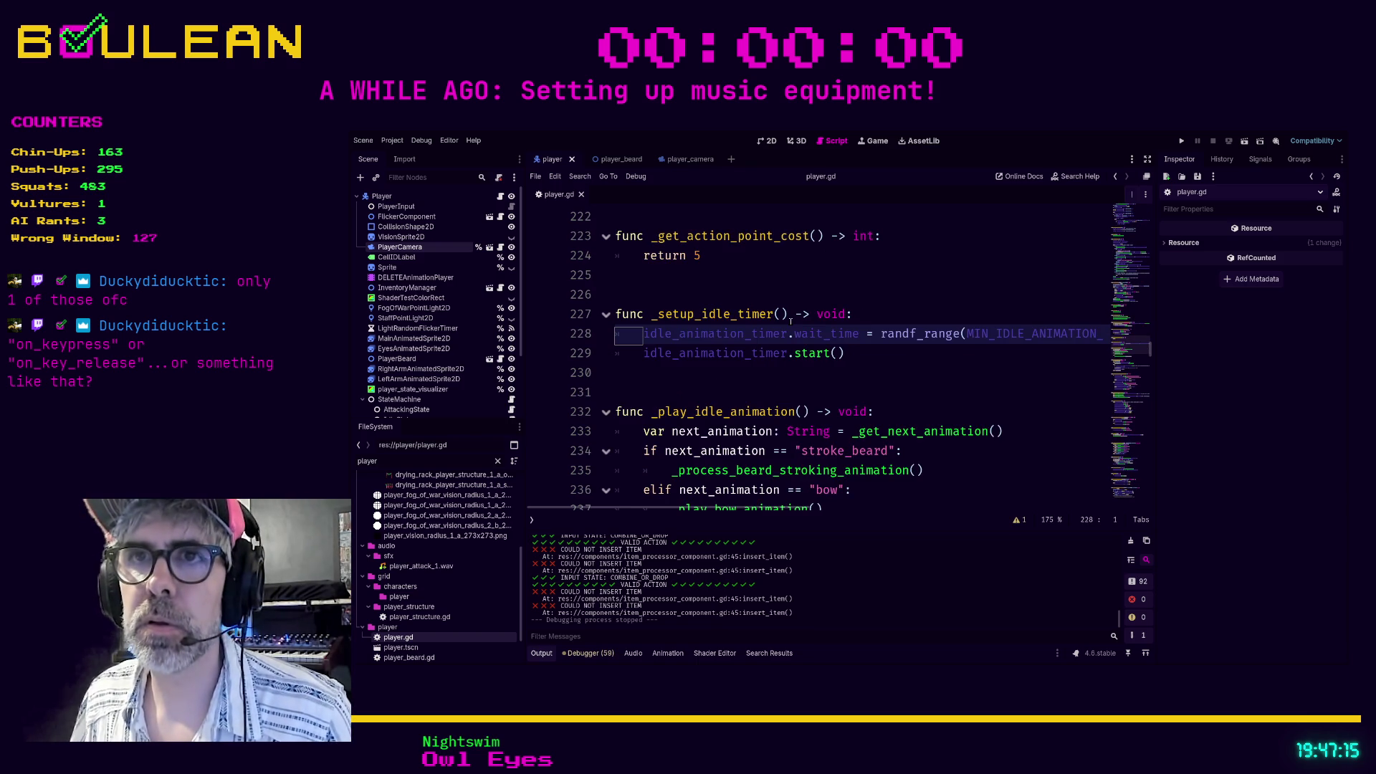
scroll(791, 323, "up", 4)
scroll(790, 322, "down", 3)
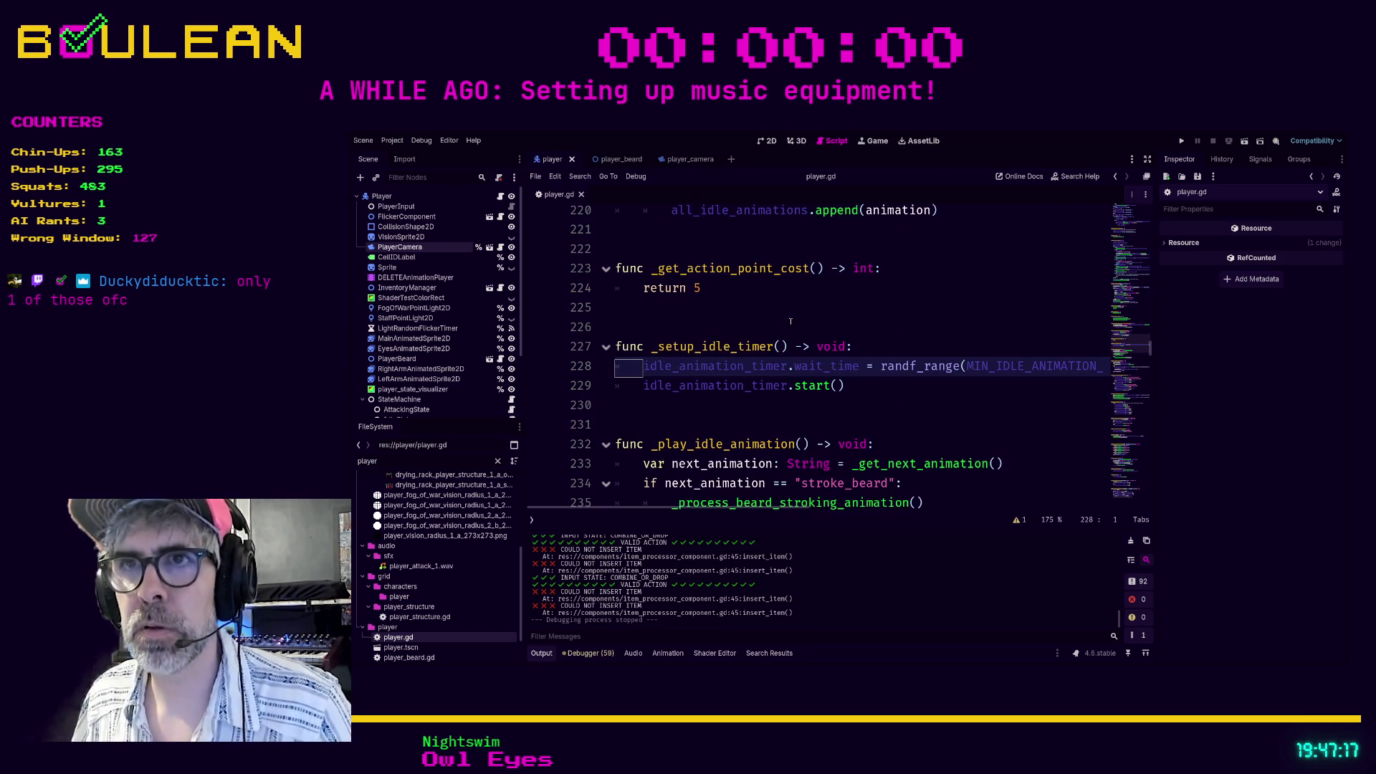
key("ctrl+shift+F11")
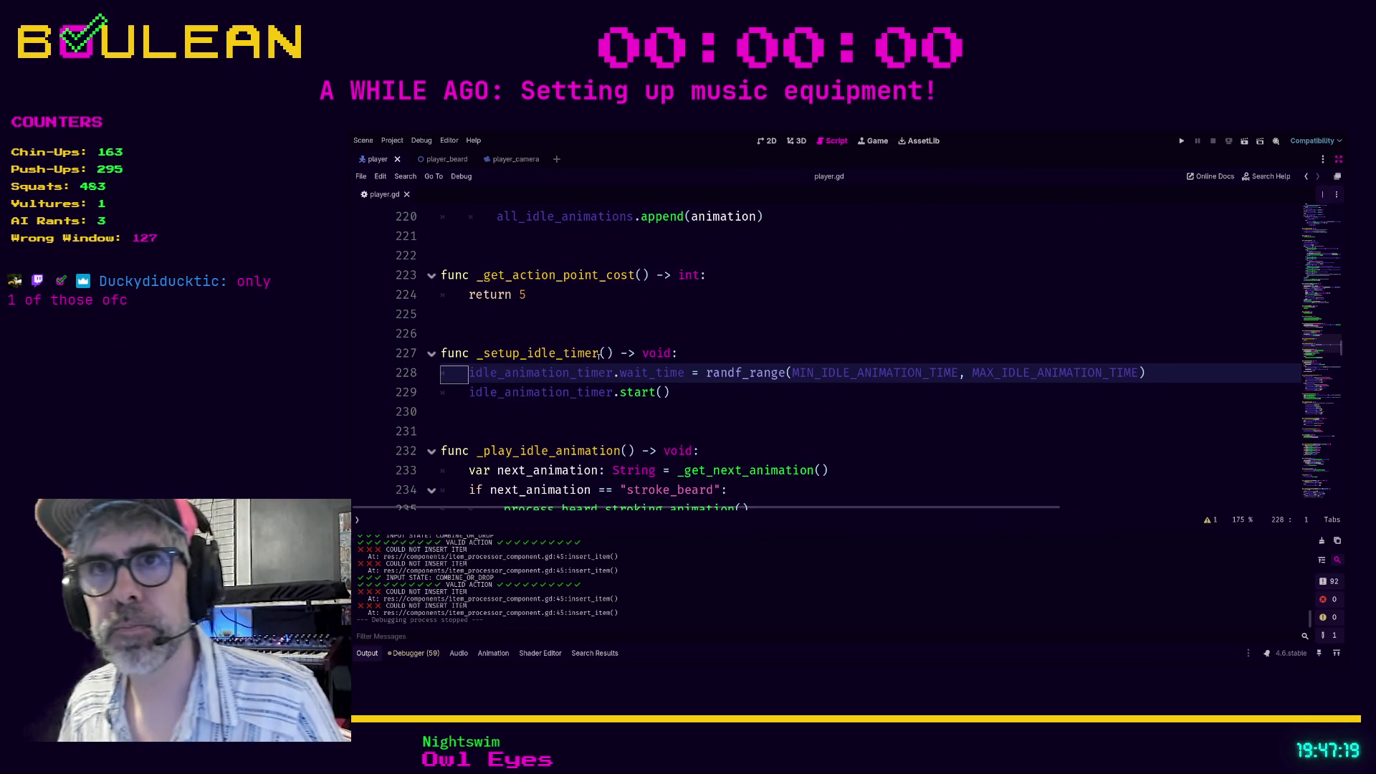
left_click(635, 353)
scroll(635, 353, "down", 4)
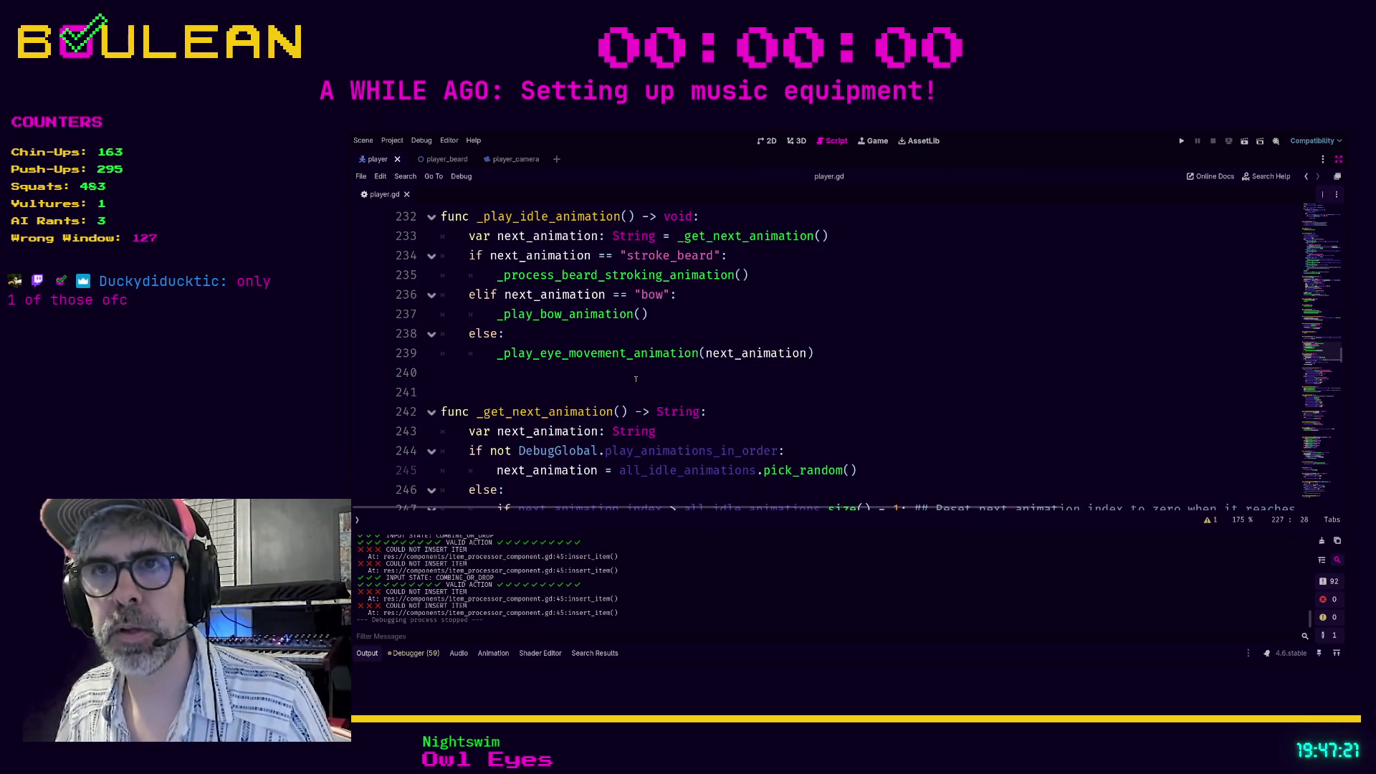
left_click(635, 379)
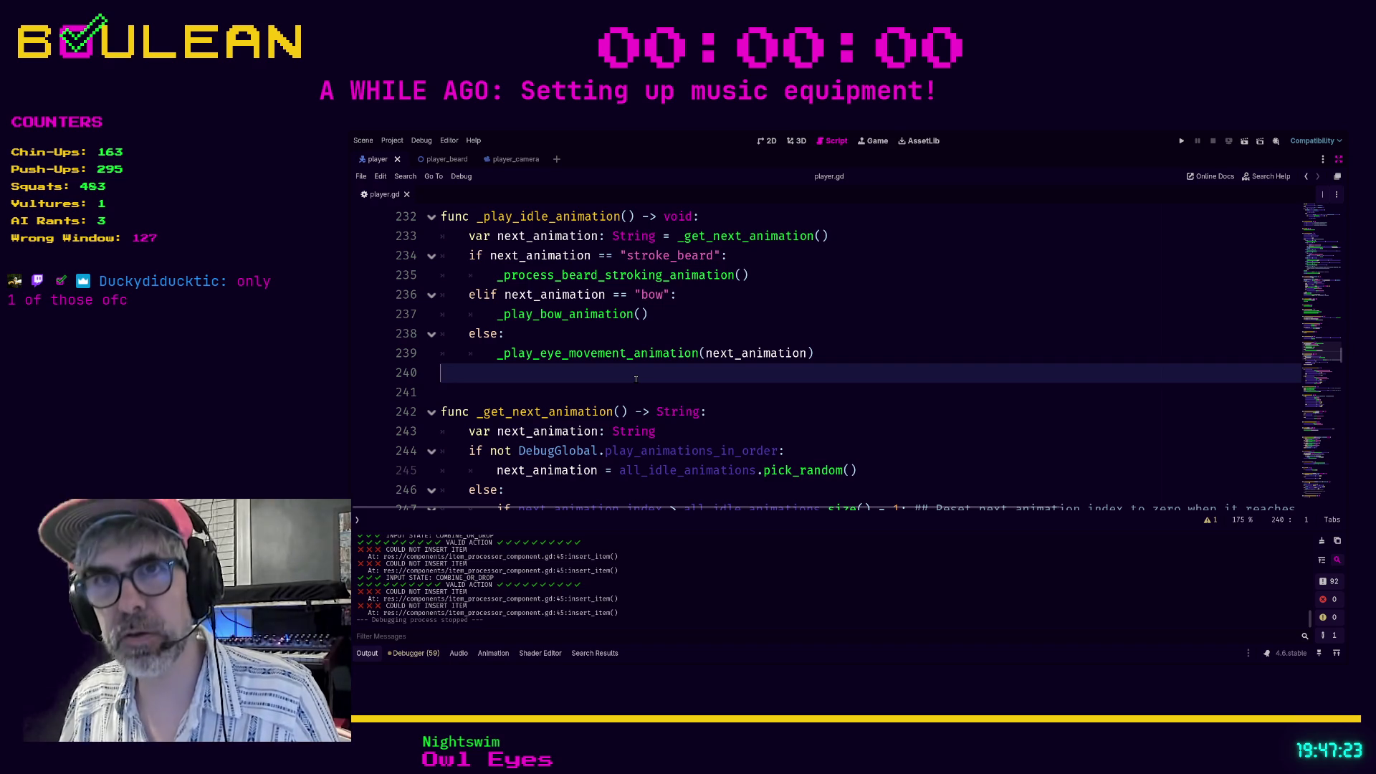
Cycle bookmarks to line 103 in _process and reach the commented COMBINE input-state line.
key("ctrl+b")
key("ctrl+b")
key("ctrl+b")
key("ctrl+b")
key("ctrl+b")
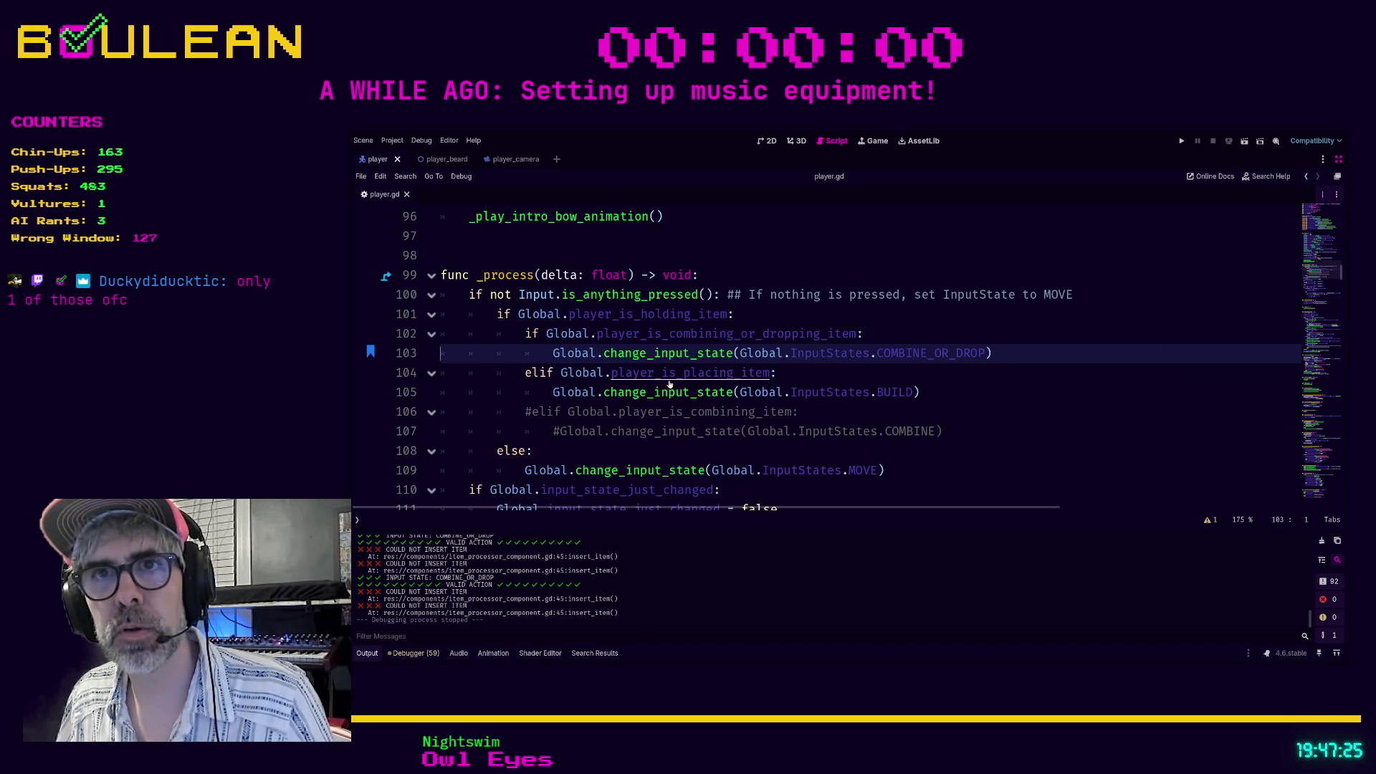
key("ctrl+b")
key("ctrl+b")
key("ctrl+b")
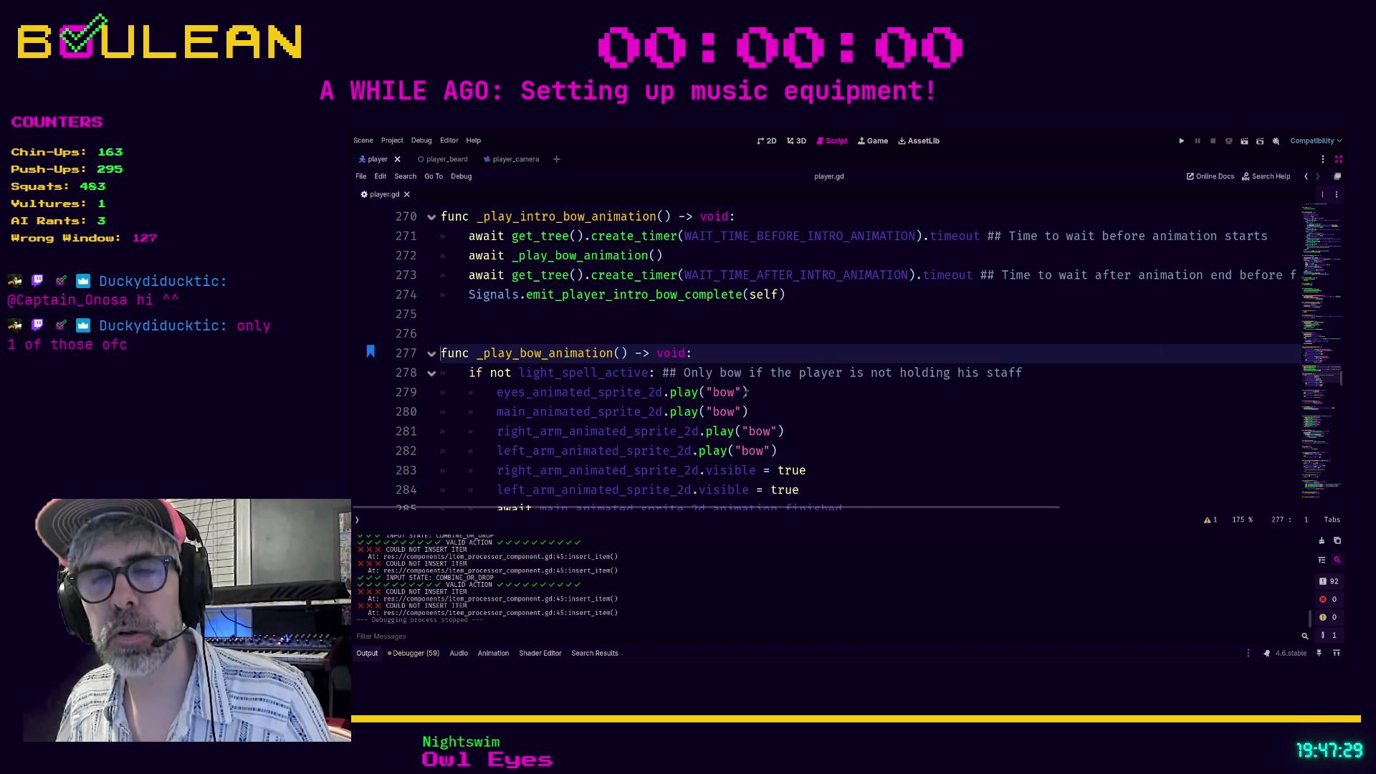
key("ctrl+b")
key("ctrl+b")
left_click(941, 424)
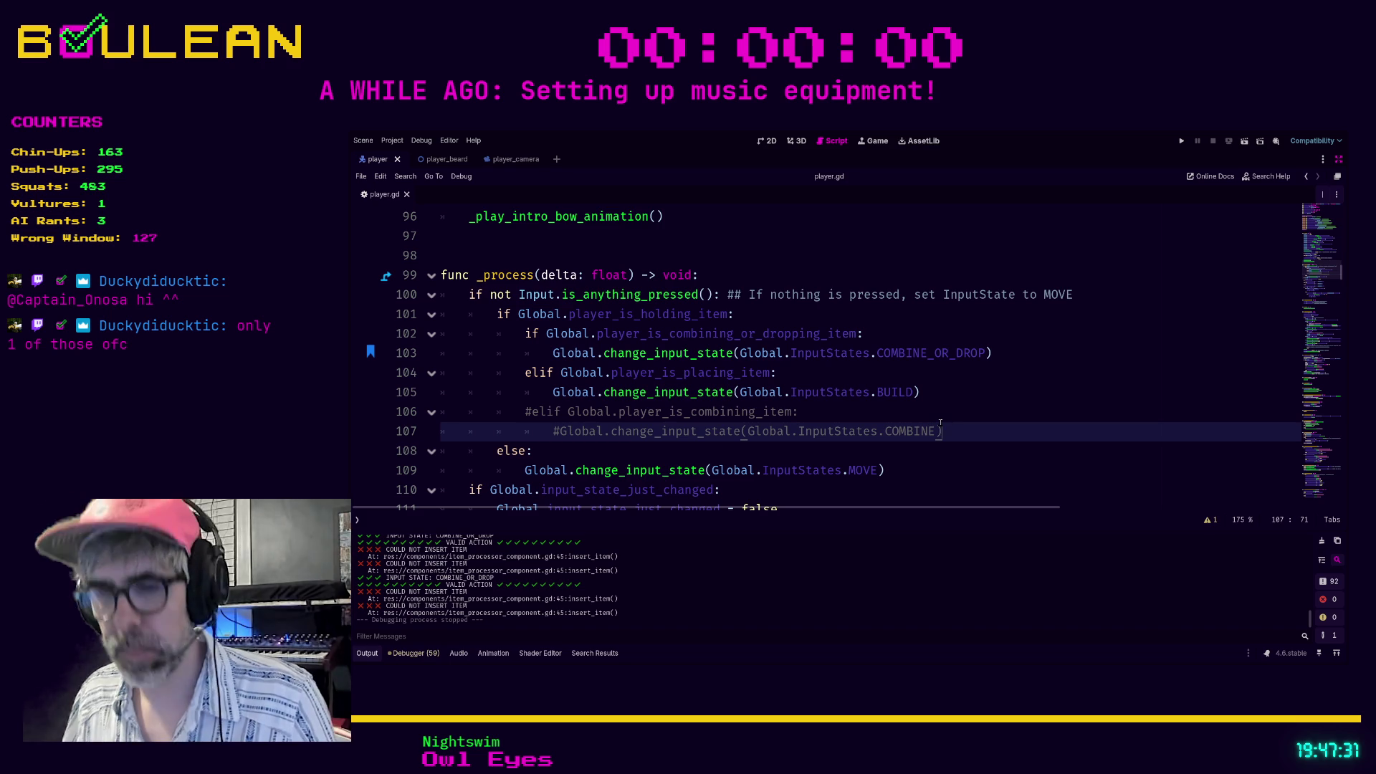
key("ctrl+f")
Search for take_next and locate the COMBINE case in take_next_action.
type("take_nex")
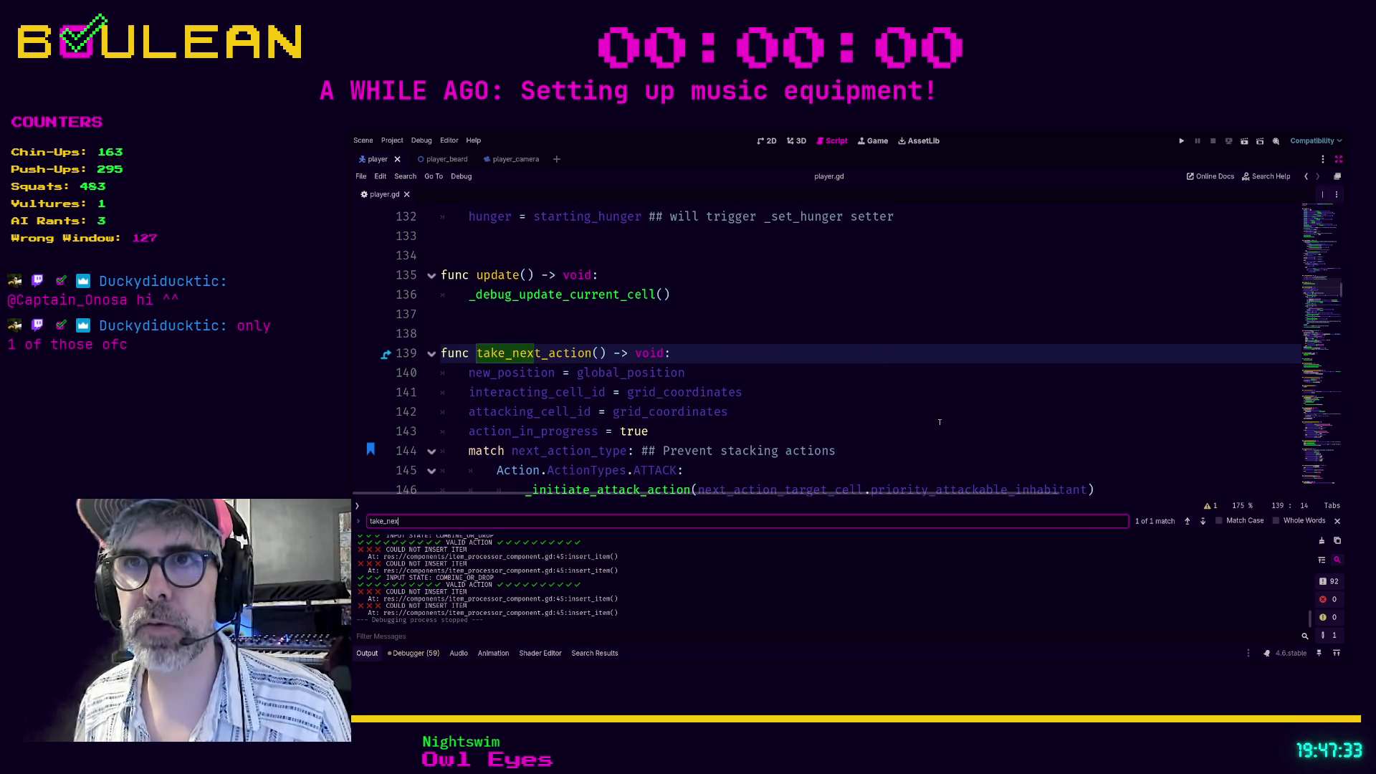
type("t")
scroll(868, 368, "down", 5)
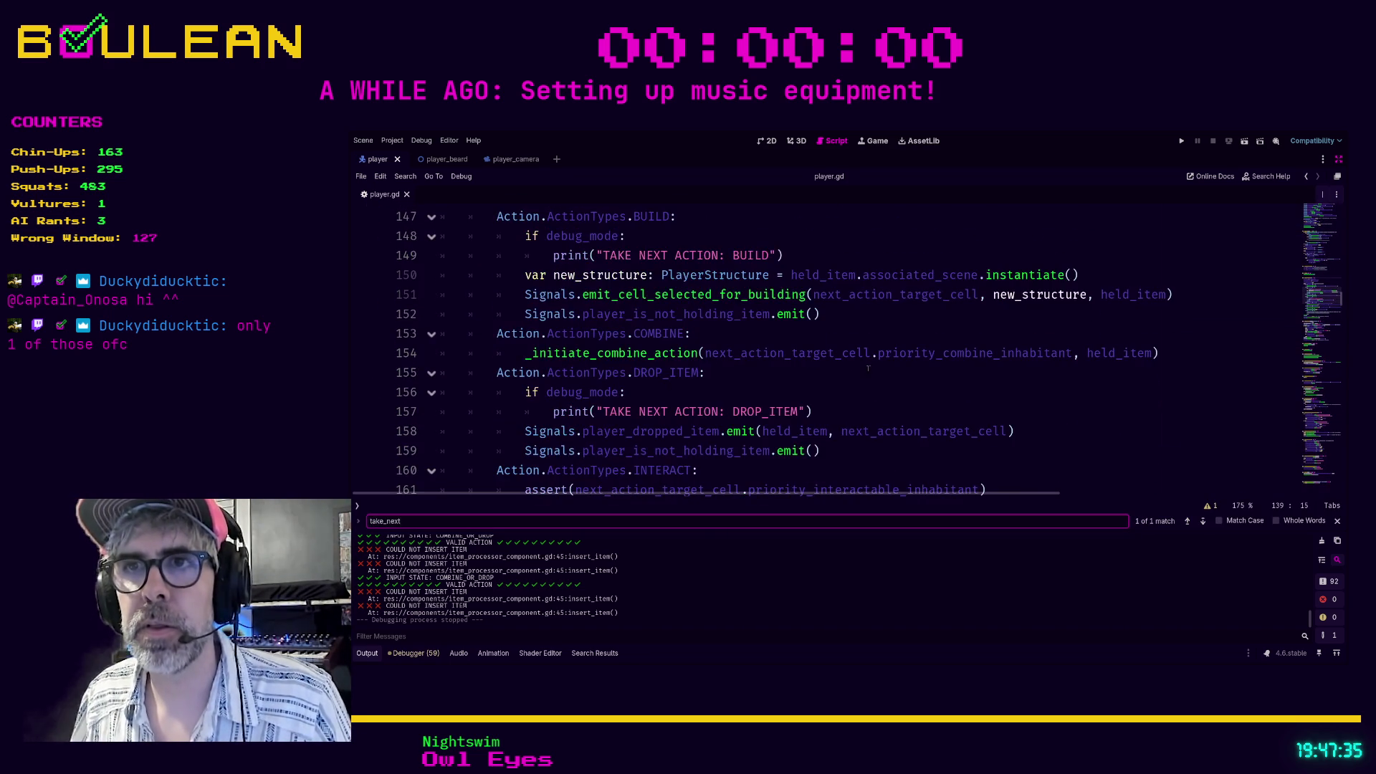
scroll(581, 271, "down", 2)
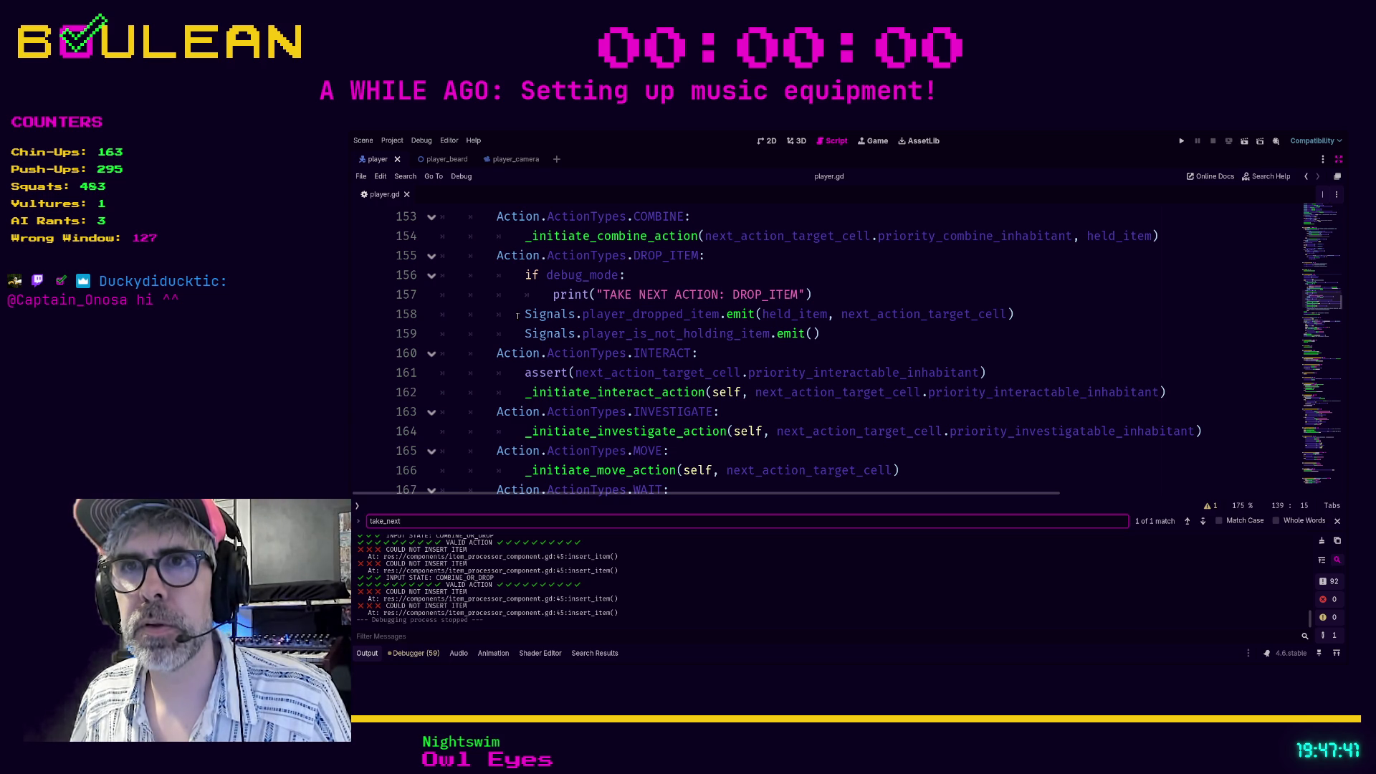
scroll(506, 344, "up", 2)
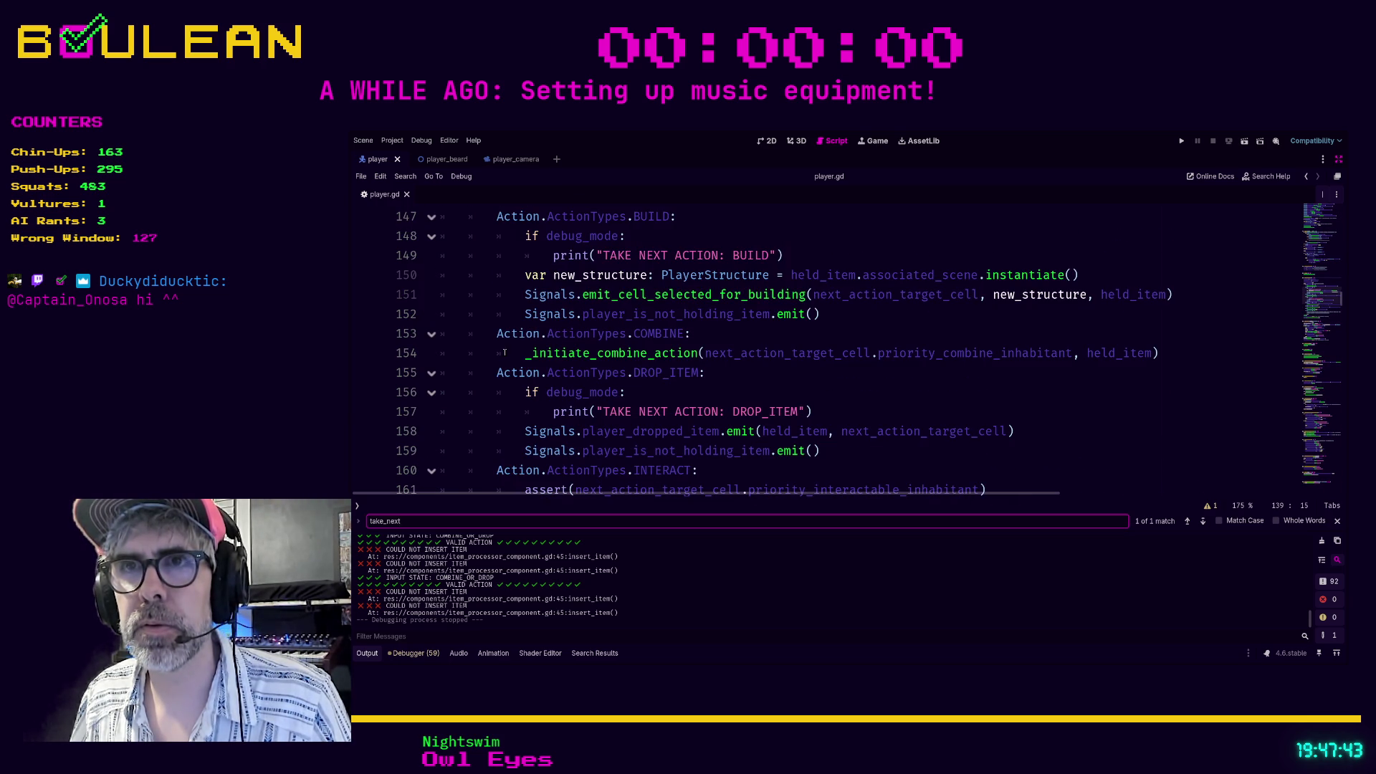
scroll(505, 352, "up", 1)
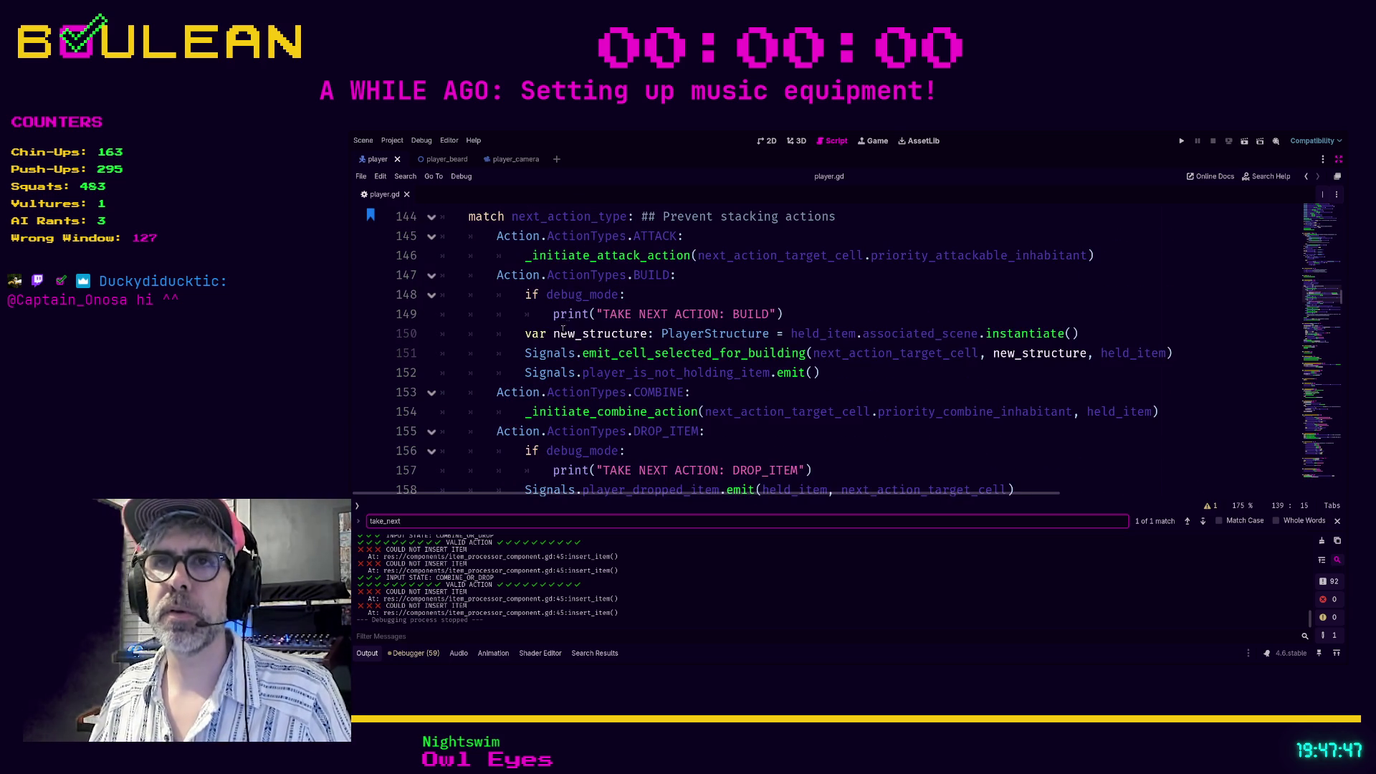
scroll(660, 283, "down", 1)
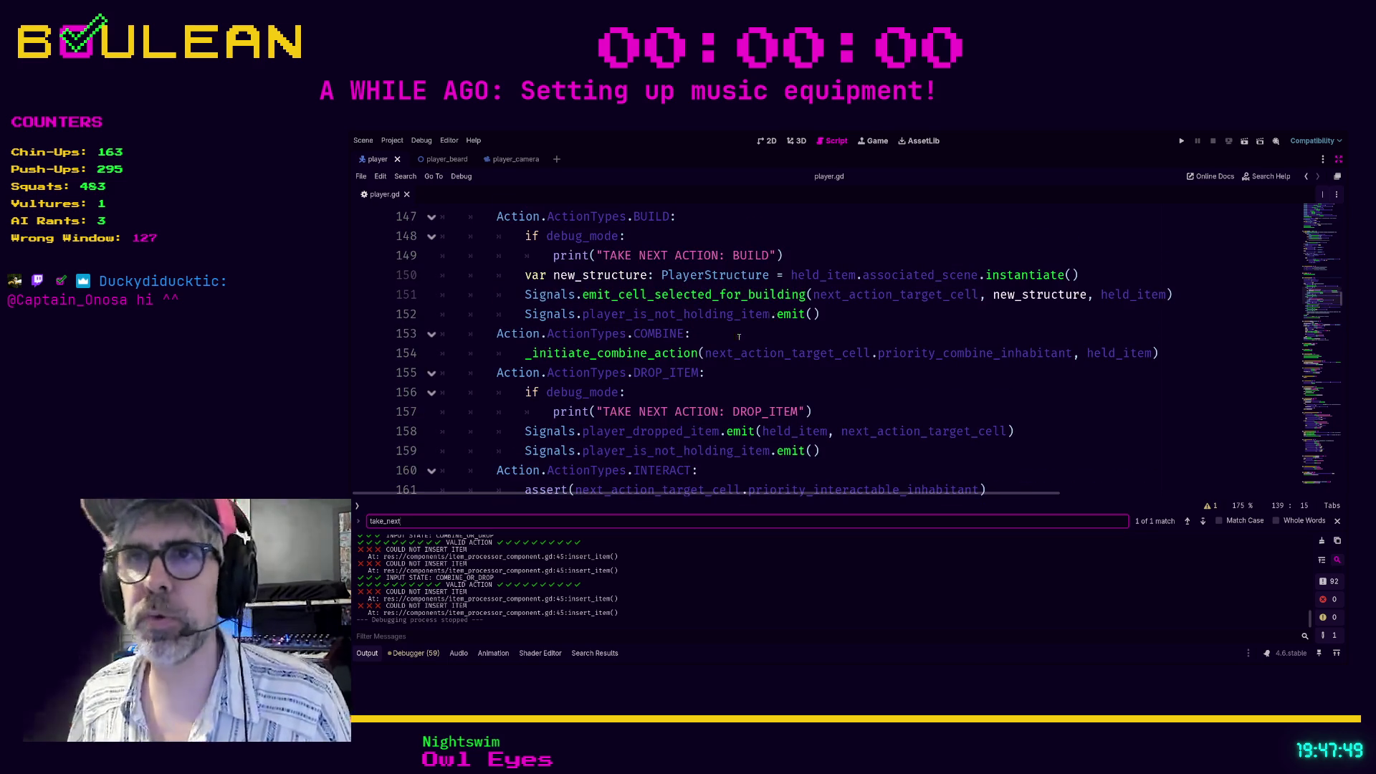
left_click(688, 334)
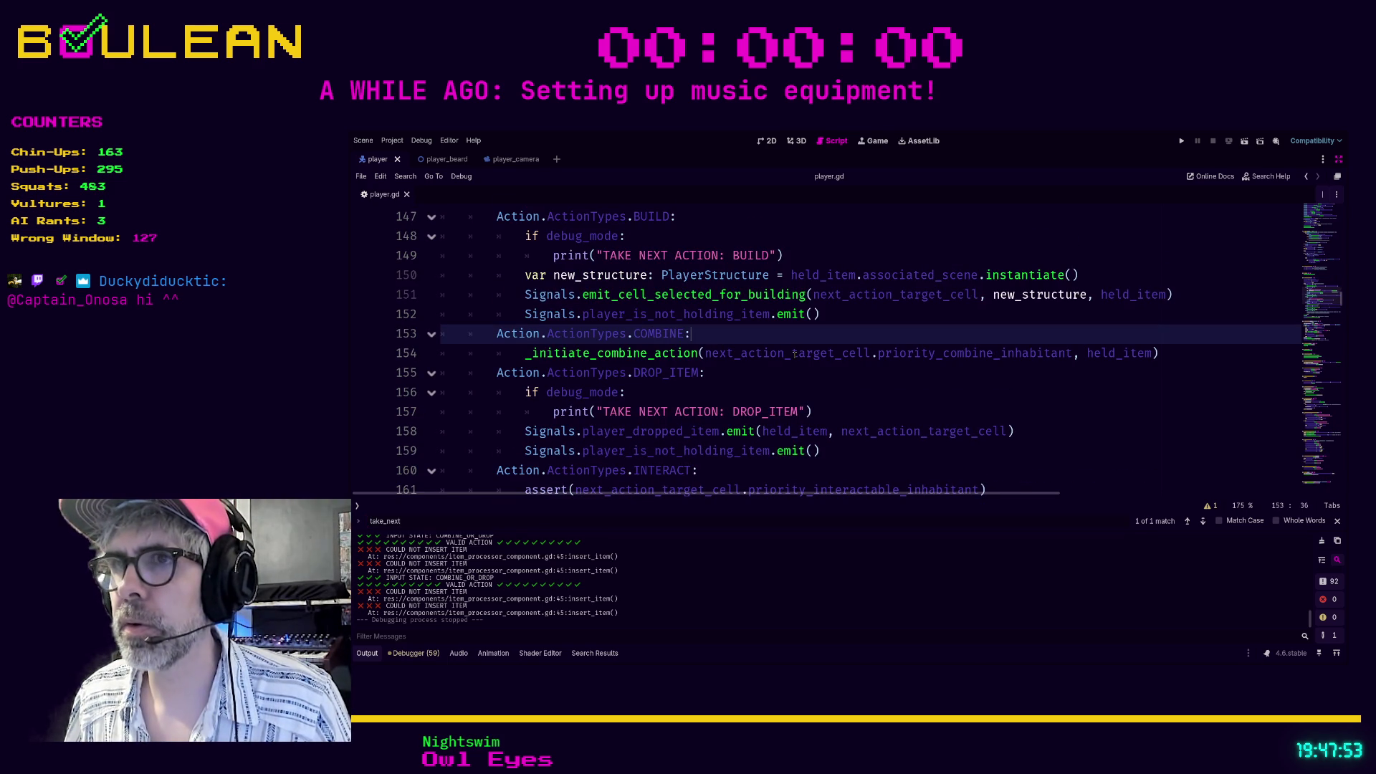
Comment out the combine call, add a pass line above it, and save player.gd.
scroll(717, 350, "down", 1)
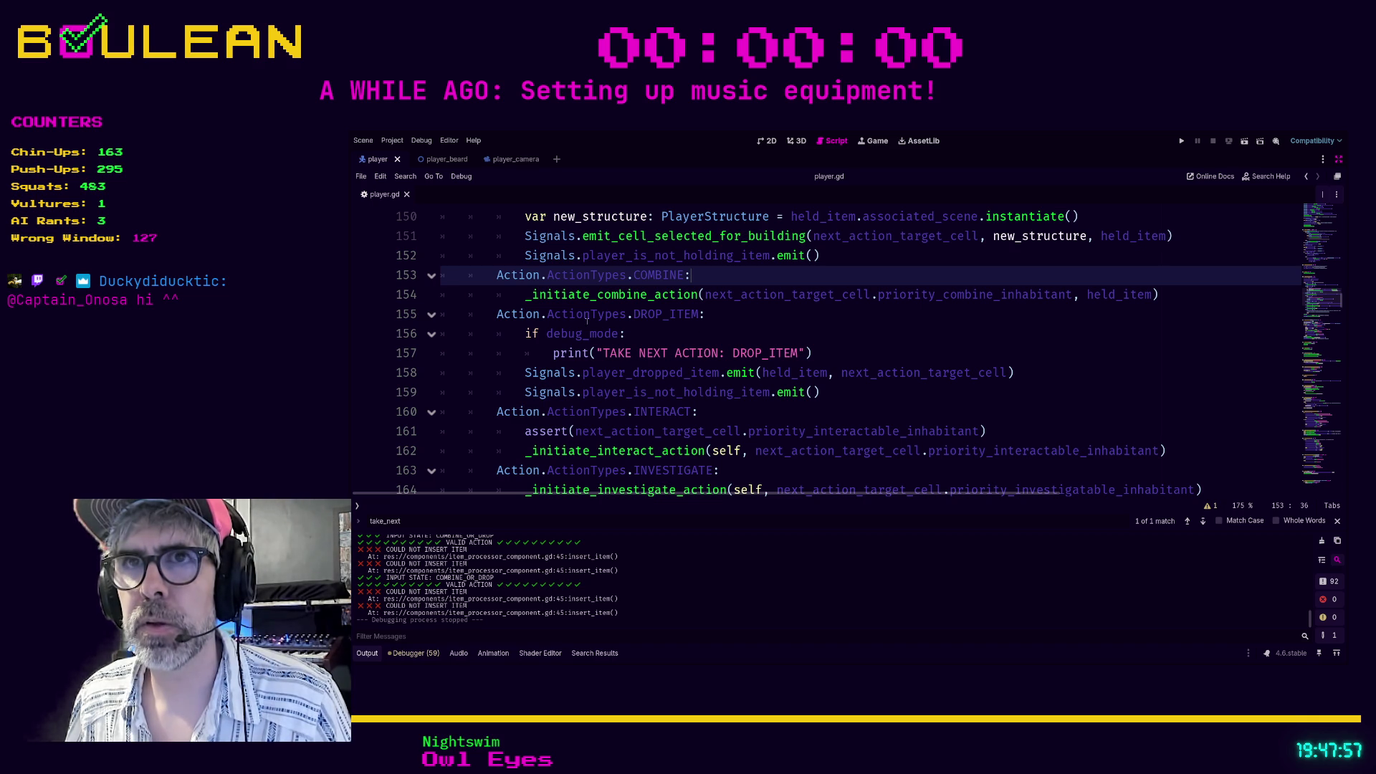
key("Down")
key("Home")
key("ctrl+k")
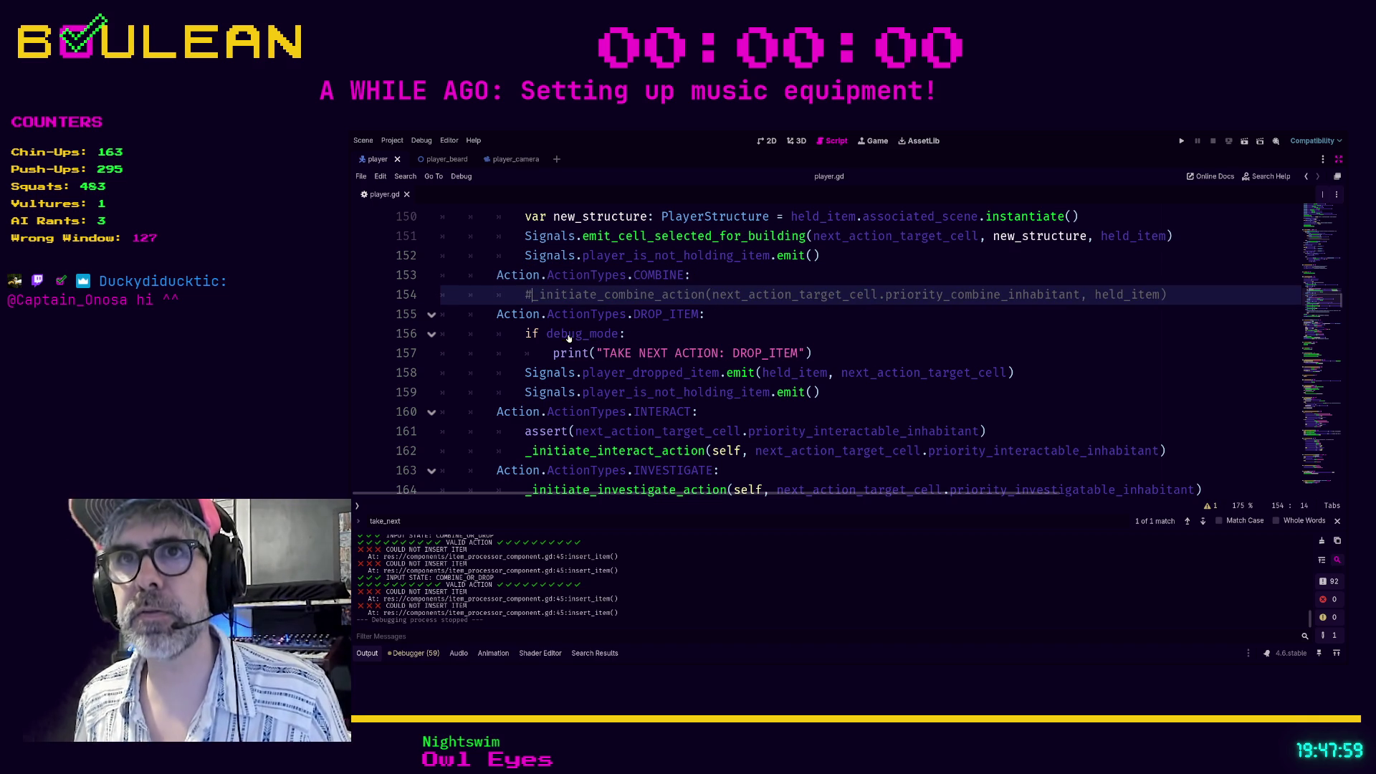
key("ctrl+shift+Return")
type("pass")
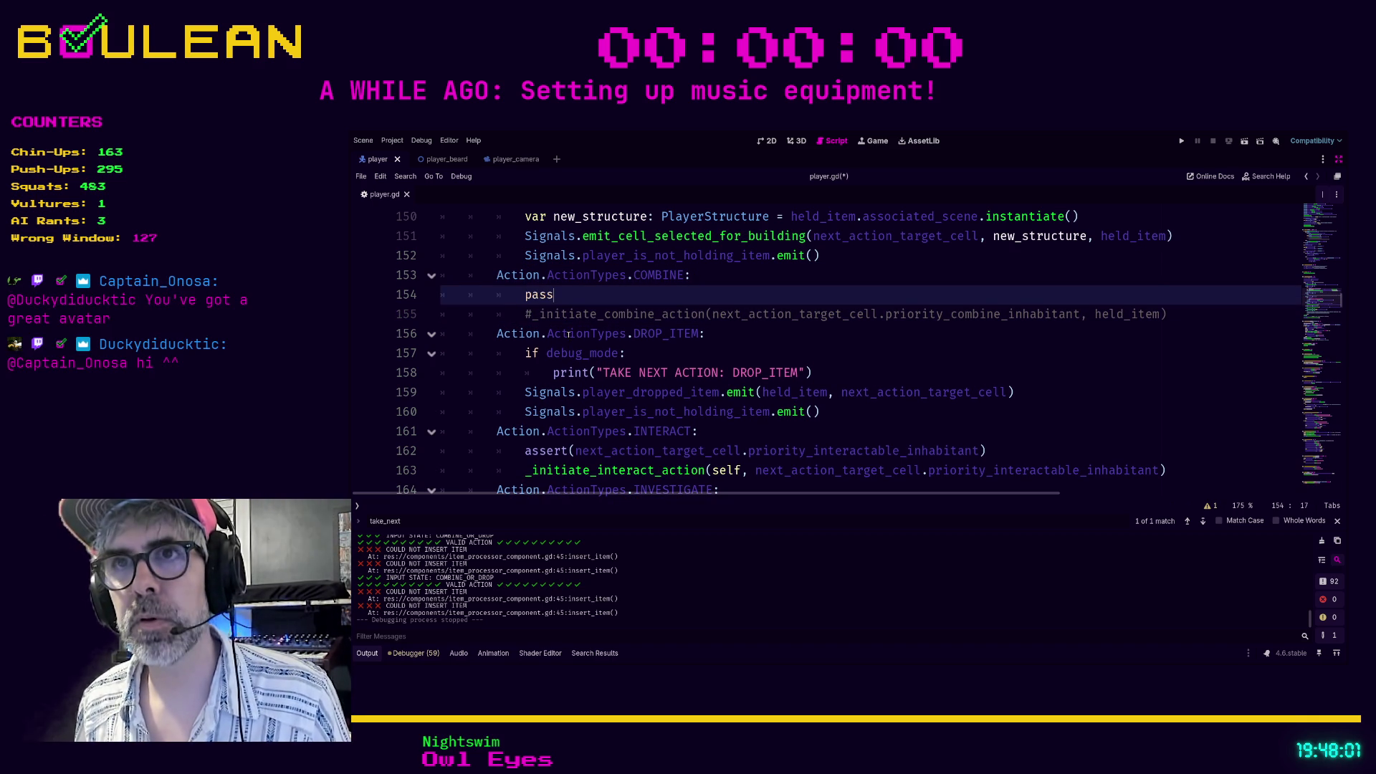
key("ctrl+s")
left_click(707, 351)
Run the game, attack the Wombat, and collect its Raw Meat.
key("F5")
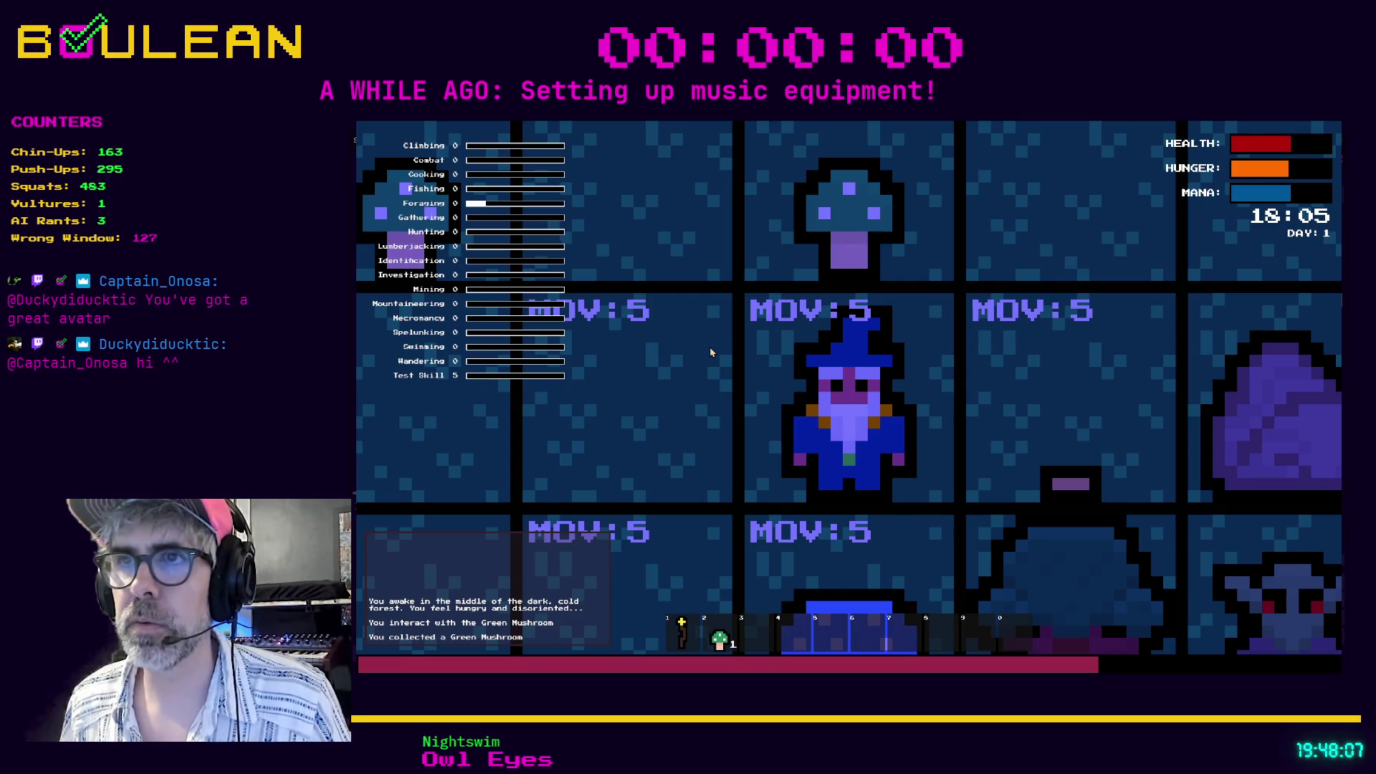
scroll(710, 351, "down", 5)
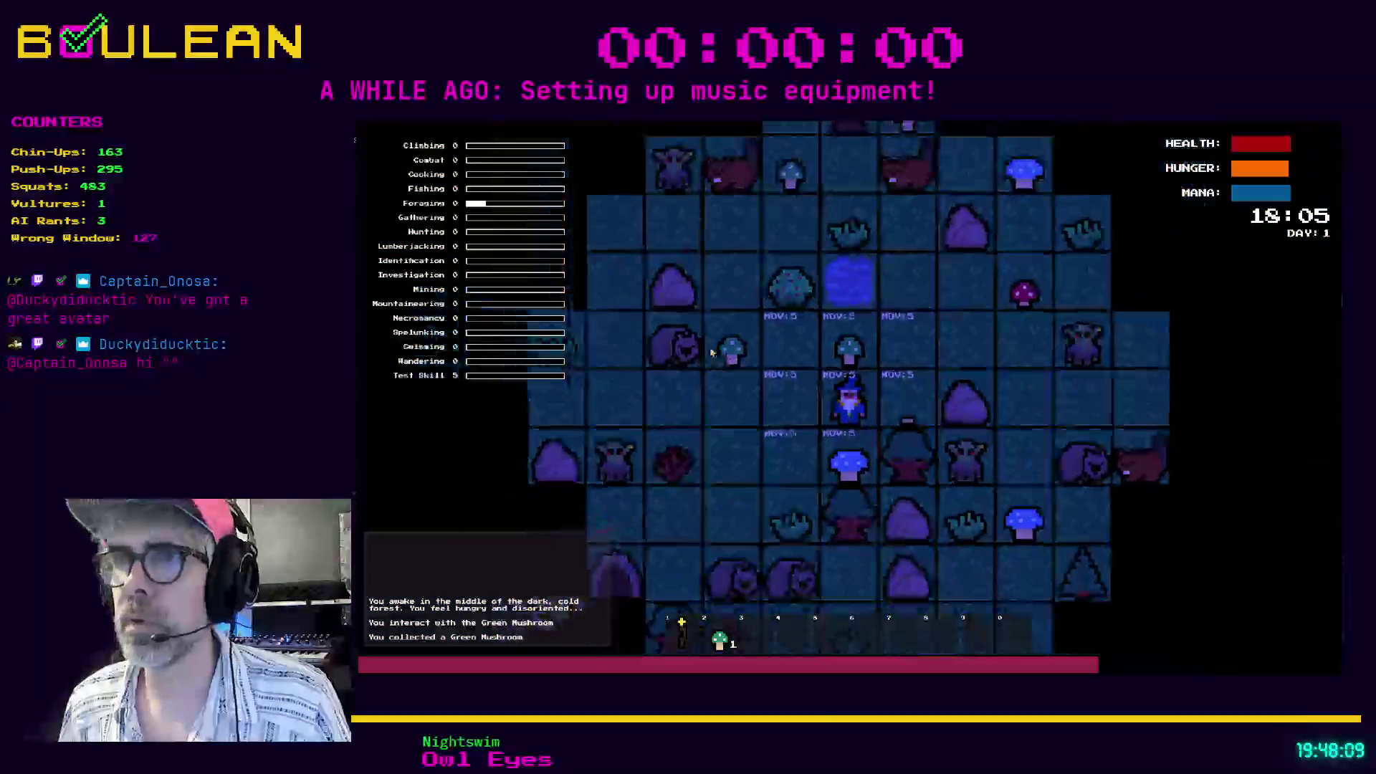
key("Up")
key("Left")
key("Left")
key("Left")
key("Left")
key("Left")
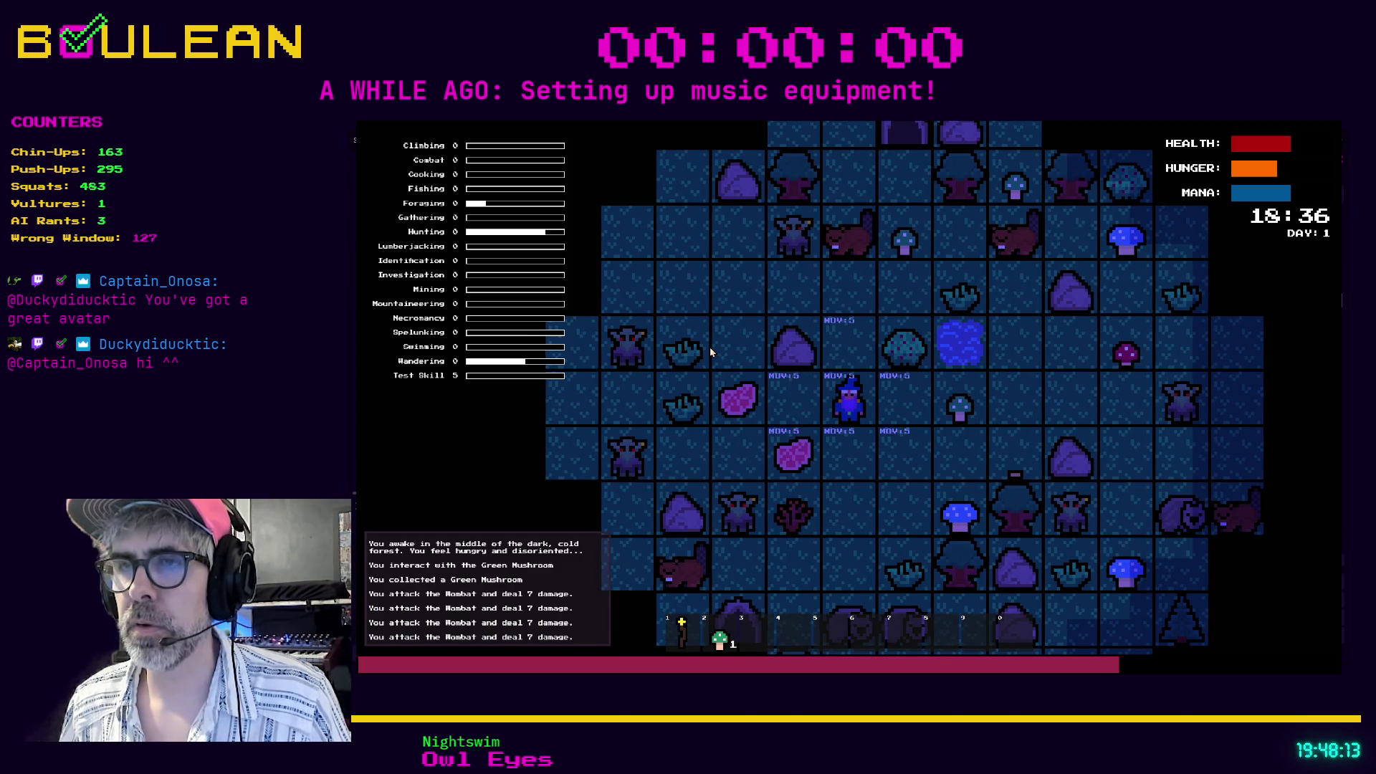
key("Left")
key("Down")
Craft a Campfire, place it right of the wizard, and stop the game.
key("c")
key("Down")
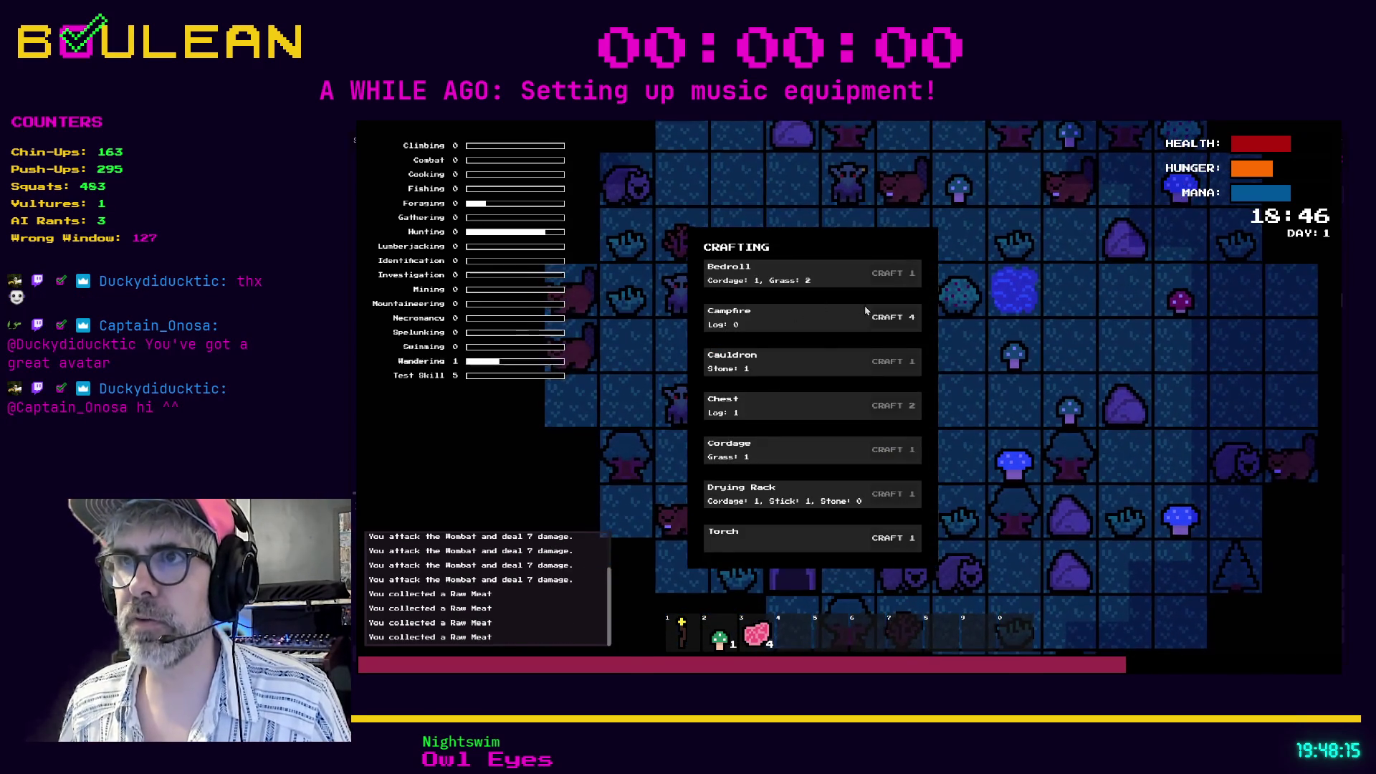
left_click(894, 317)
left_click(903, 377)
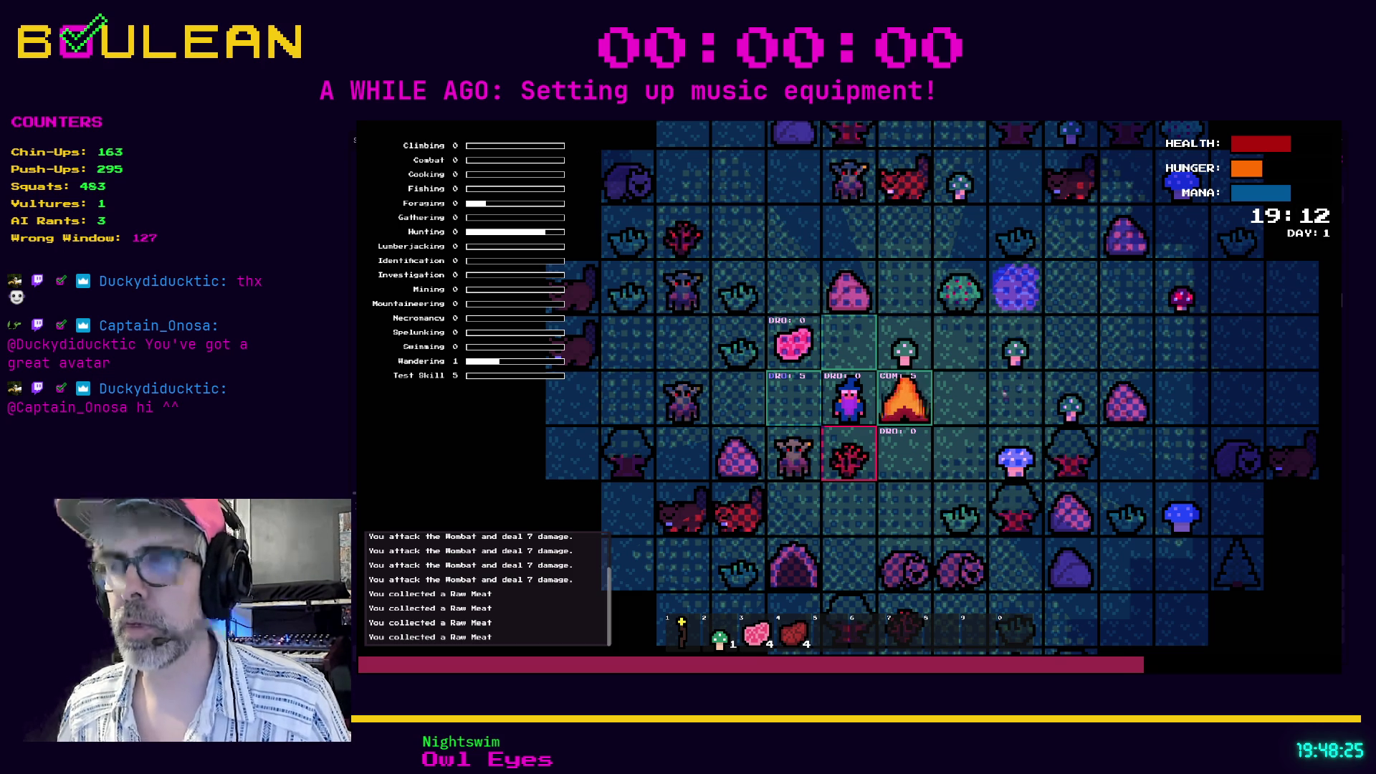
key("F8")
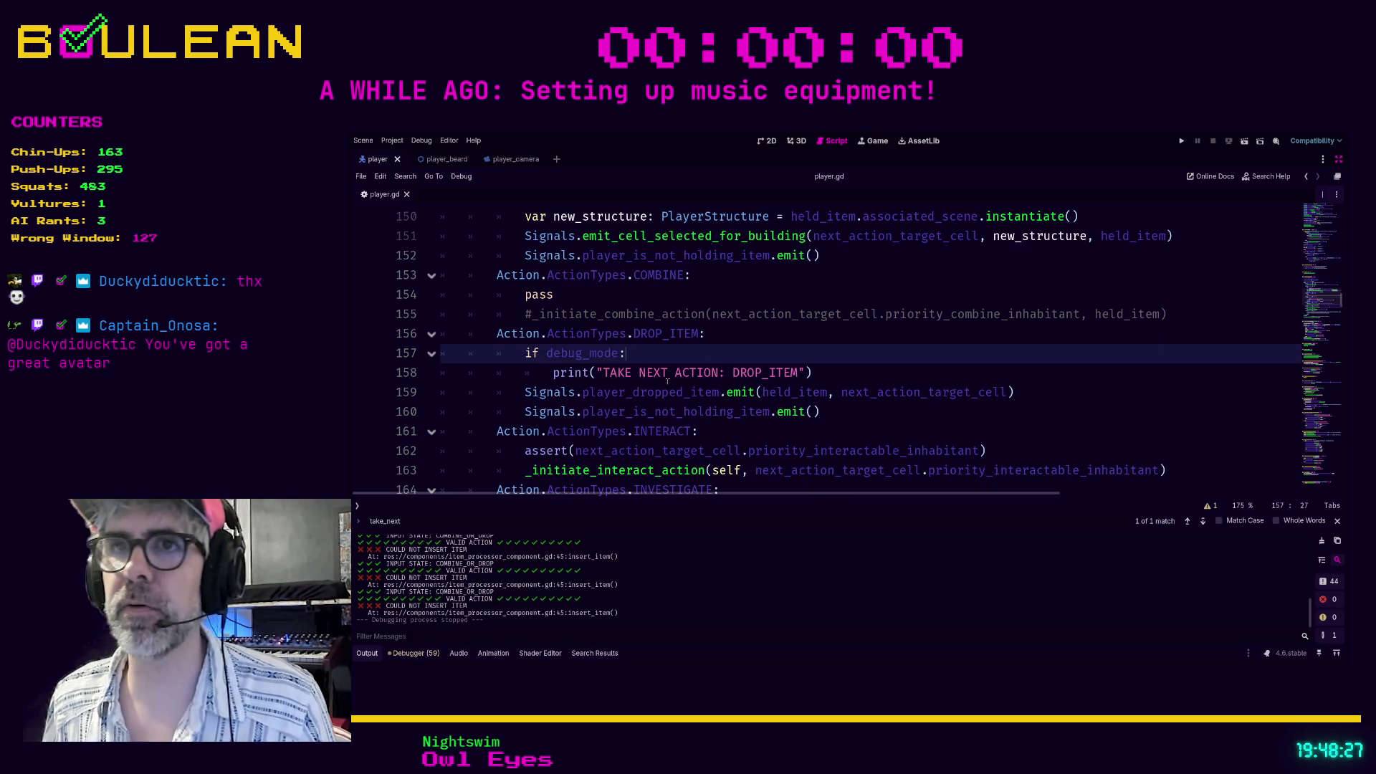
Uncomment the _initiate_combine_action call and delete the pass placeholder line.
left_click(740, 306)
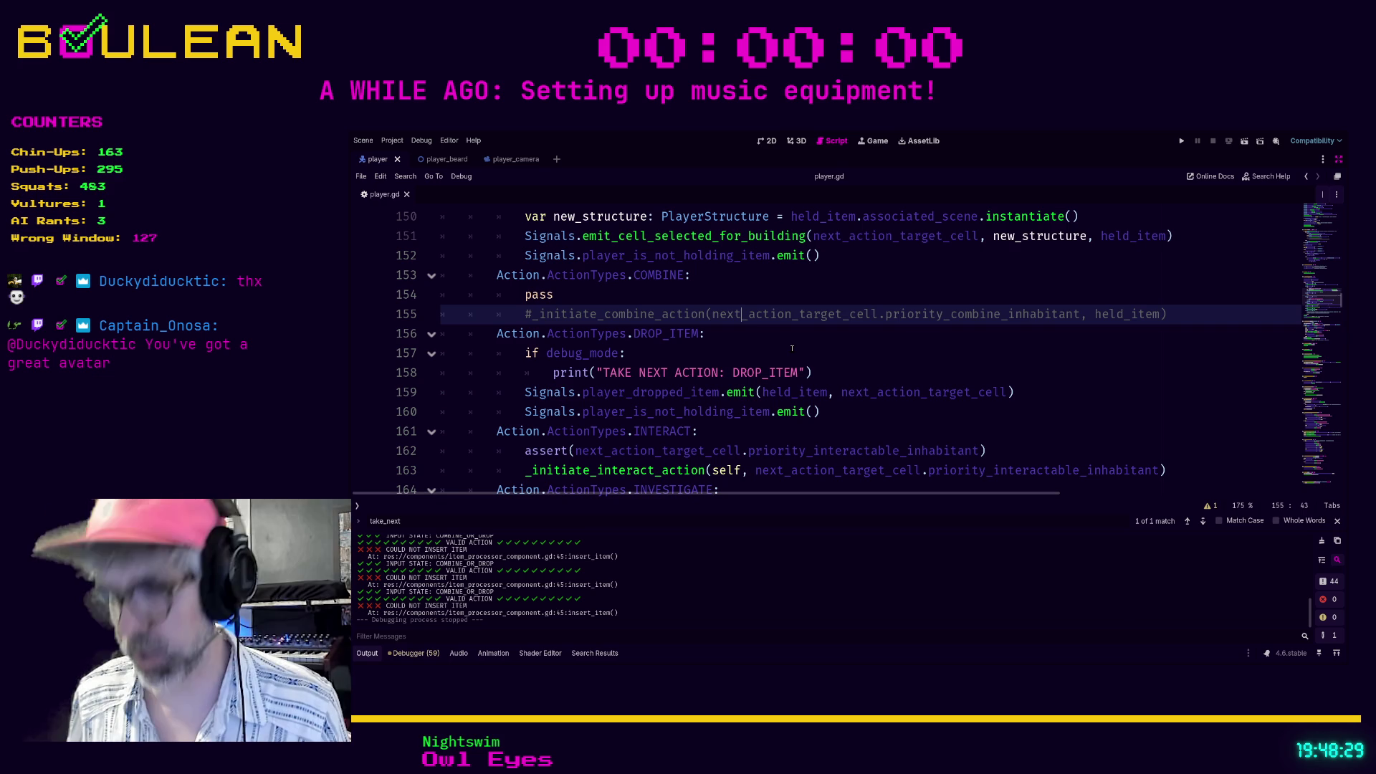
key("ctrl+k")
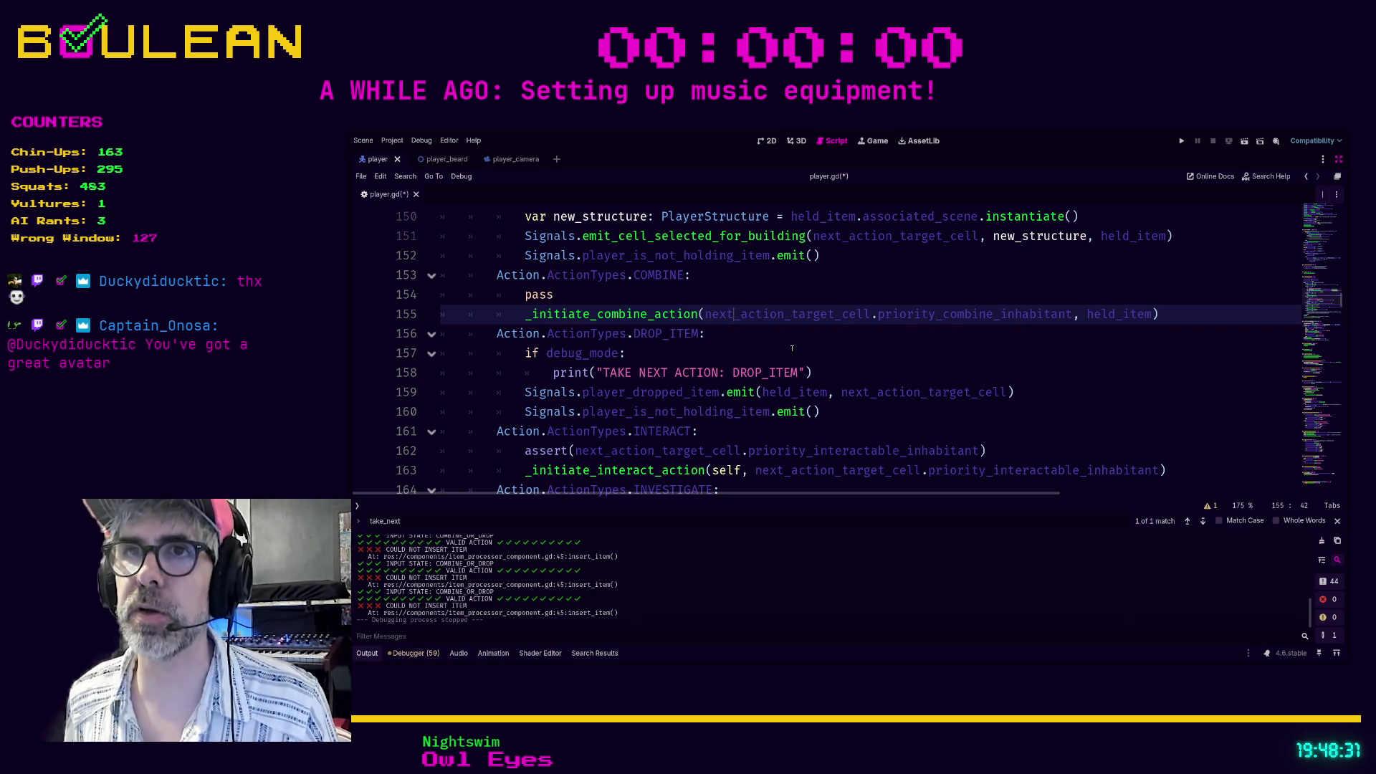
key("Up")
key("shift+Home")
key("BackSpace")
key("BackSpace")
key("BackSpace")
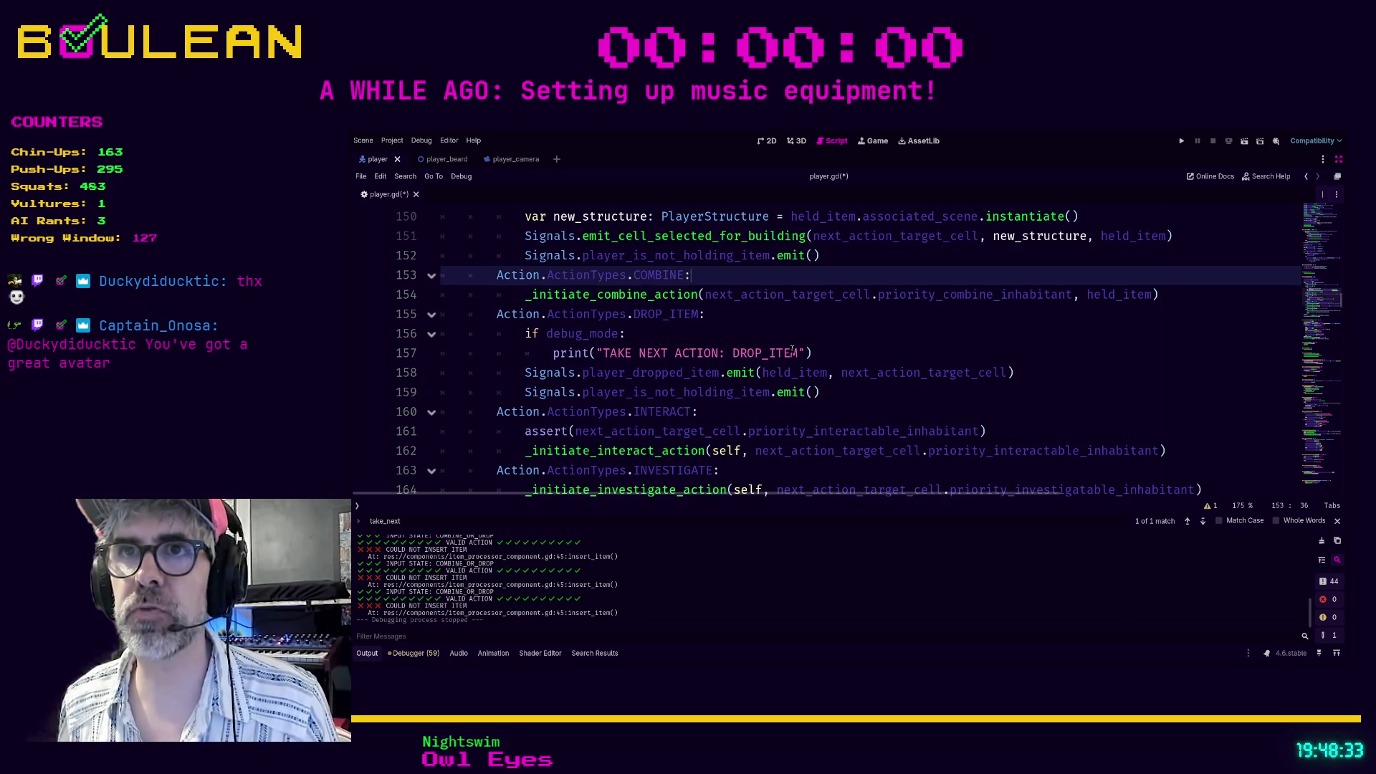
Search the whole project for _initiate_combine_action.
left_click(825, 310)
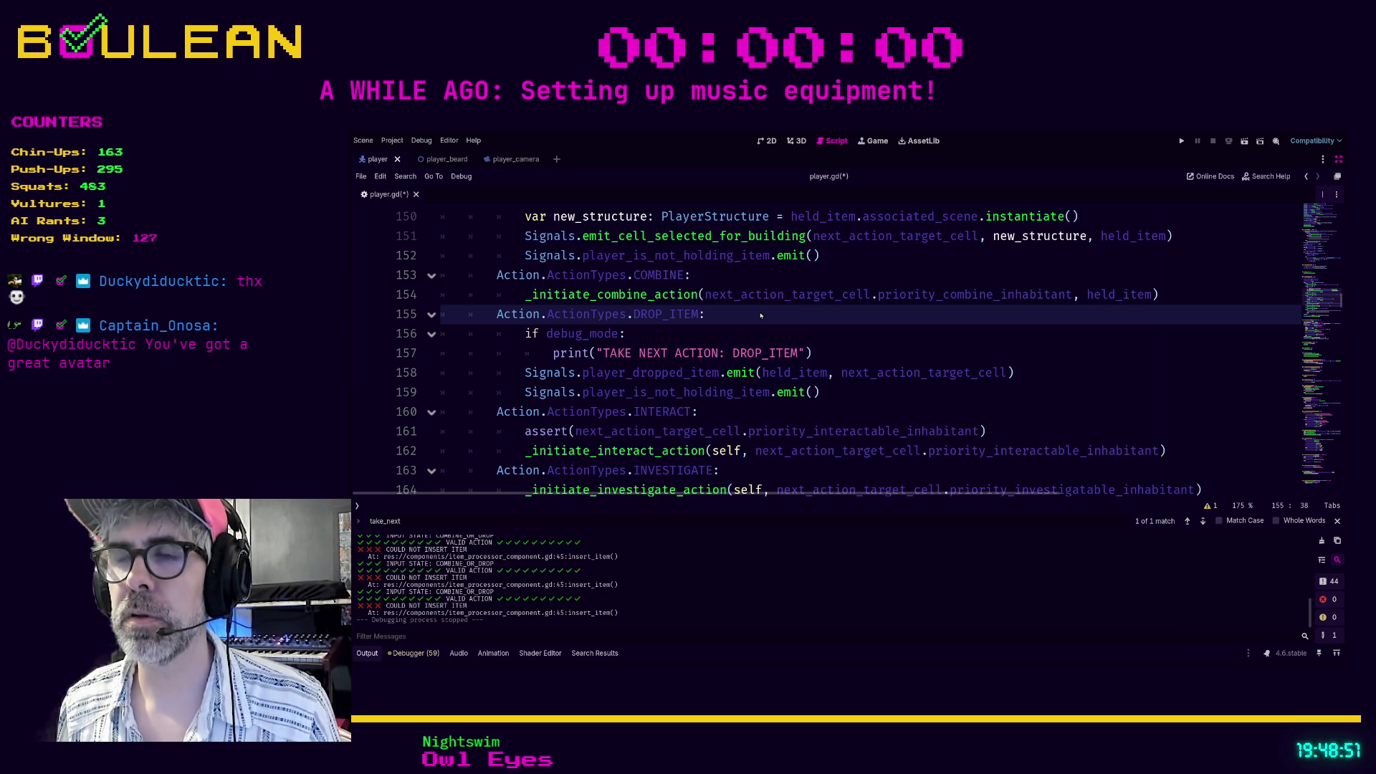
key("ctrl+shift+f")
key("Return")
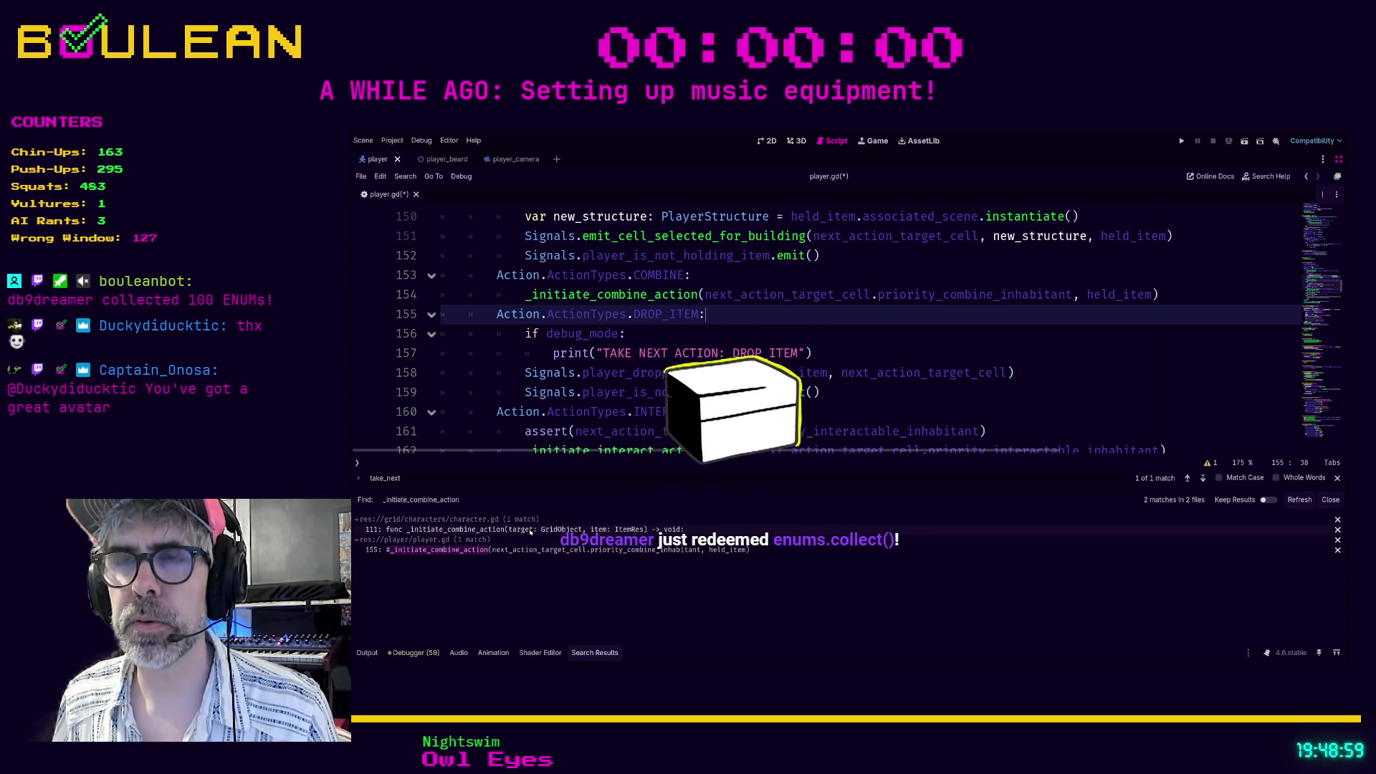
Open the _initiate_combine_action definition in character.gd, then combine_action.gd via CombineAction.
left_click(604, 296, "ctrl")
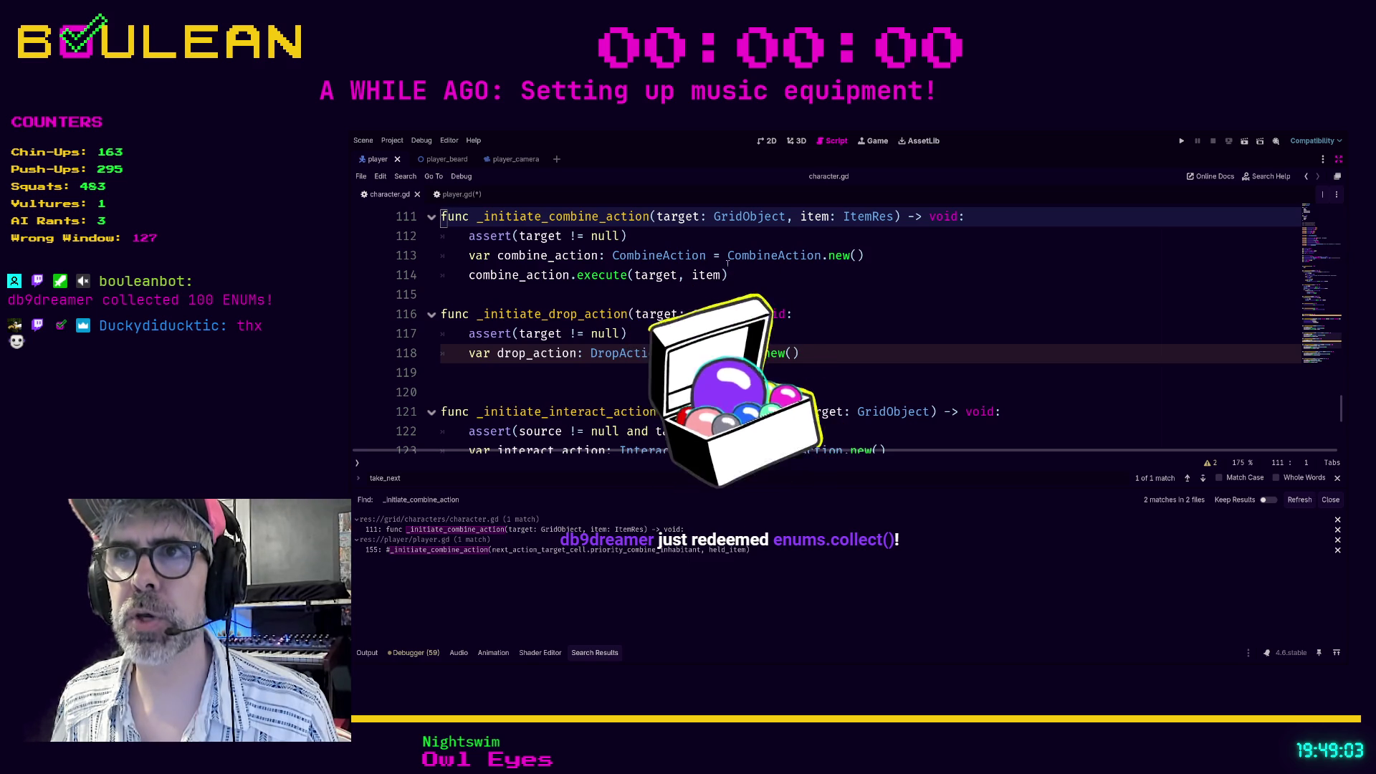
left_click(753, 257, "ctrl")
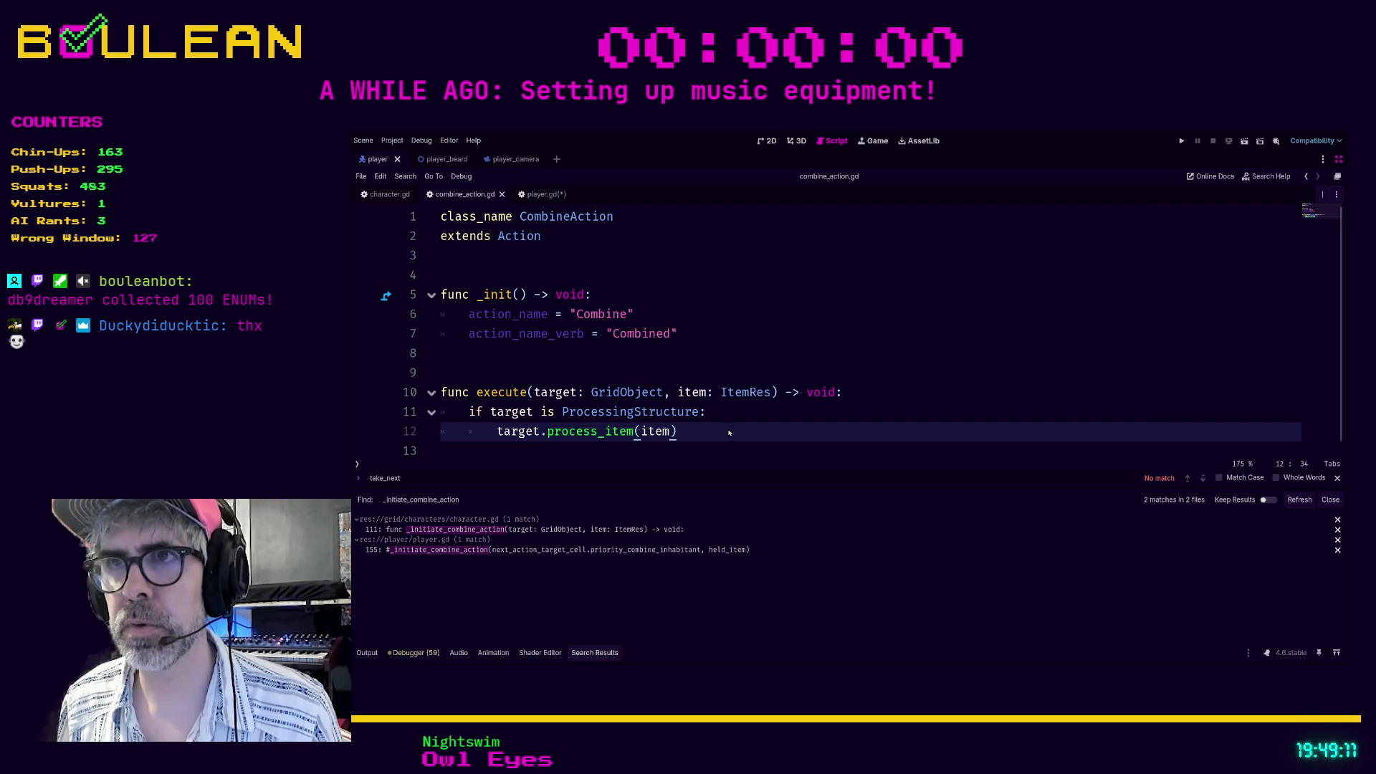
Run a project-wide search for process_item.
key("ctrl+shift+f")
key("Return")
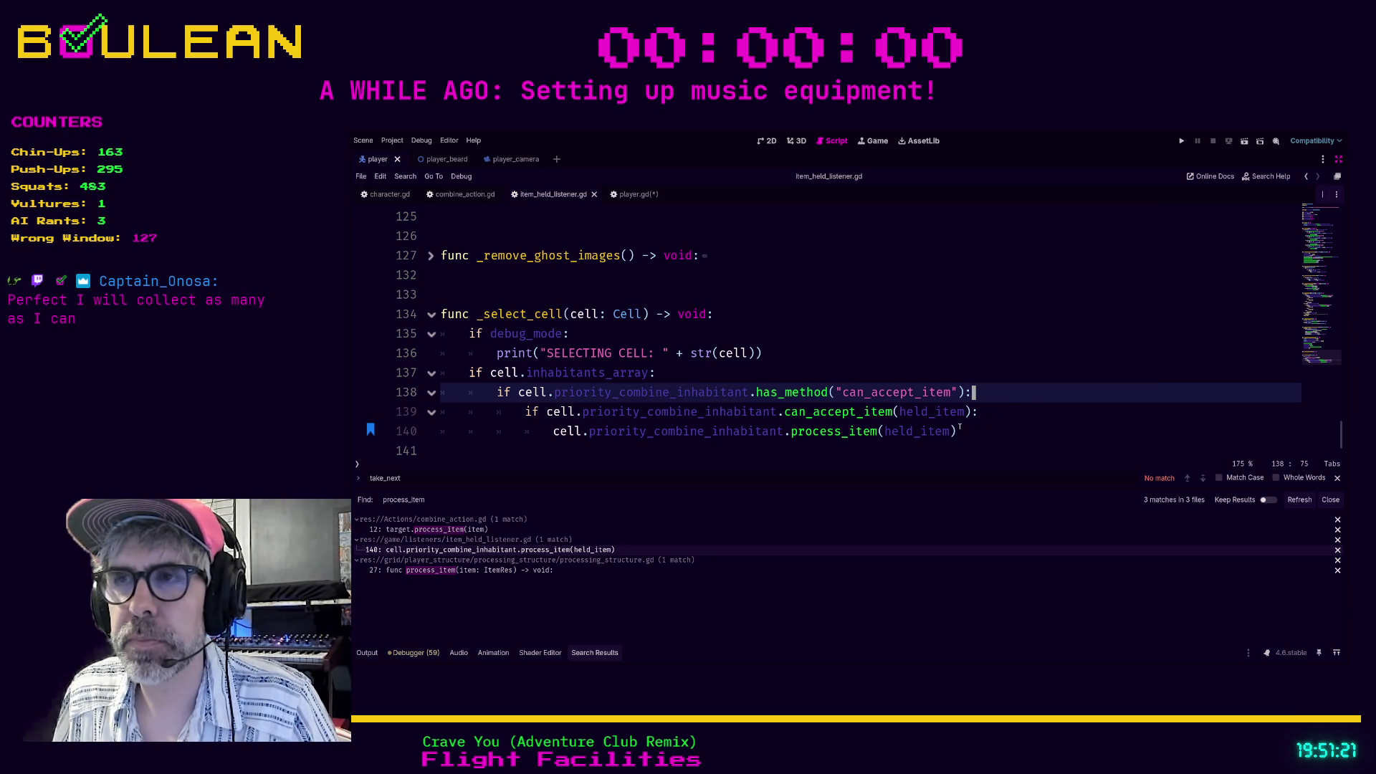
Comment out the _select_cell function body and go to the error on line 27.
mouse_move(960, 427)
left_mouse_down()
mouse_move(644, 412)
mouse_move(415, 325)
left_mouse_up()
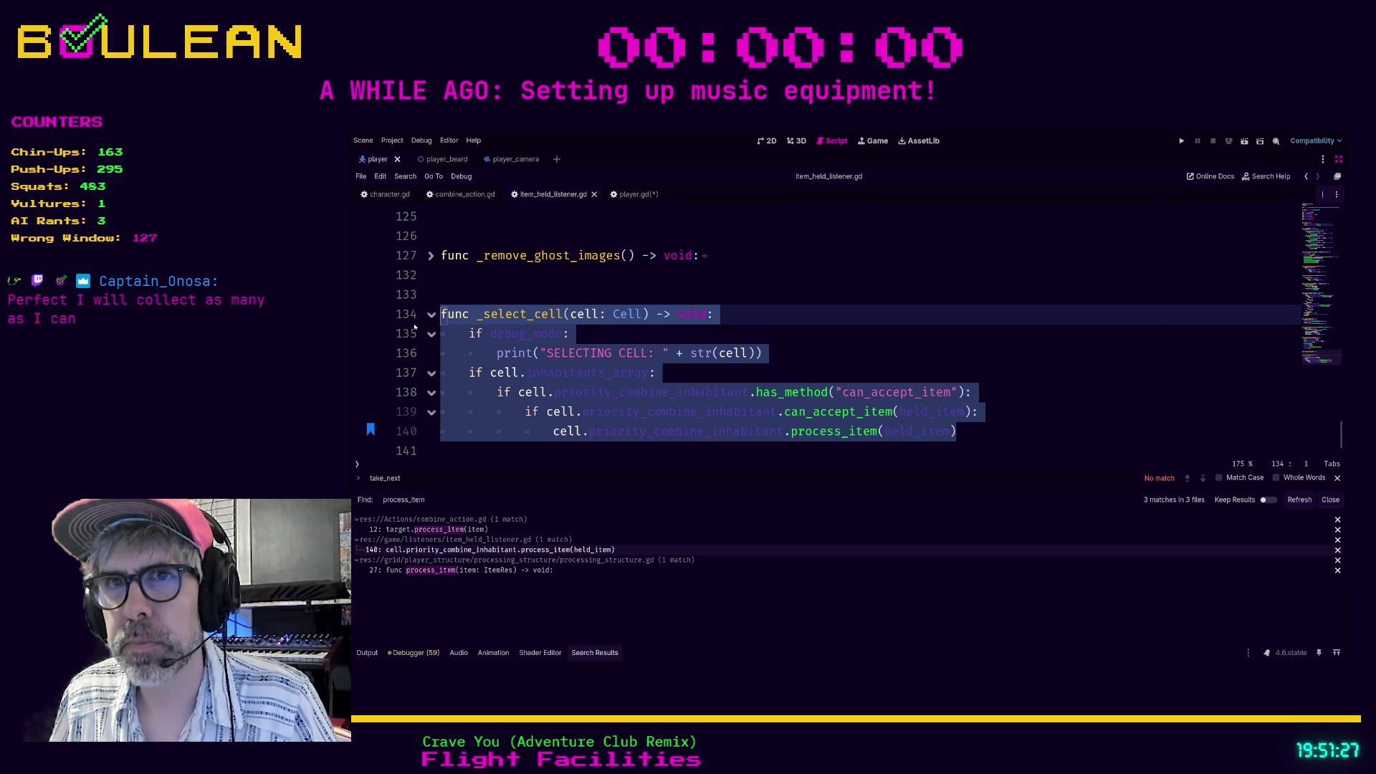
key("ctrl+k")
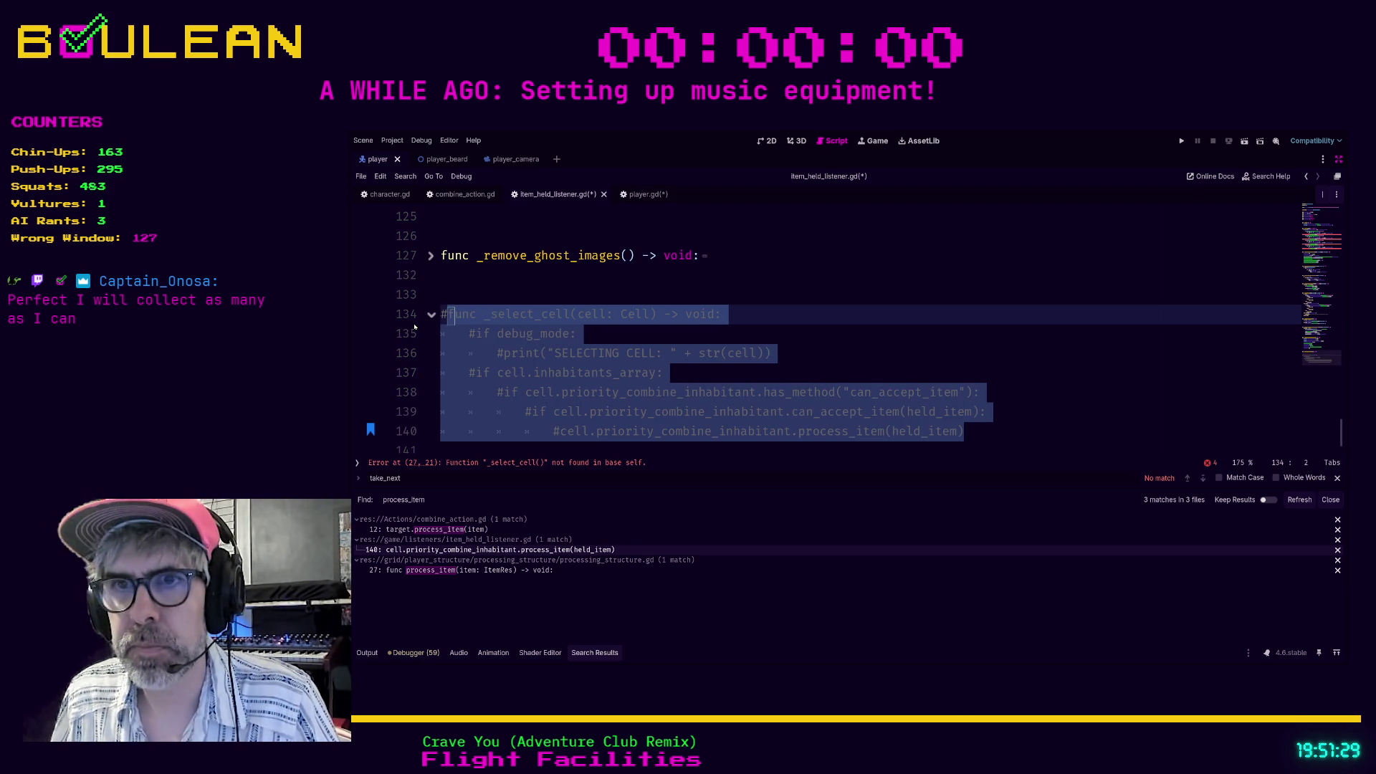
left_click(711, 334)
key("alt+Left")
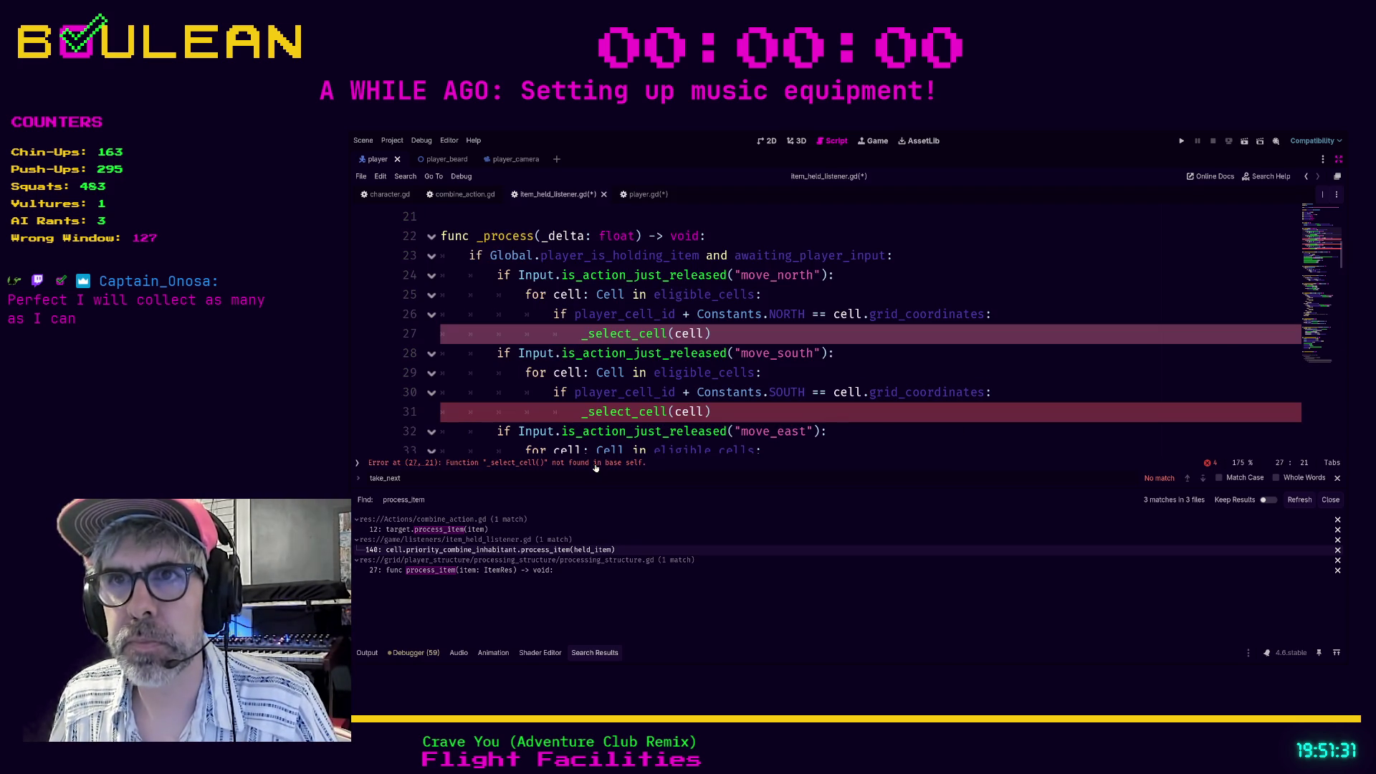
left_click(741, 335)
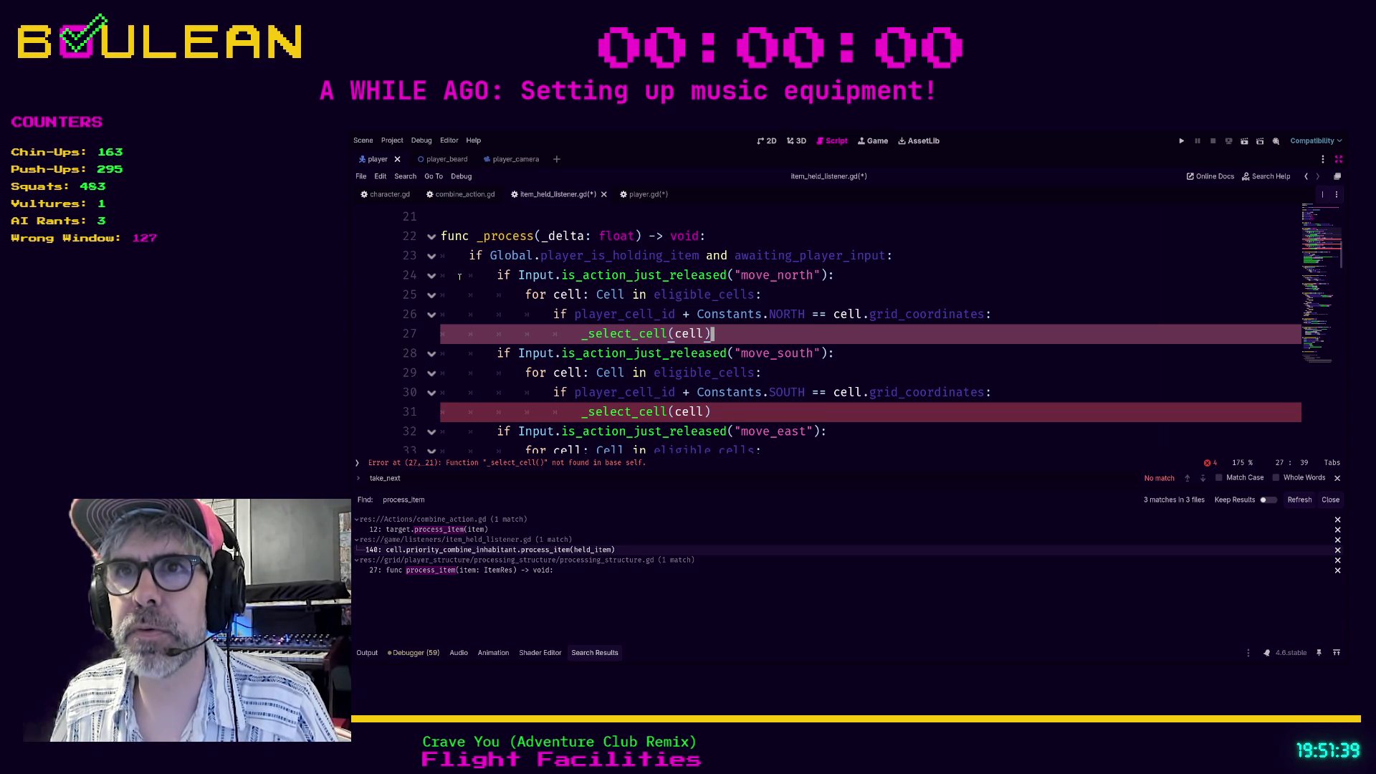
Comment out the movement-input block on lines 24–39.
mouse_move(460, 276)
left_mouse_down()
mouse_move(547, 336)
mouse_move(740, 378)
left_mouse_up()
scroll(545, 331, "down", 3)
scroll(546, 336, "down", 3)
scroll(574, 334, "down", 2)
scroll(595, 336, "down", 1)
key("ctrl+k")
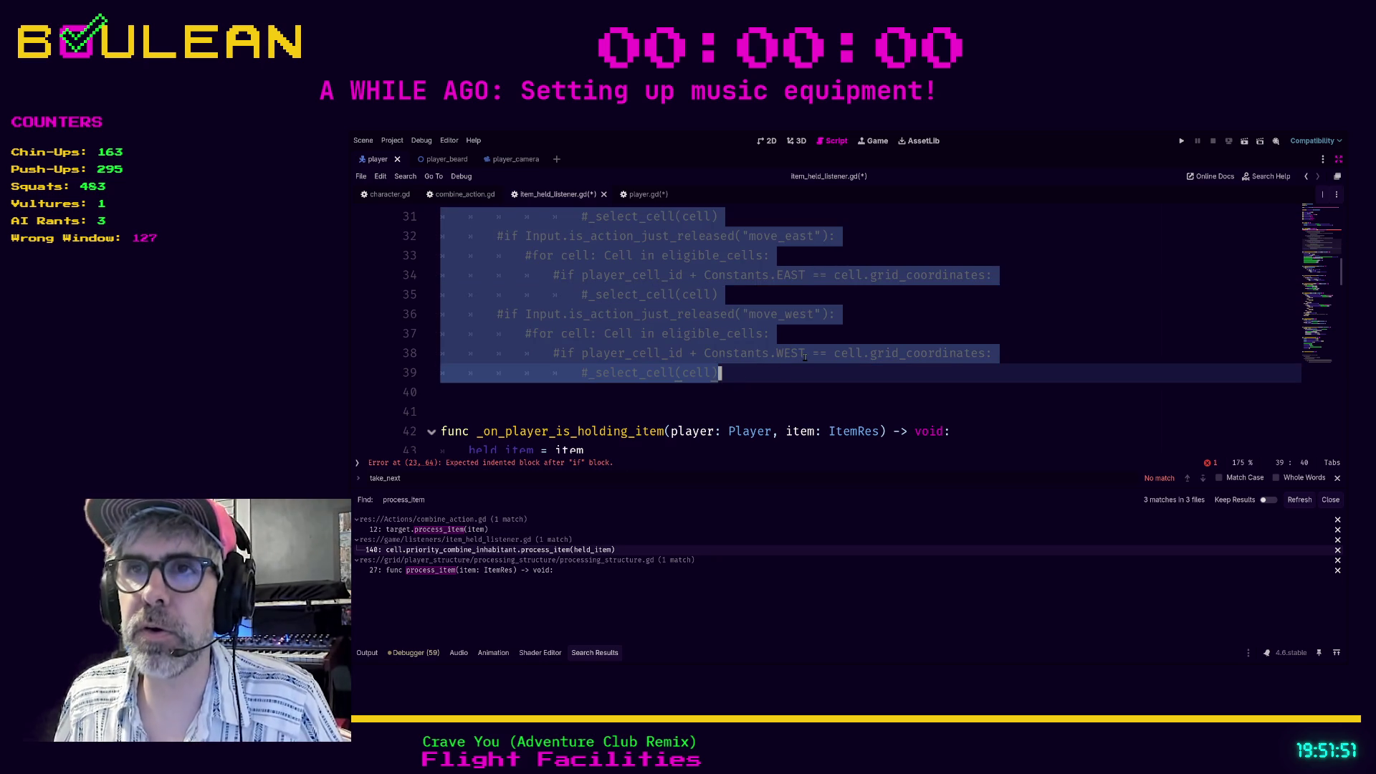
scroll(808, 356, "up", 3)
scroll(824, 337, "up", 2)
scroll(845, 316, "down", 1)
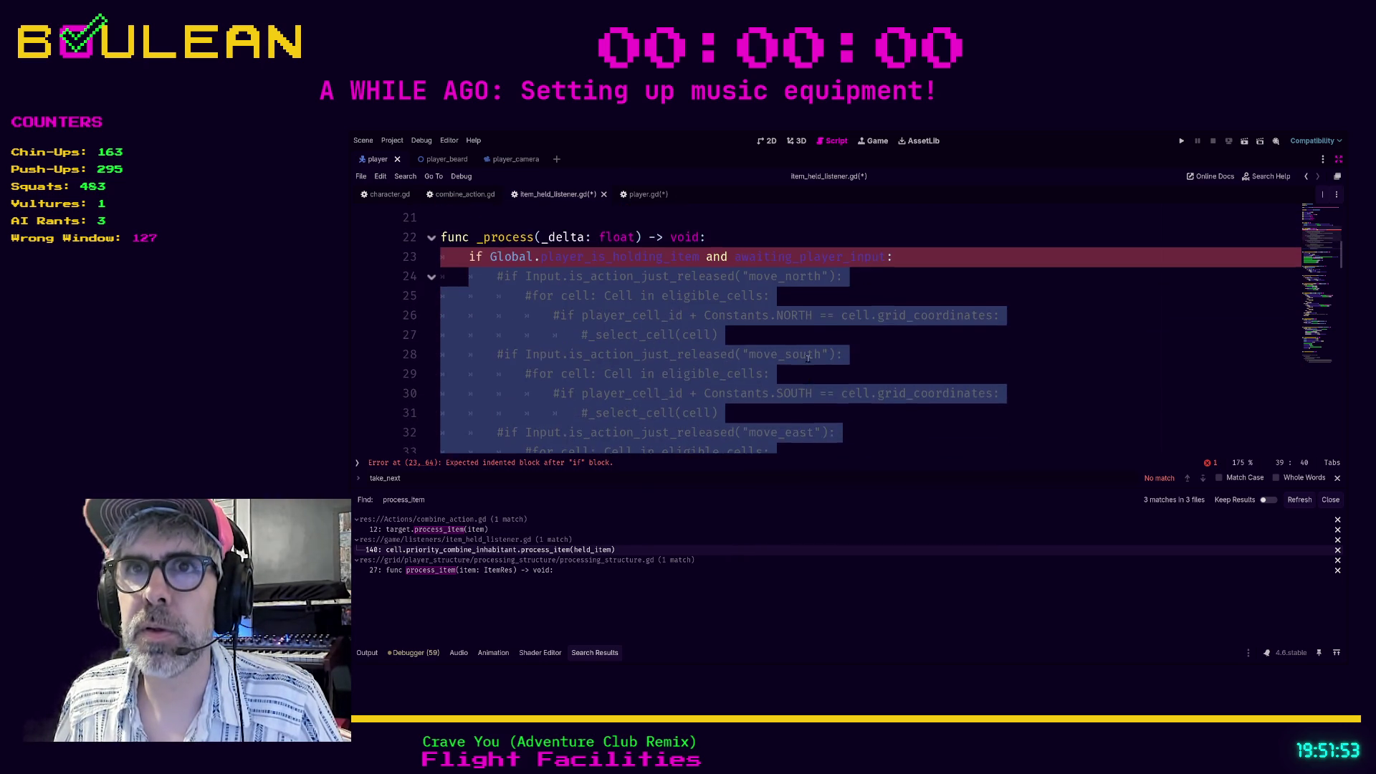
scroll(867, 293, "up", 1)
Comment out line 23 and the _process declaration, then save item_held_listener.gd.
left_click(899, 294)
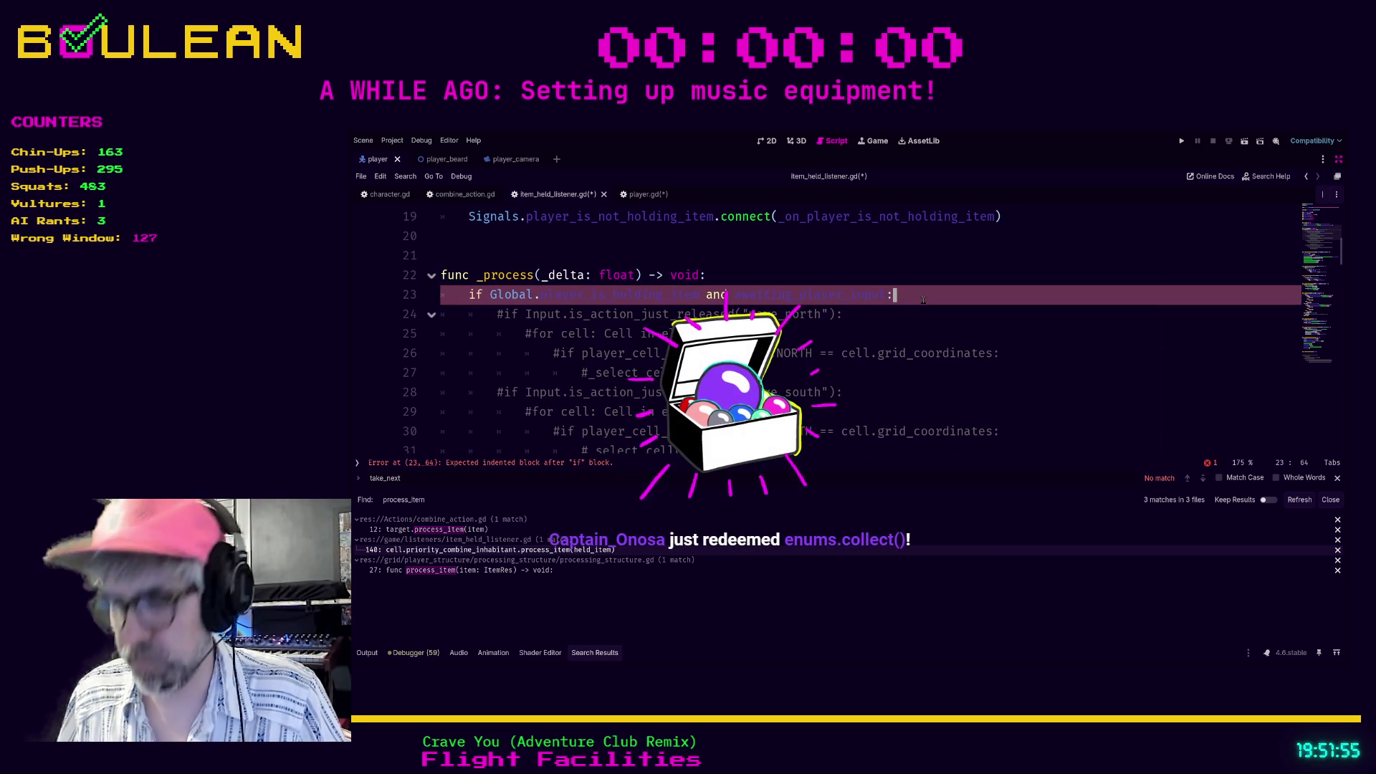
key("ctrl+k")
key("Up")
scroll(921, 305, "down", 4)
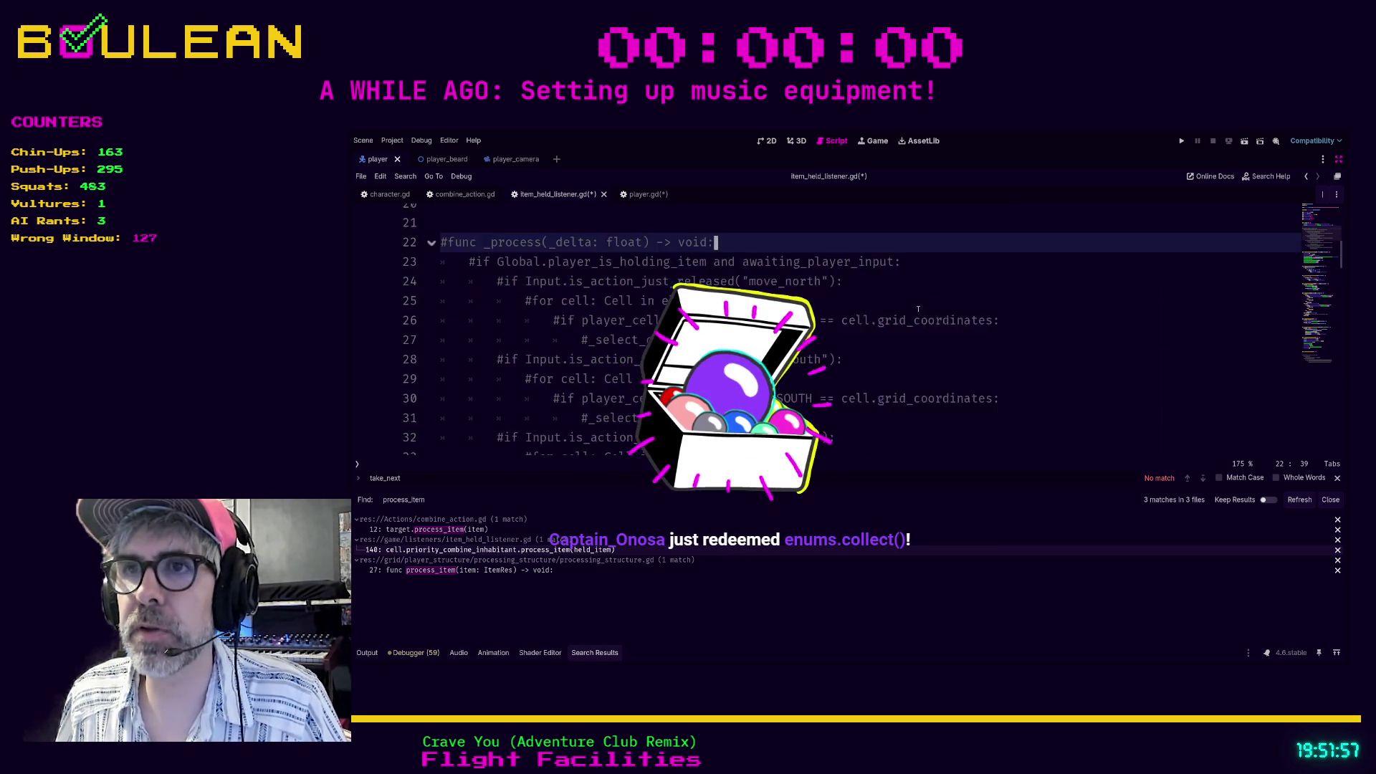
scroll(915, 313, "down", 1)
left_click(826, 332)
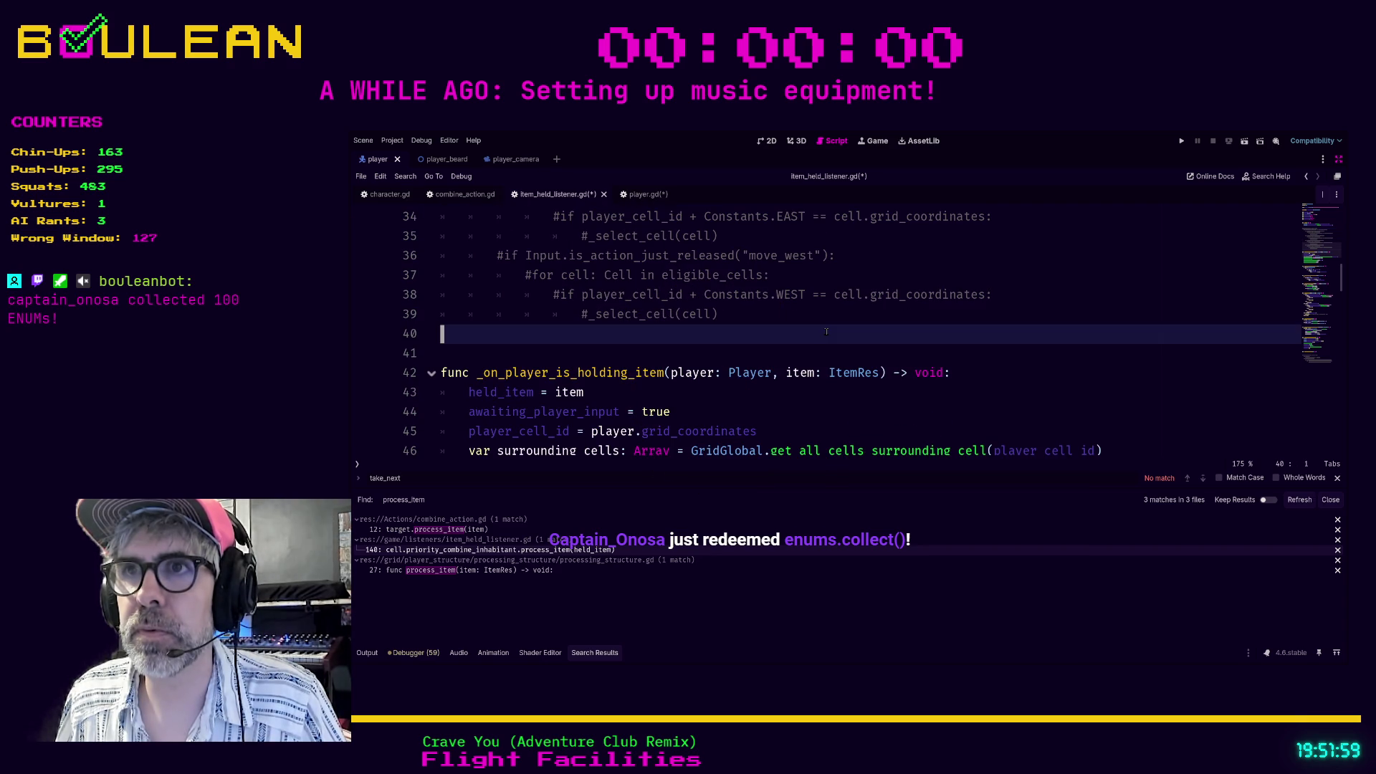
key("ctrl+s")
Run the game, collect a Red Mushroom and a berry, and build a campfire.
key("F5")
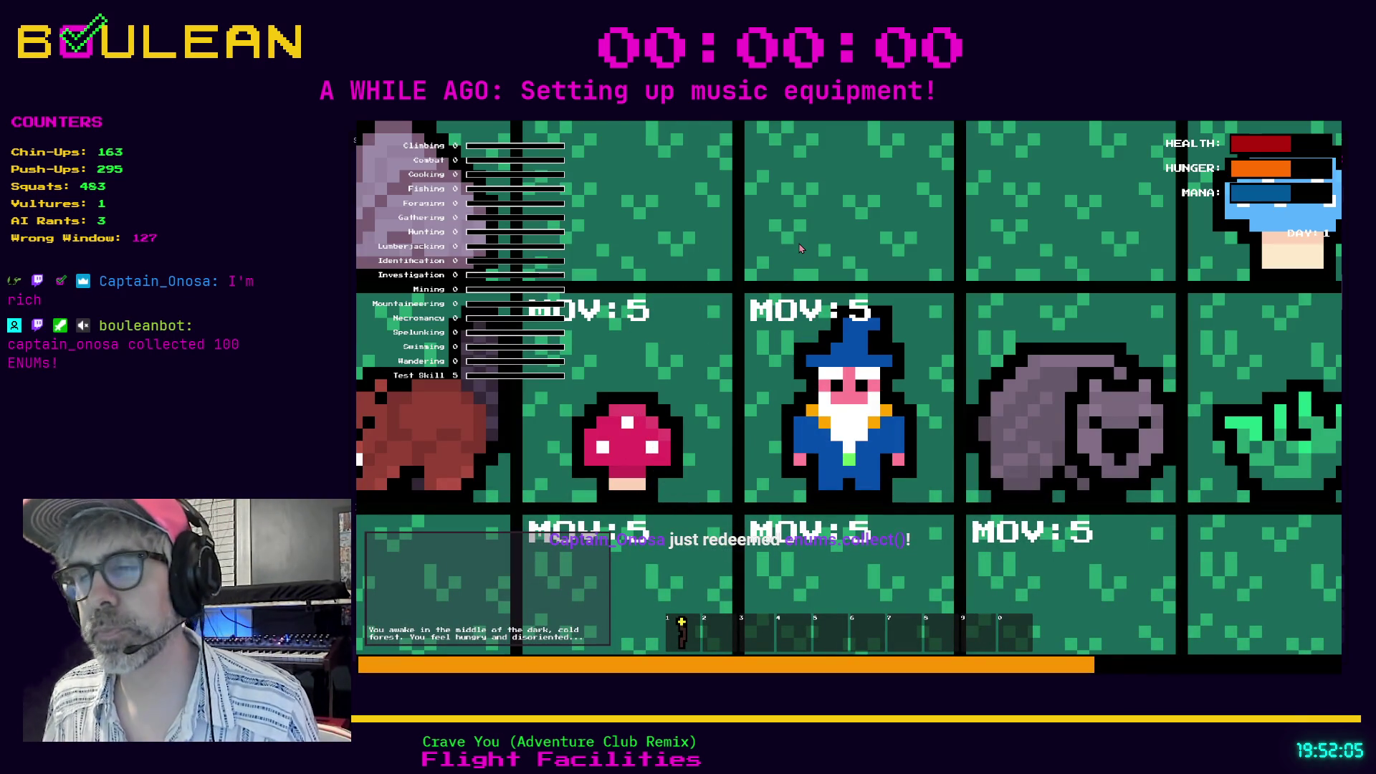
key("Left")
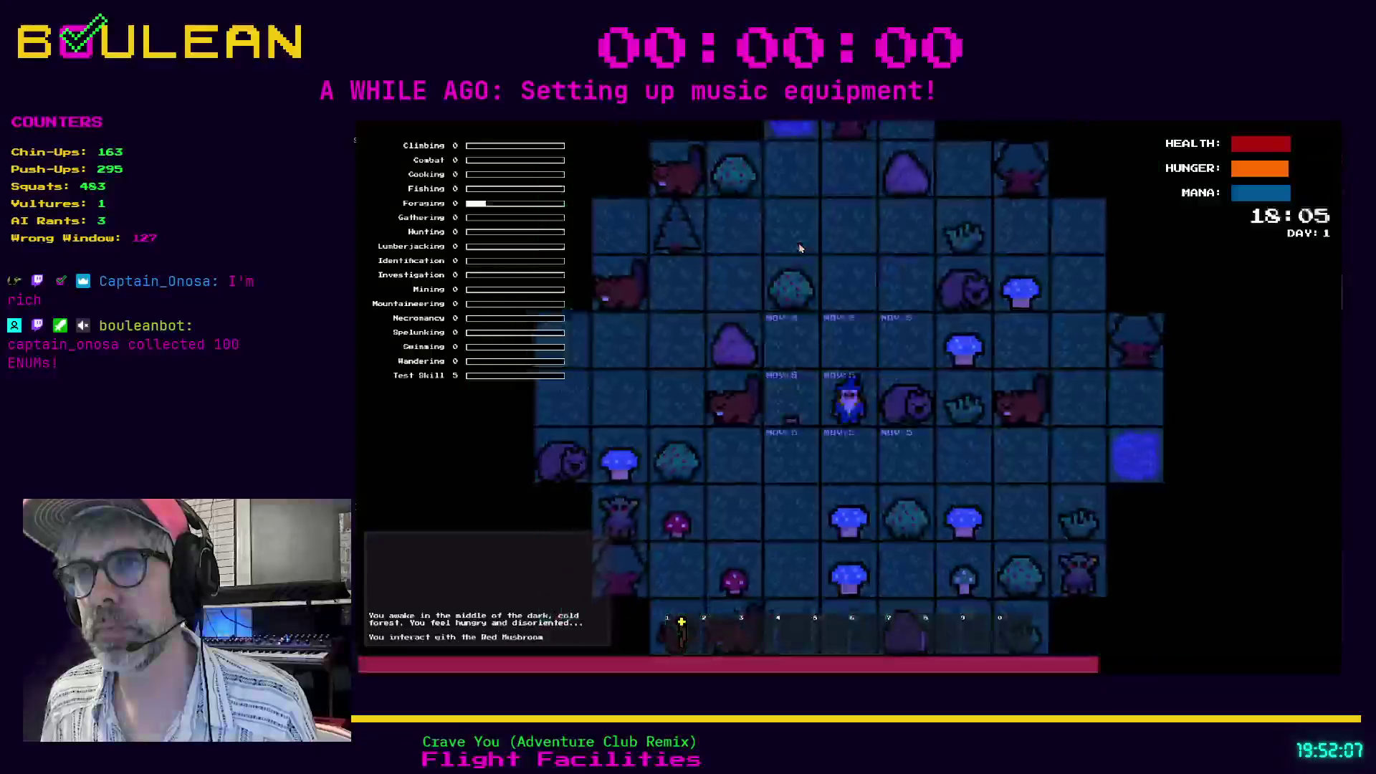
key("Up")
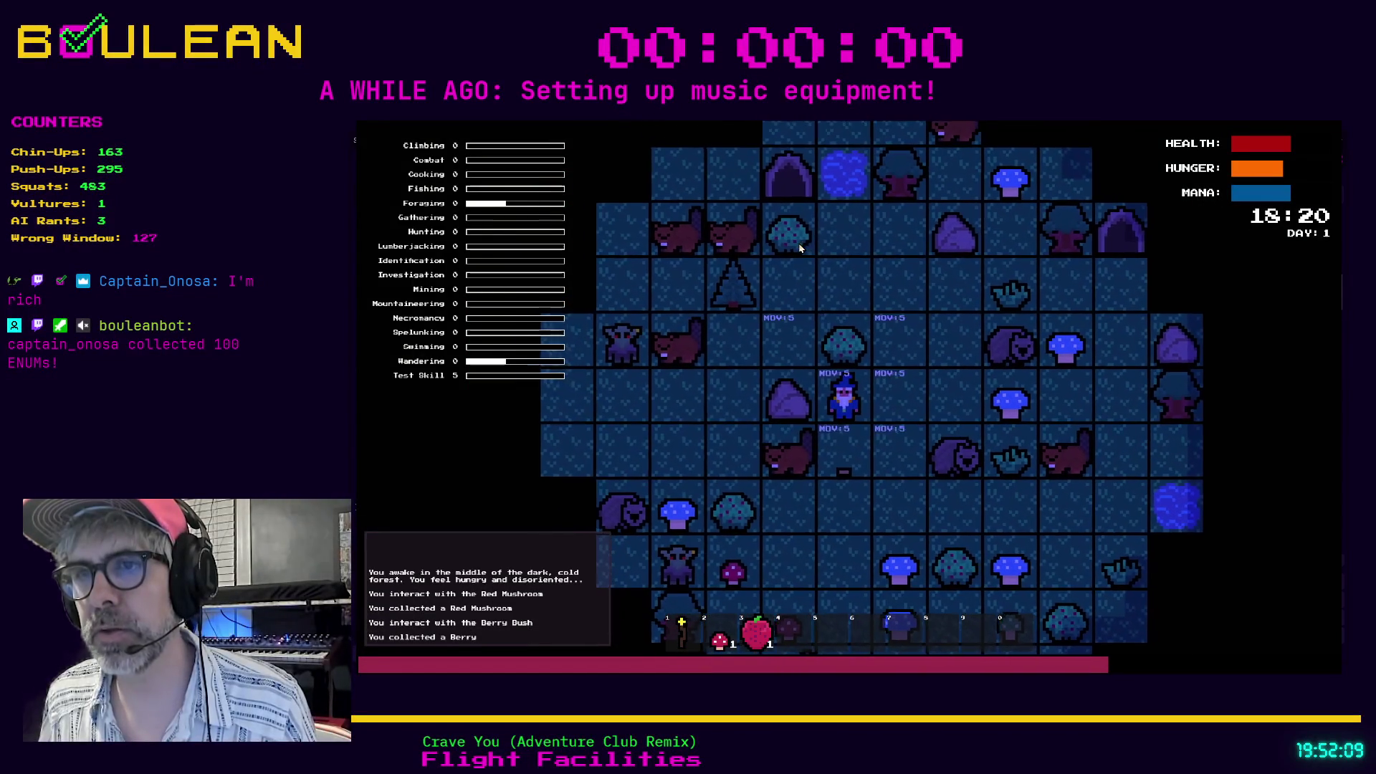
key("c")
left_click(877, 318)
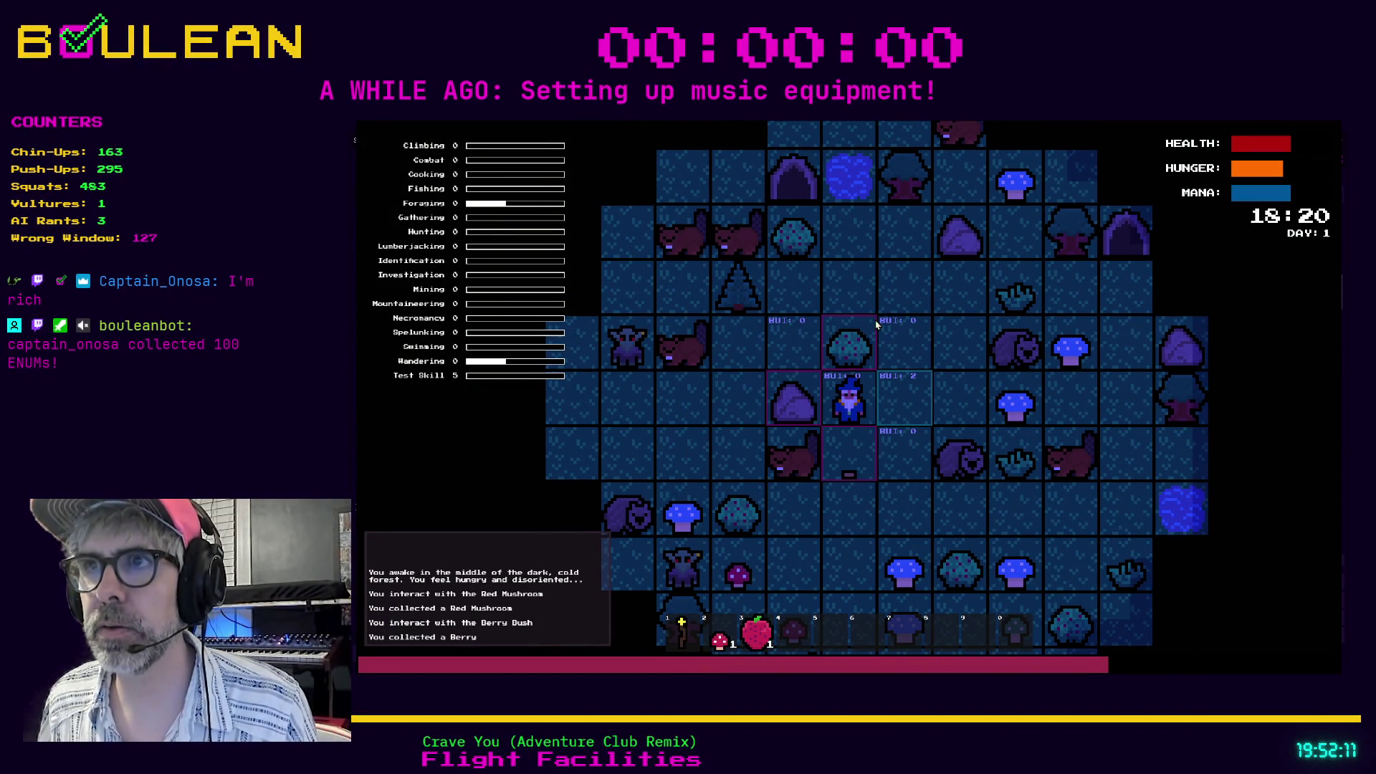
key("Return")
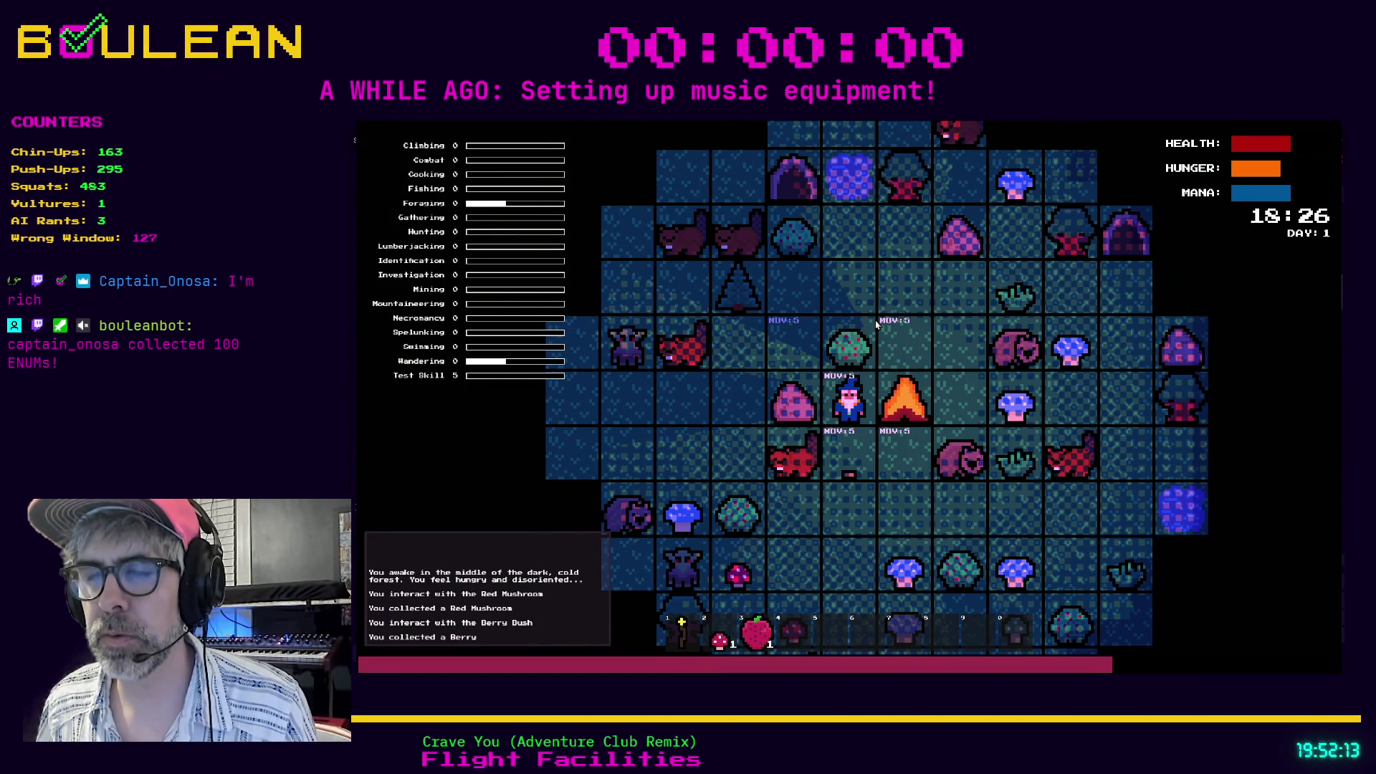
Switch to combine actions and cook two foods at the campfire.
key("i")
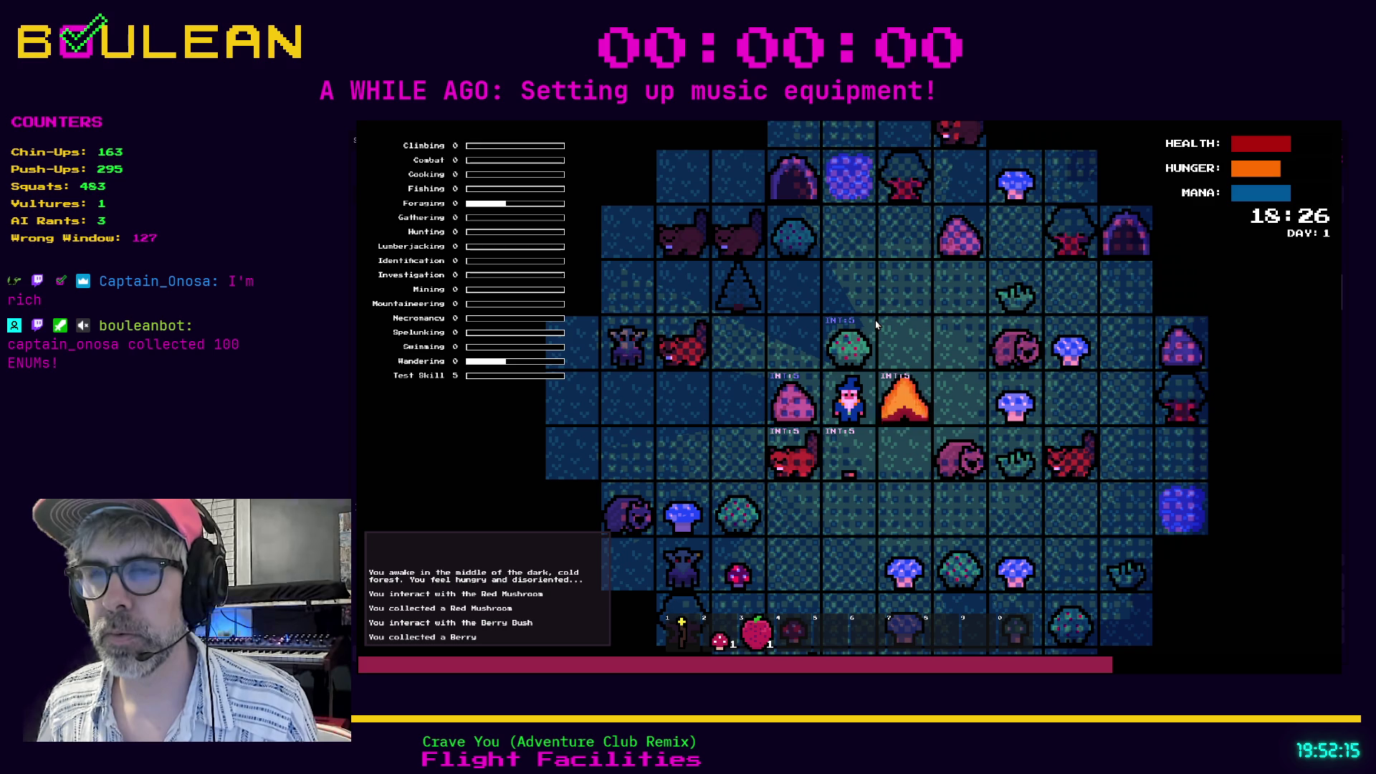
key("d")
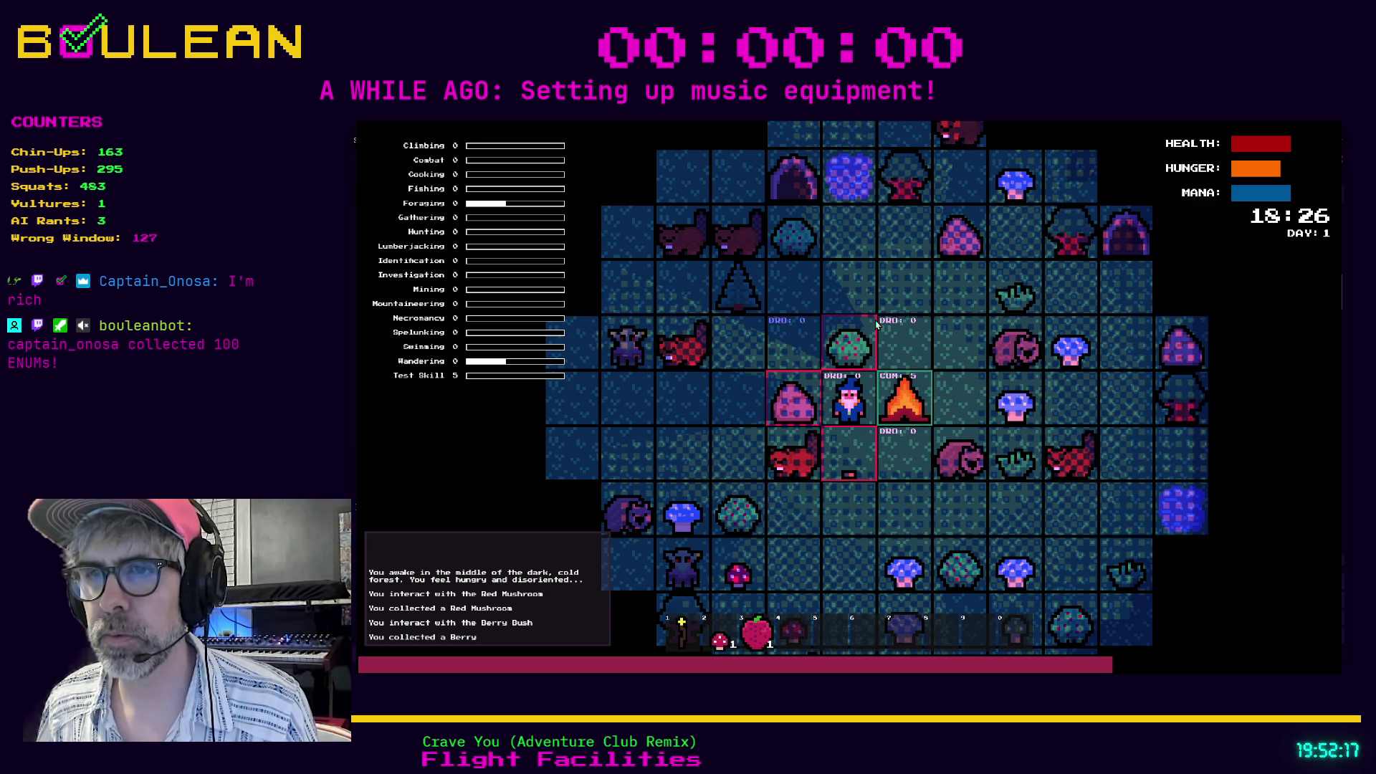
key("Right")
key("Right")
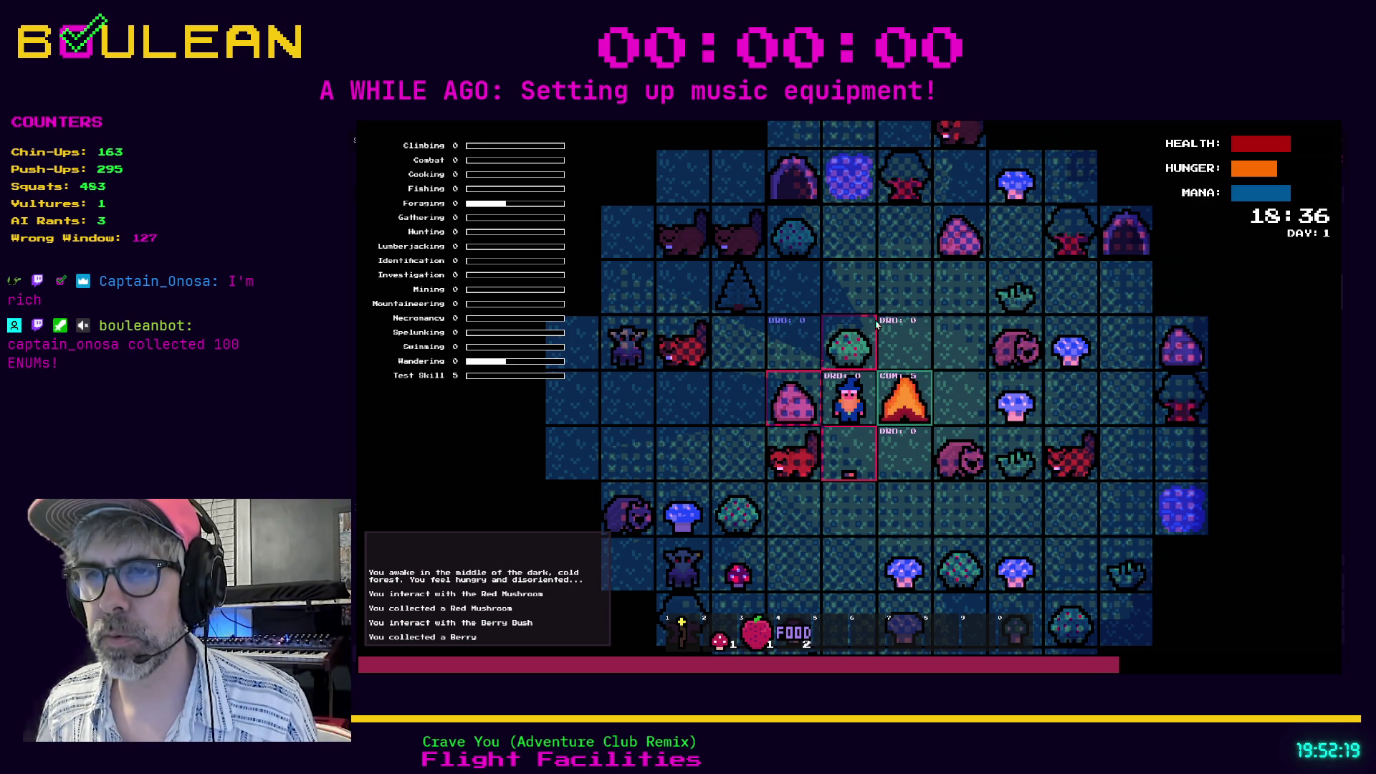
key("Right")
key("Right")
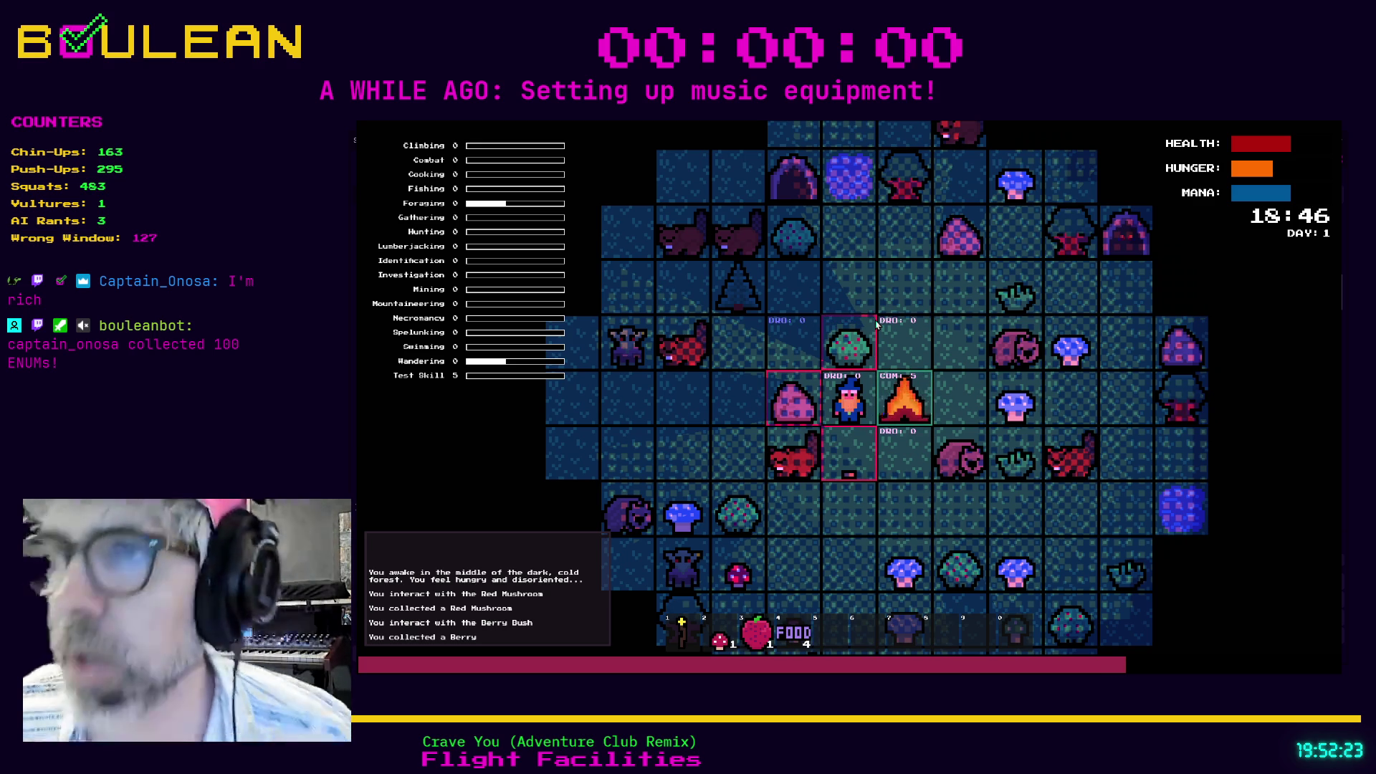
Kill the Wombat, collect its raw meat, and cook several pieces at the campfire.
key("Down")
key("Right")
key("Right")
key("Right")
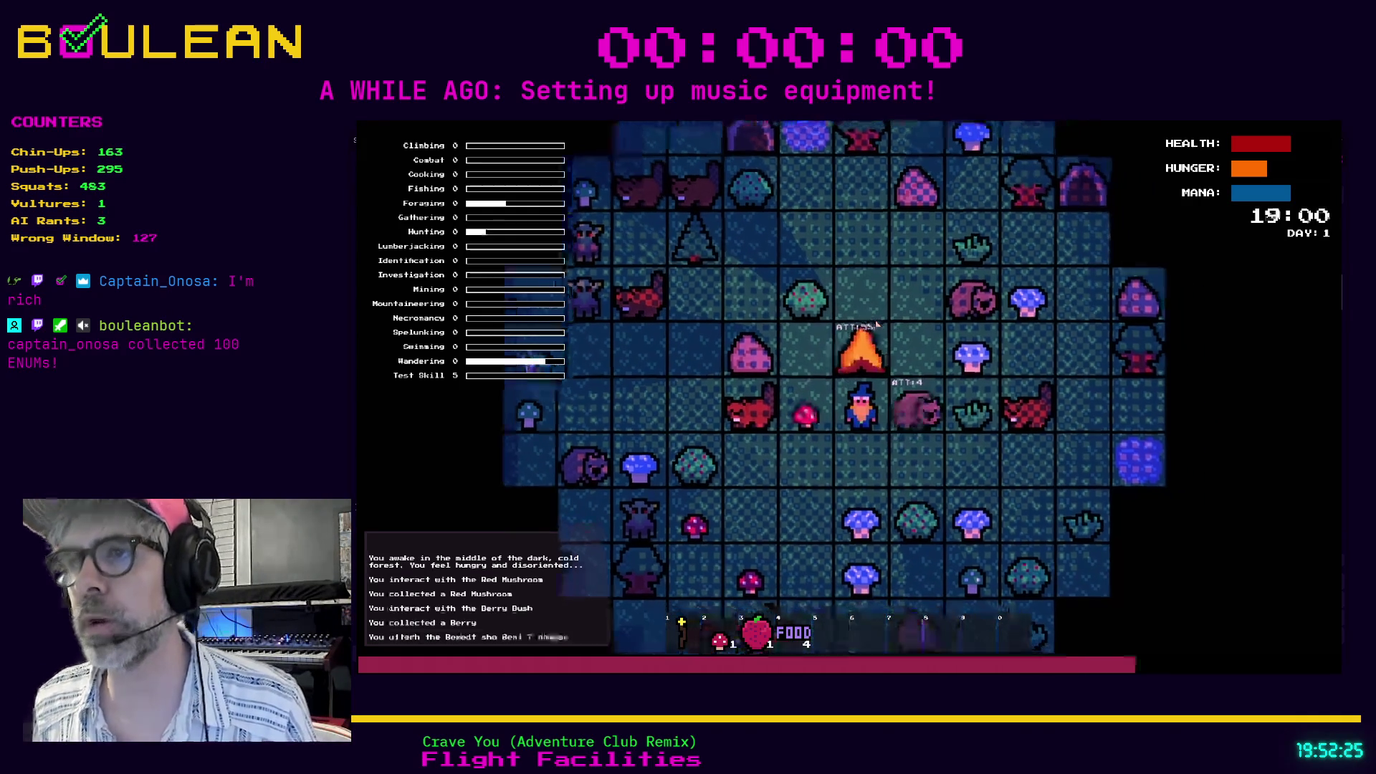
key("Right")
key("Right")
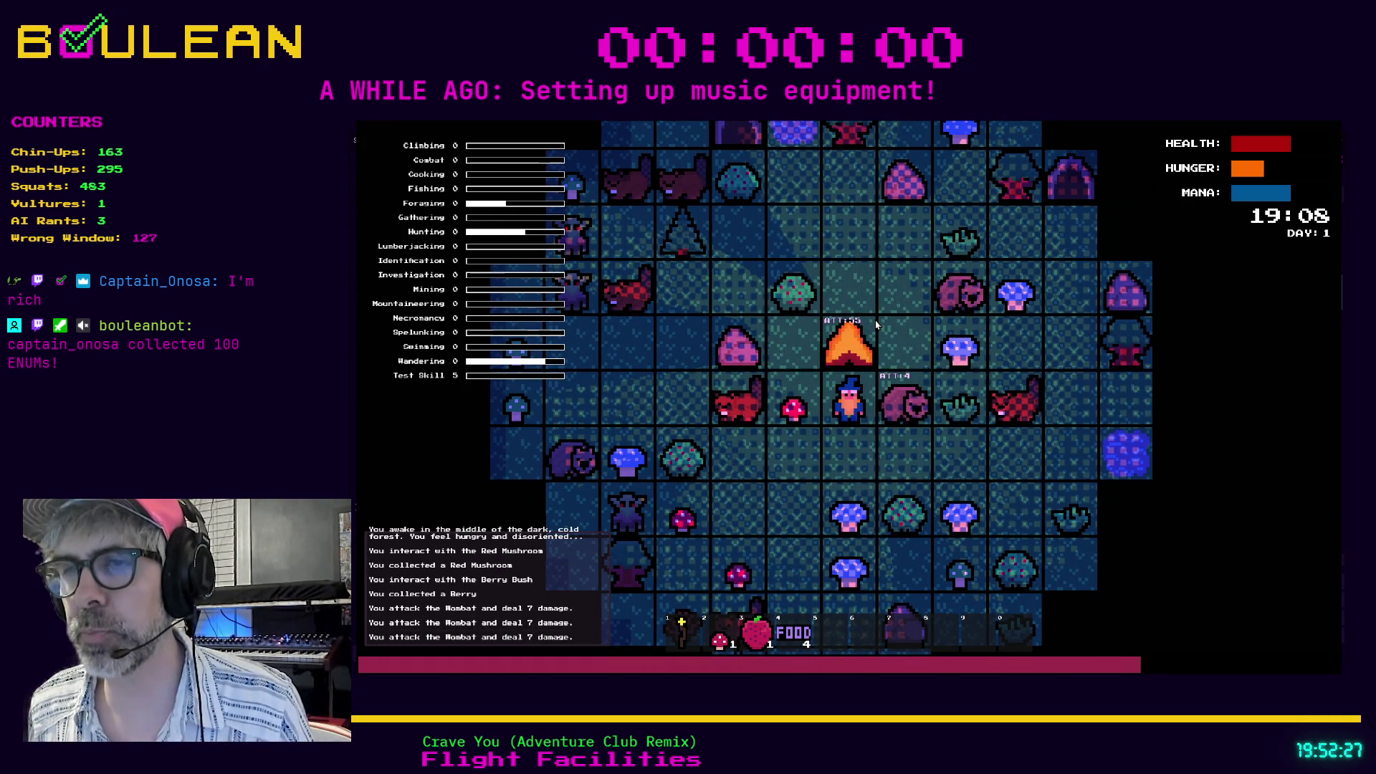
key("Right")
key("Up")
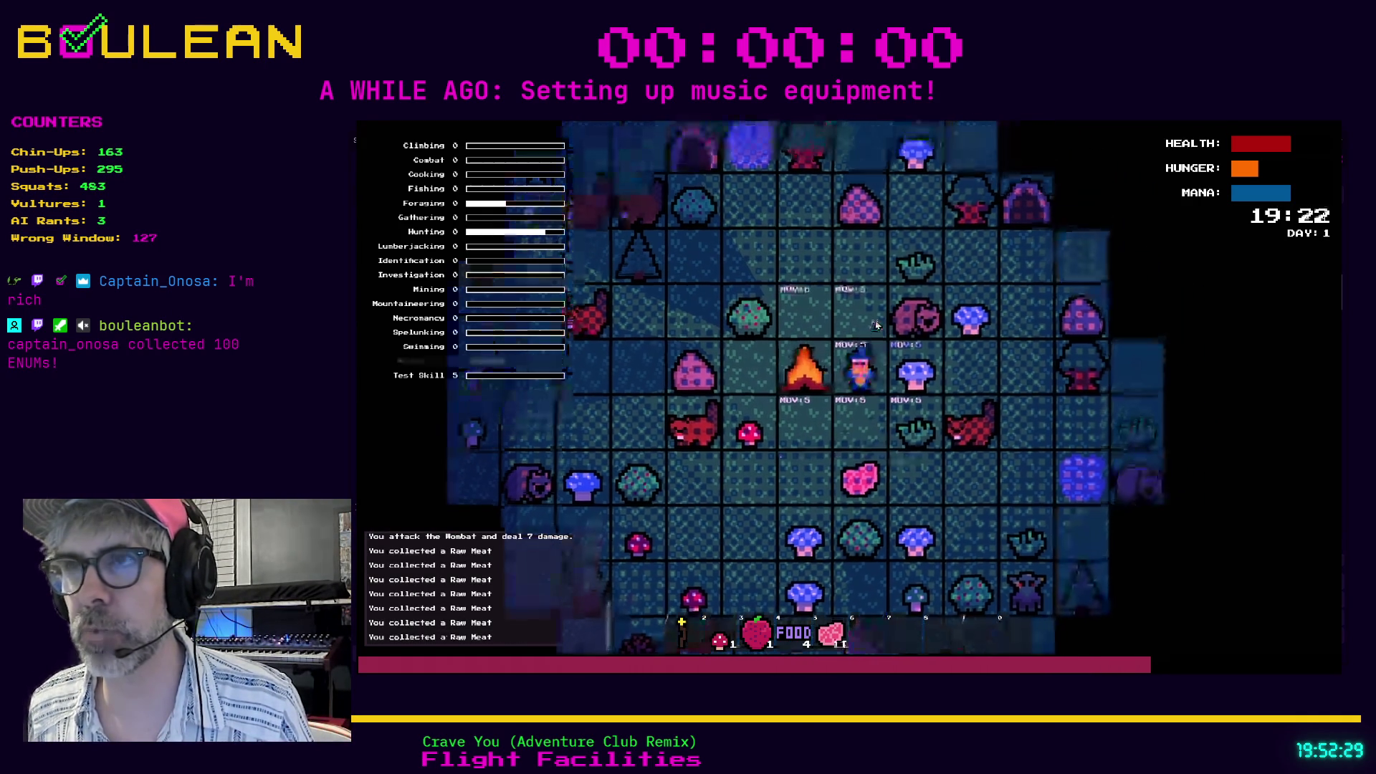
key("space")
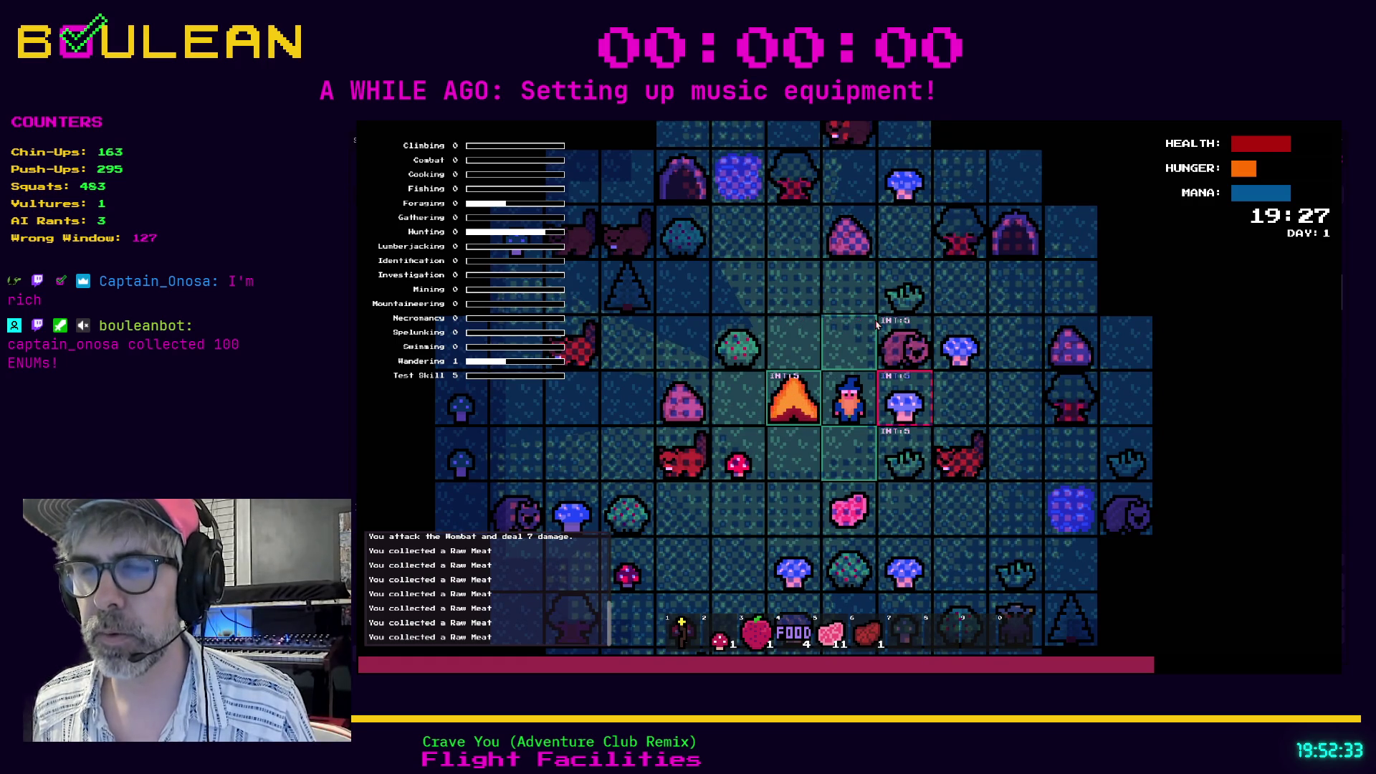
key("Escape")
key("space")
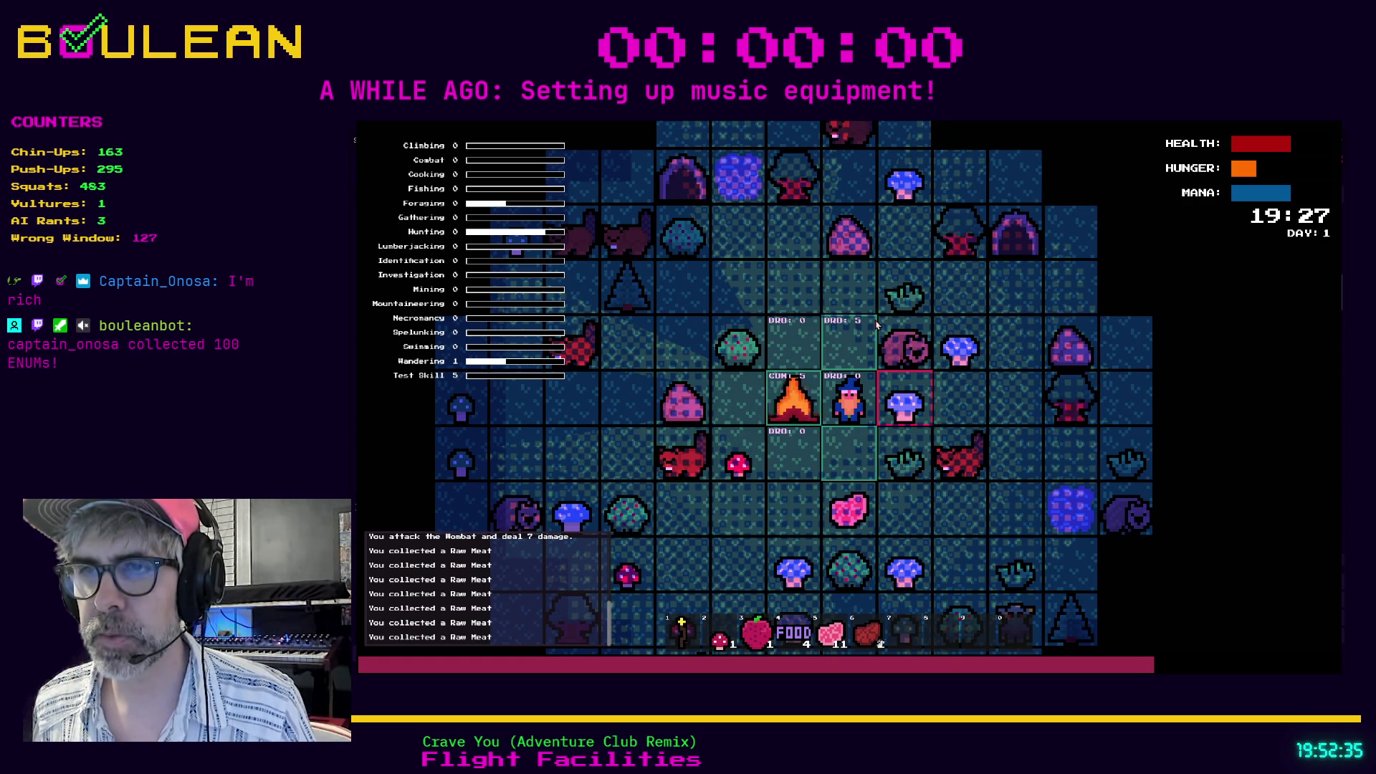
key("space")
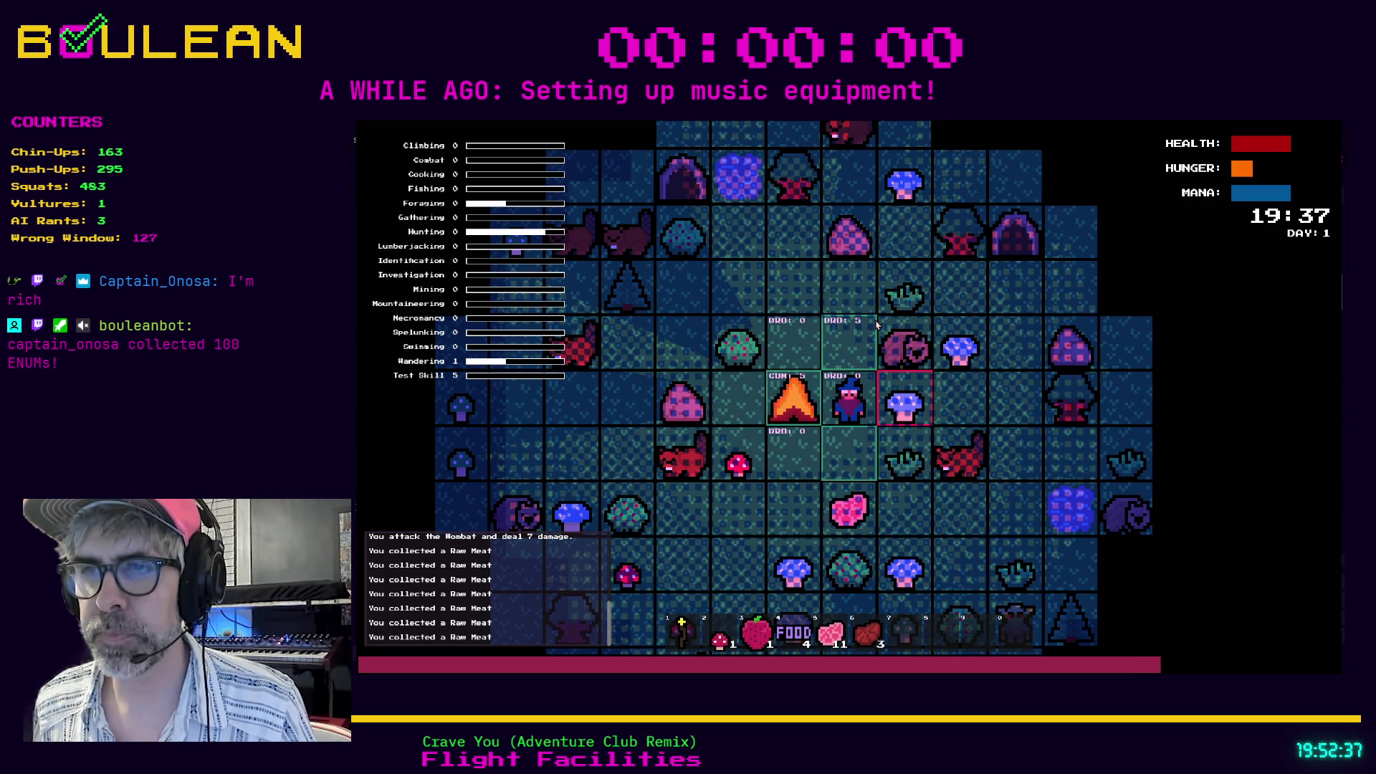
key("space")
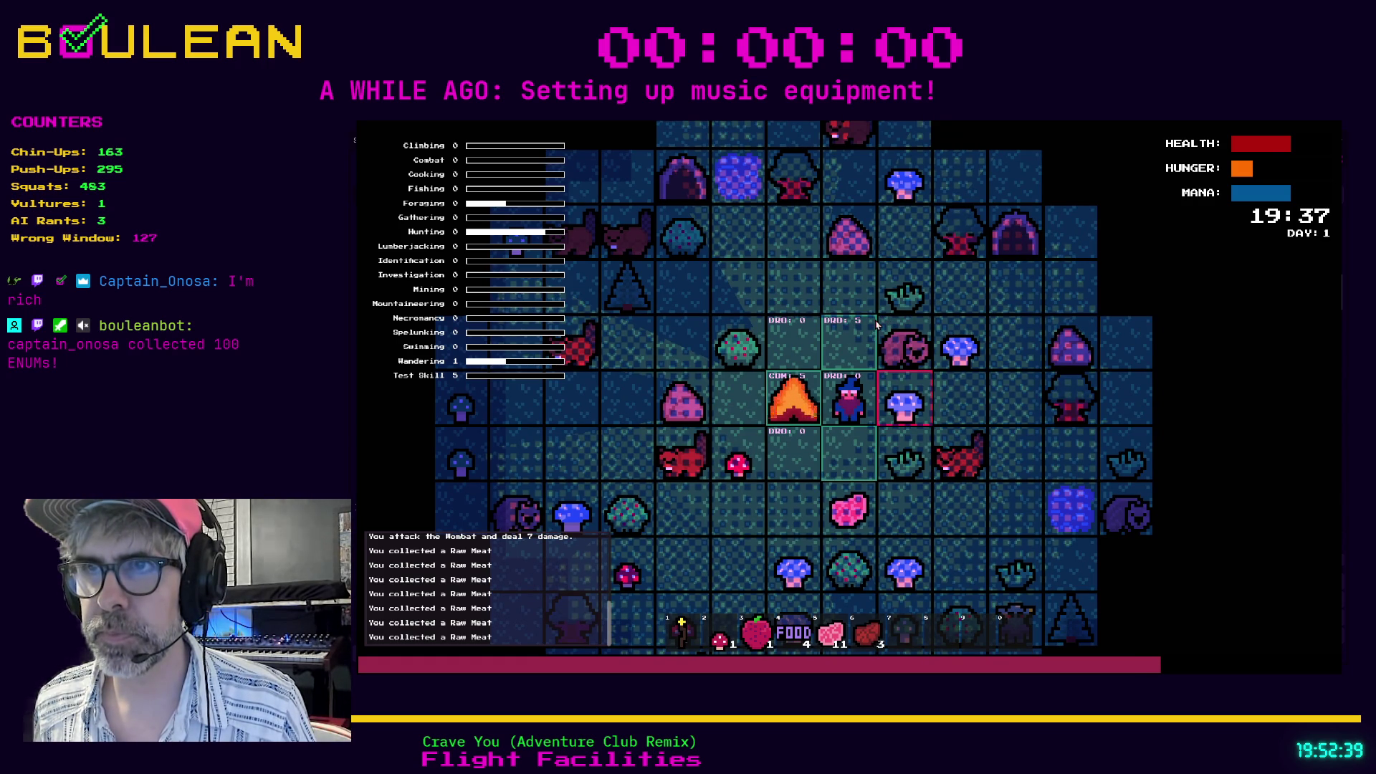
key("space")
key("space")
key("space")
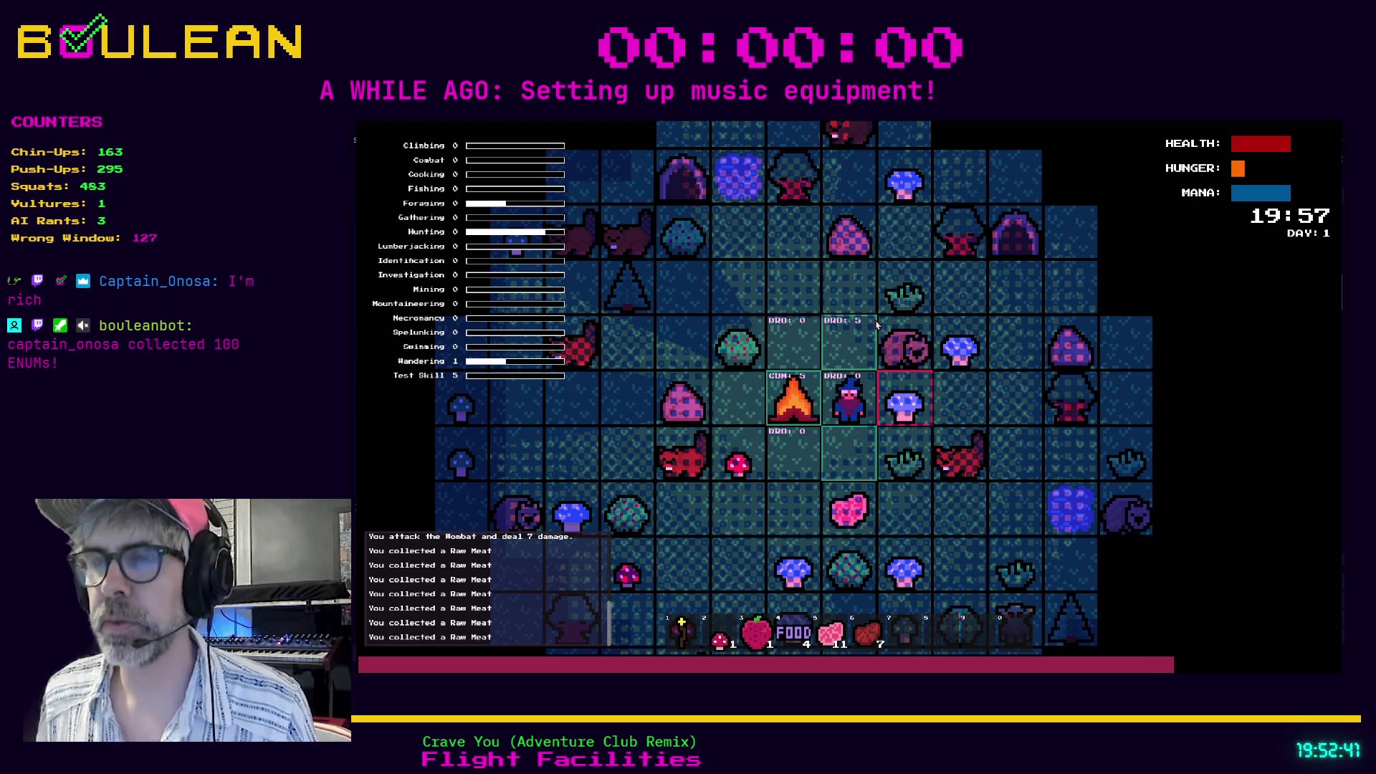
Stop the game and open combine_action.gd in the script editor.
key("F8")
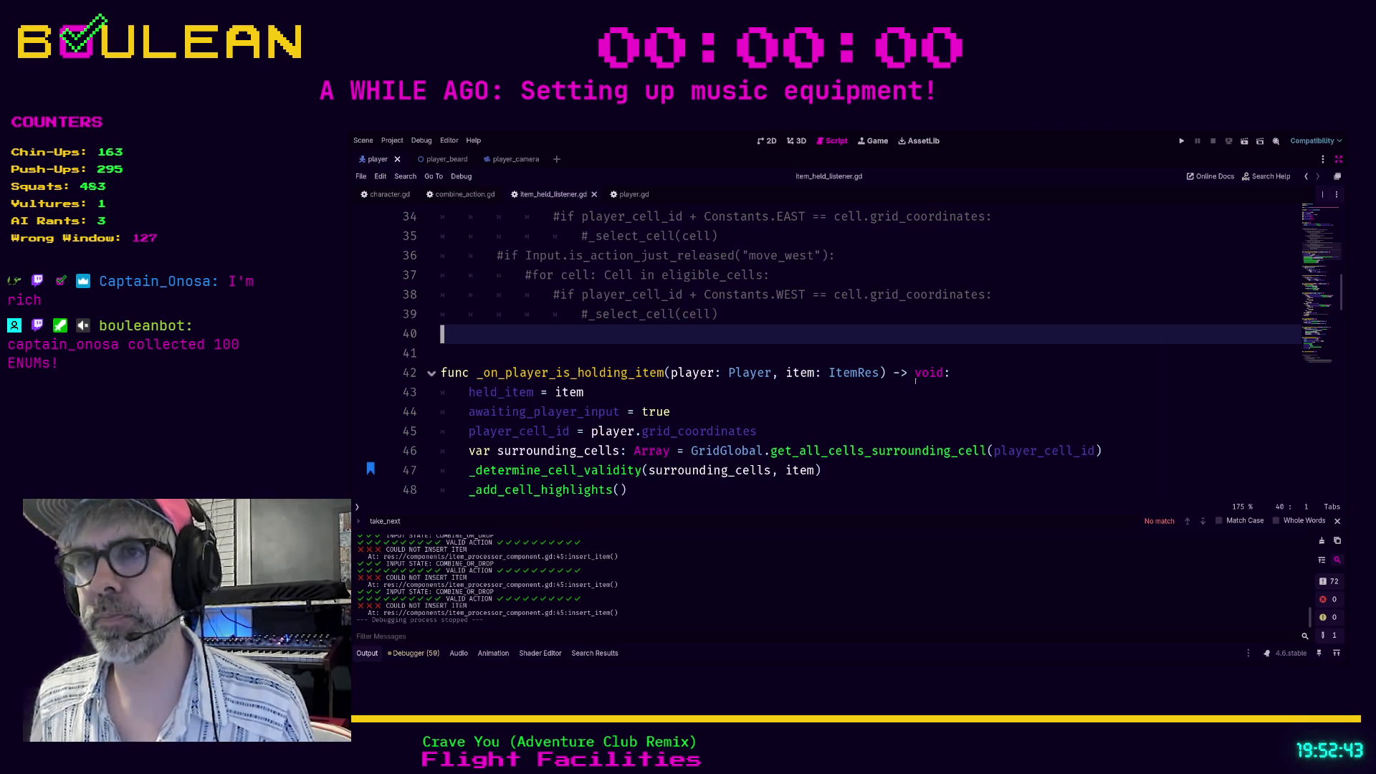
scroll(815, 370, "down", 1)
scroll(815, 371, "up", 1)
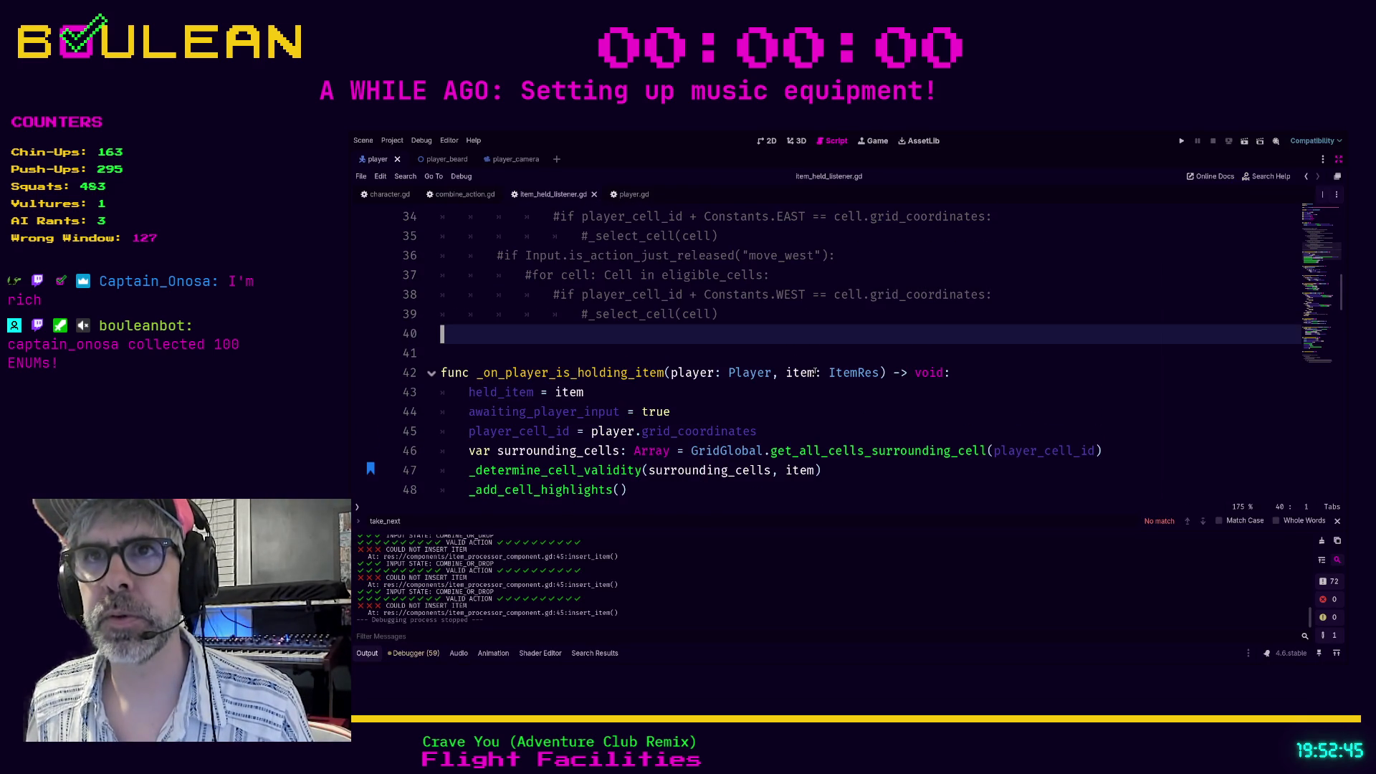
scroll(815, 371, "up", 1)
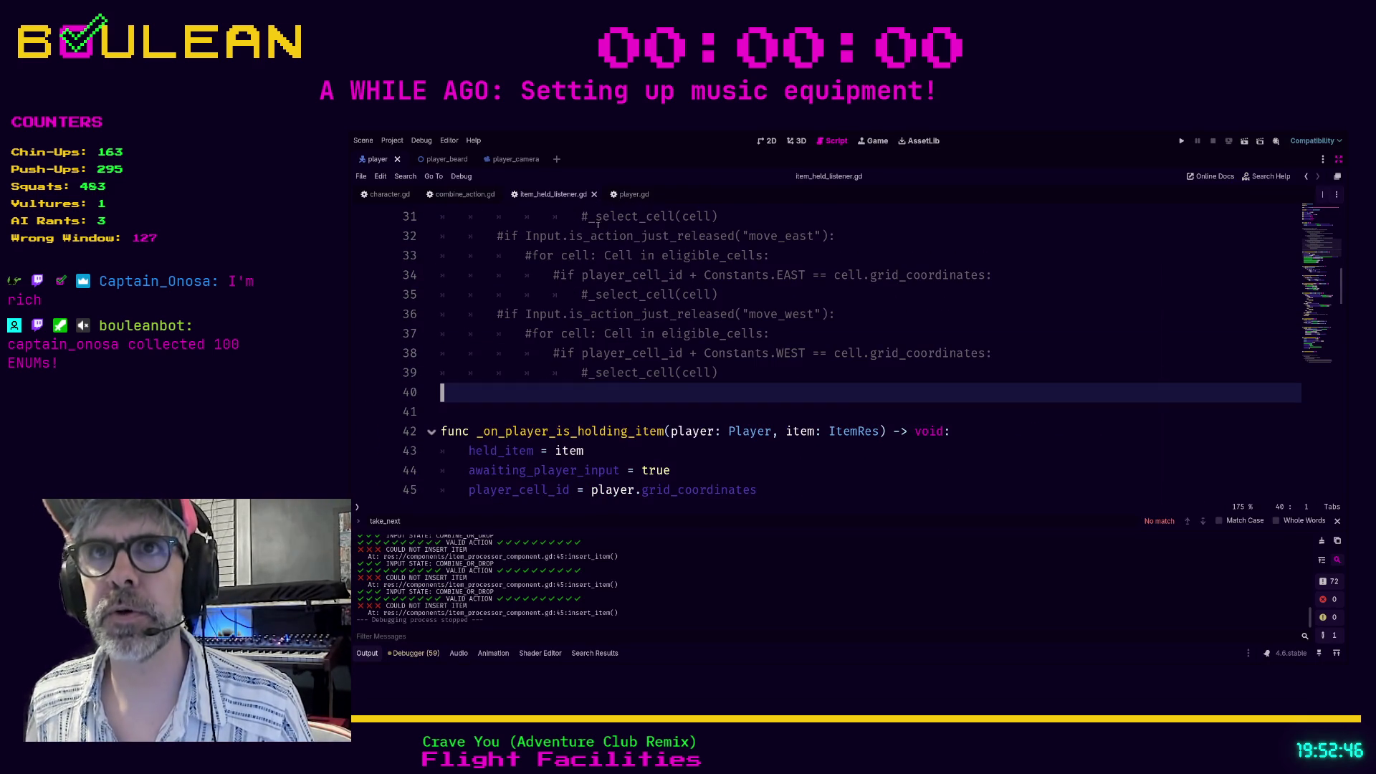
left_click(463, 196)
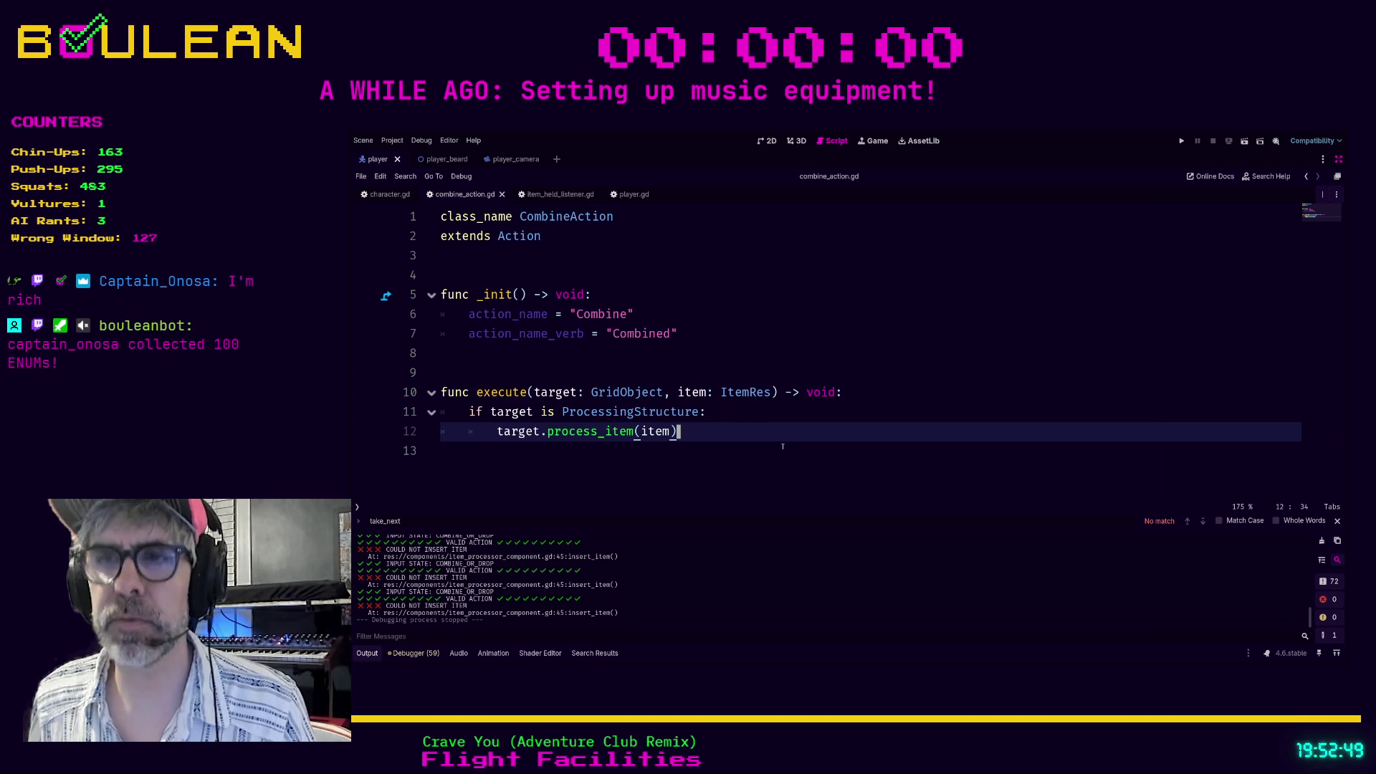
Add line 13 calling Signals.item_used(item) after process_item, using autocomplete.
key("Return")
type("S")
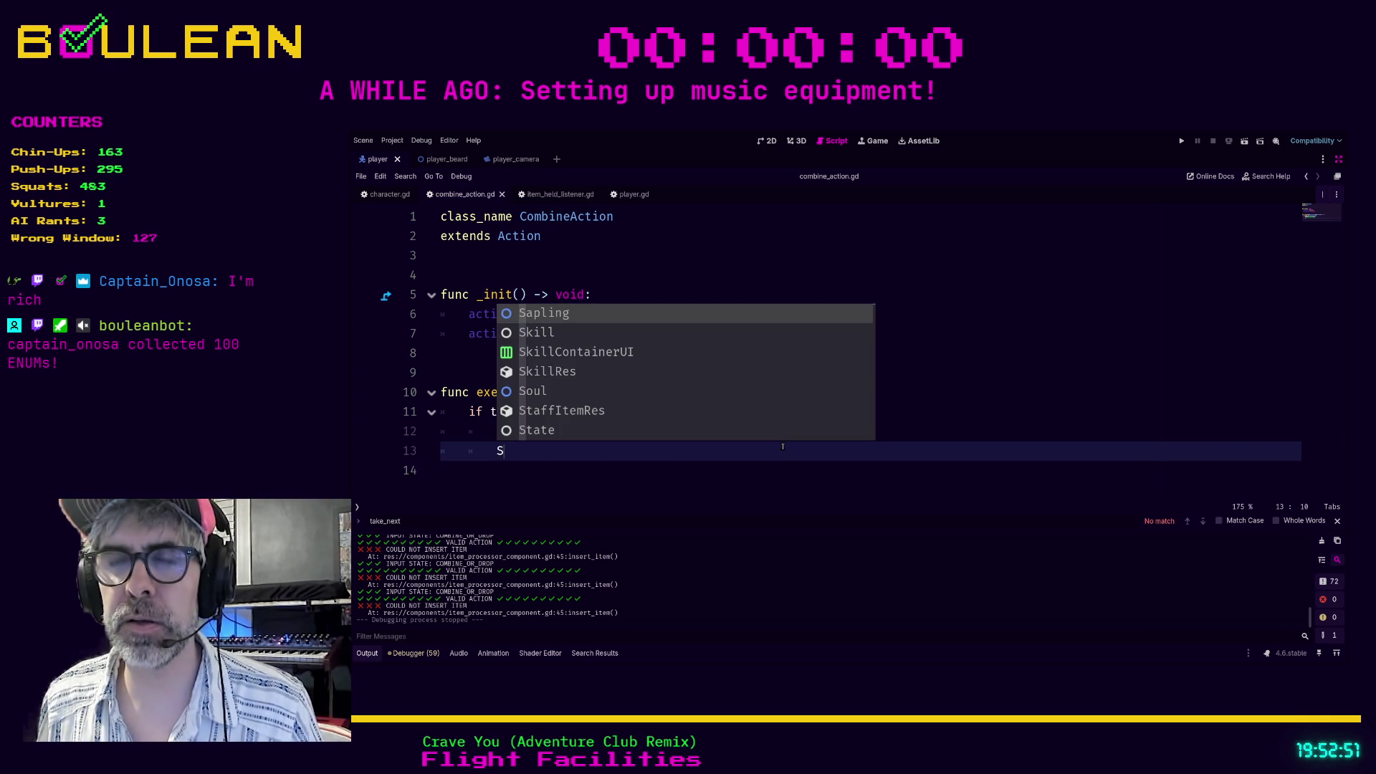
type("ign")
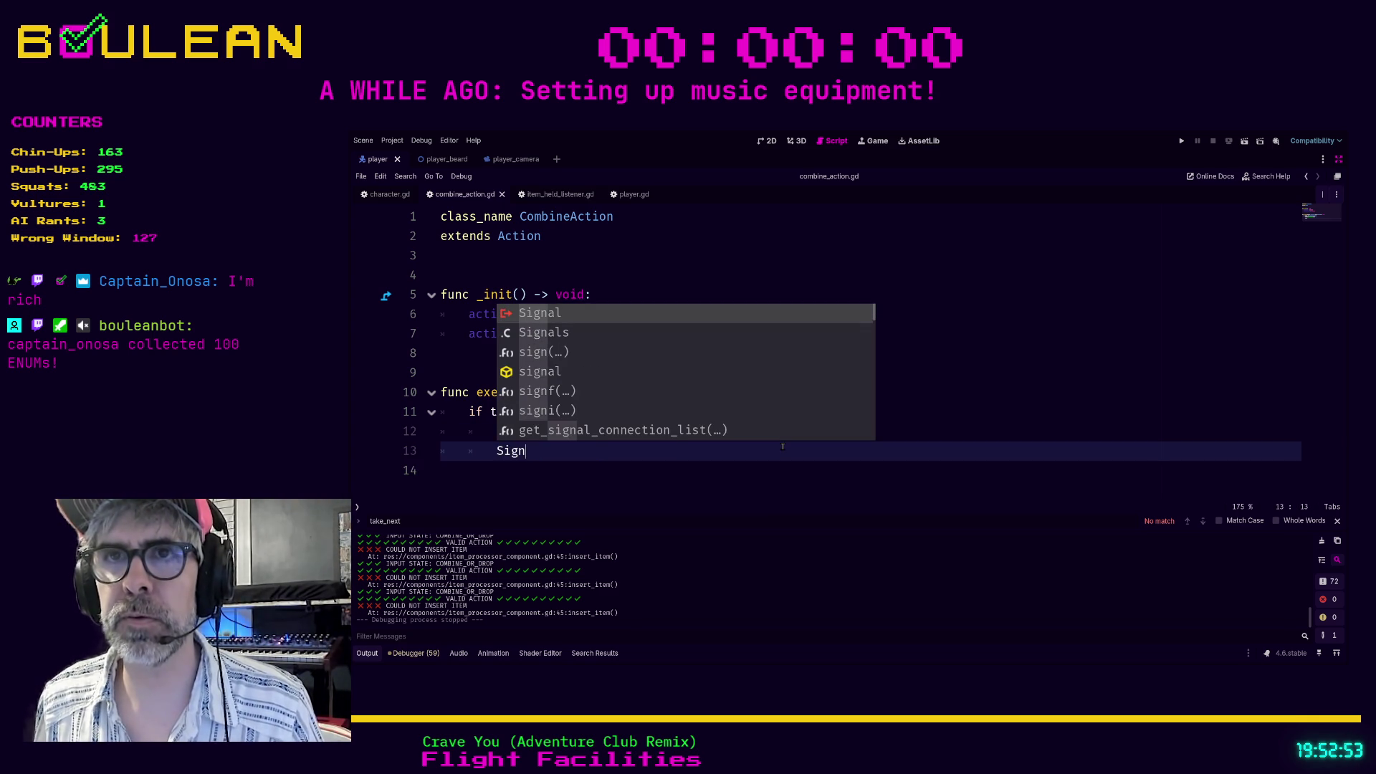
key("Down")
key("Return")
type(".")
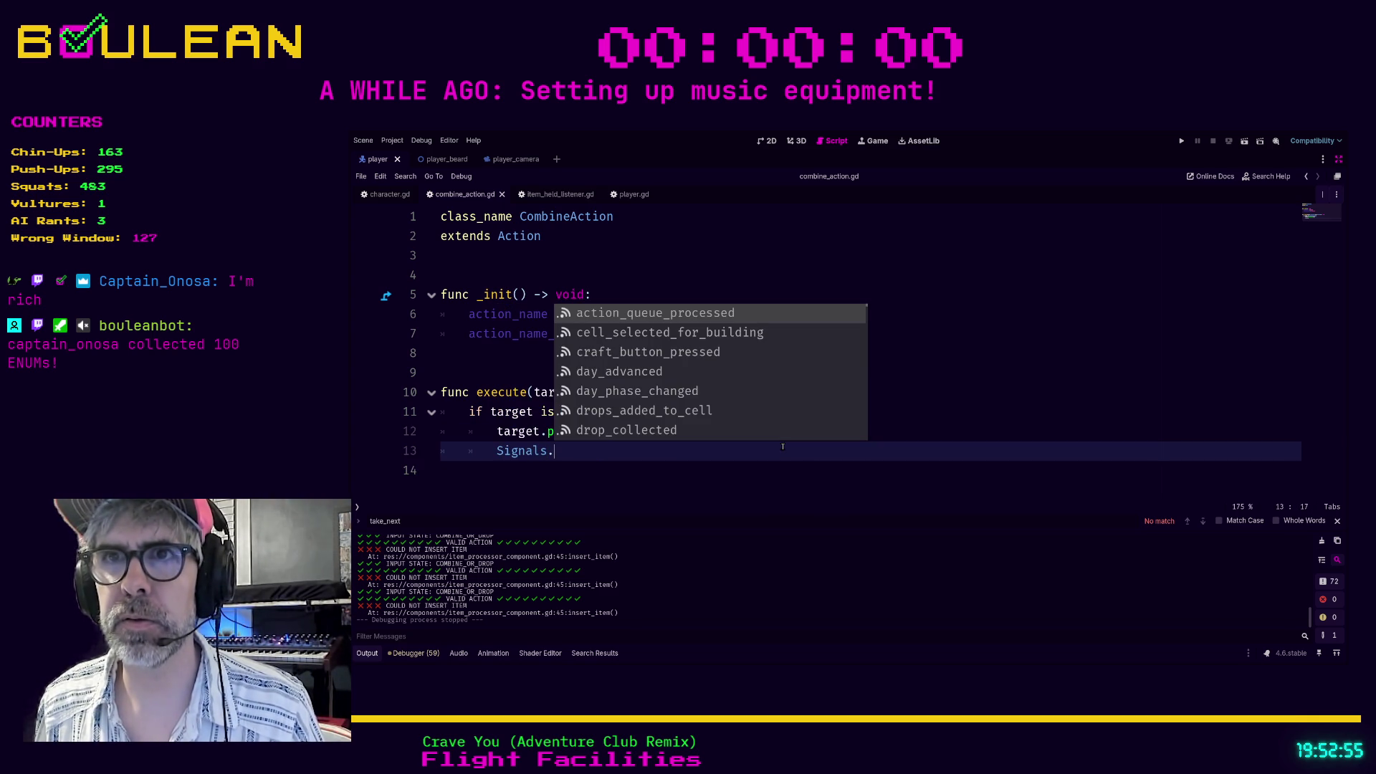
type("item")
key("Down")
key("Down")
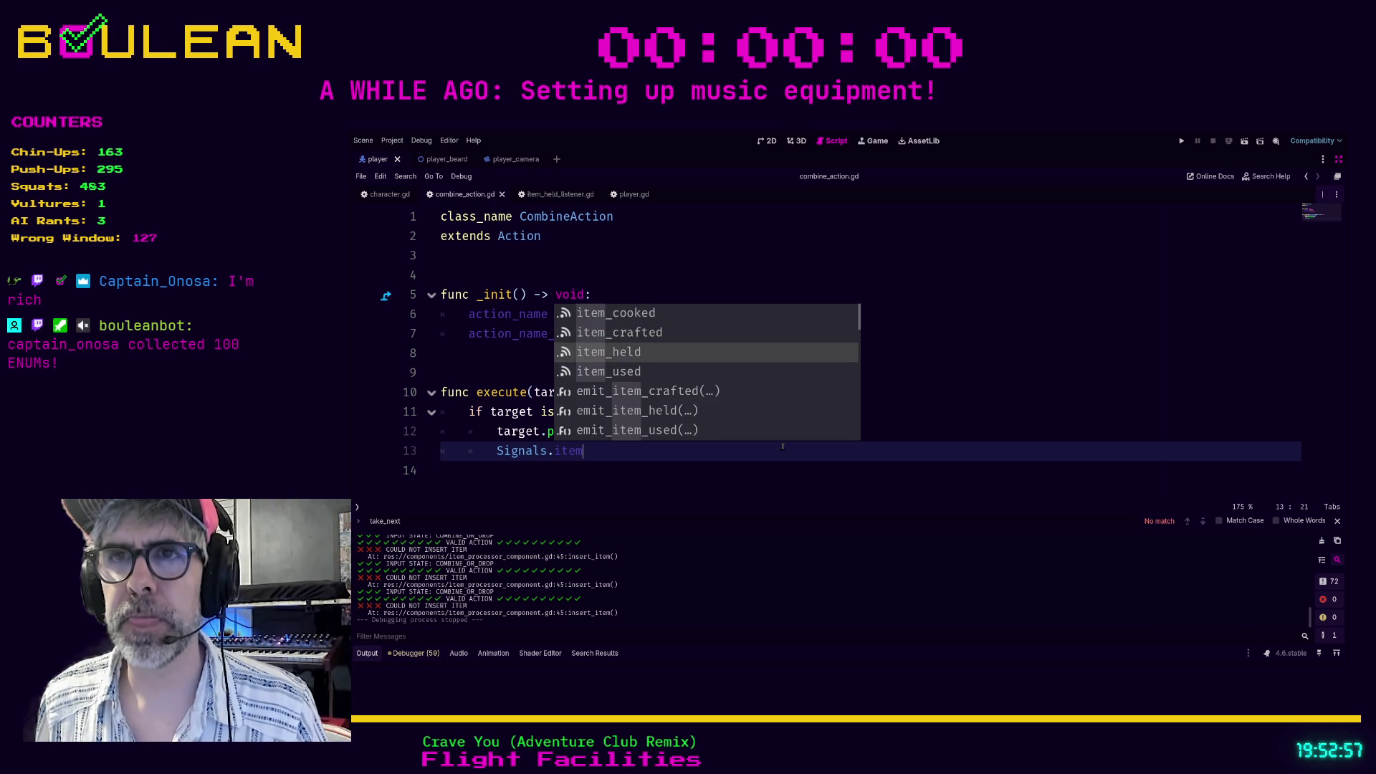
key("Down")
key("Return")
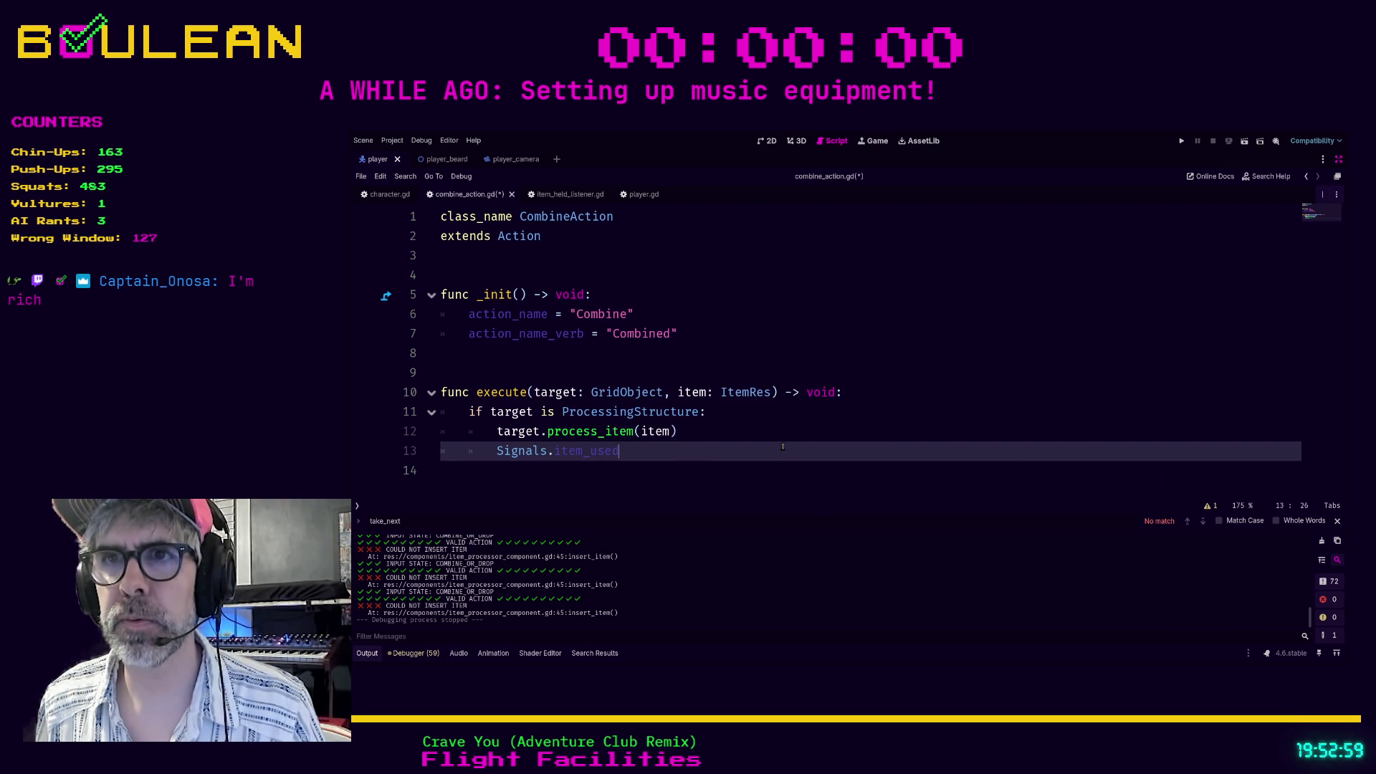
type("(item")
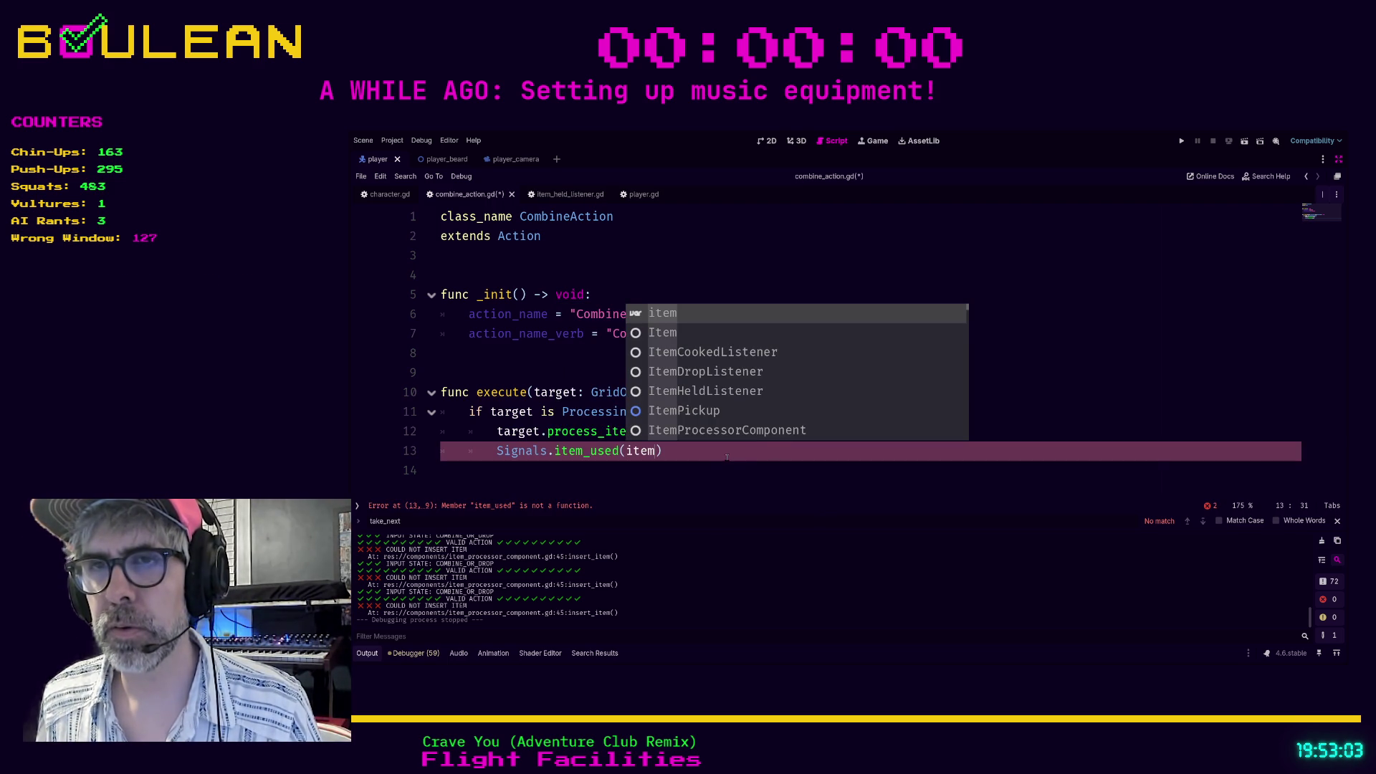
type(")")
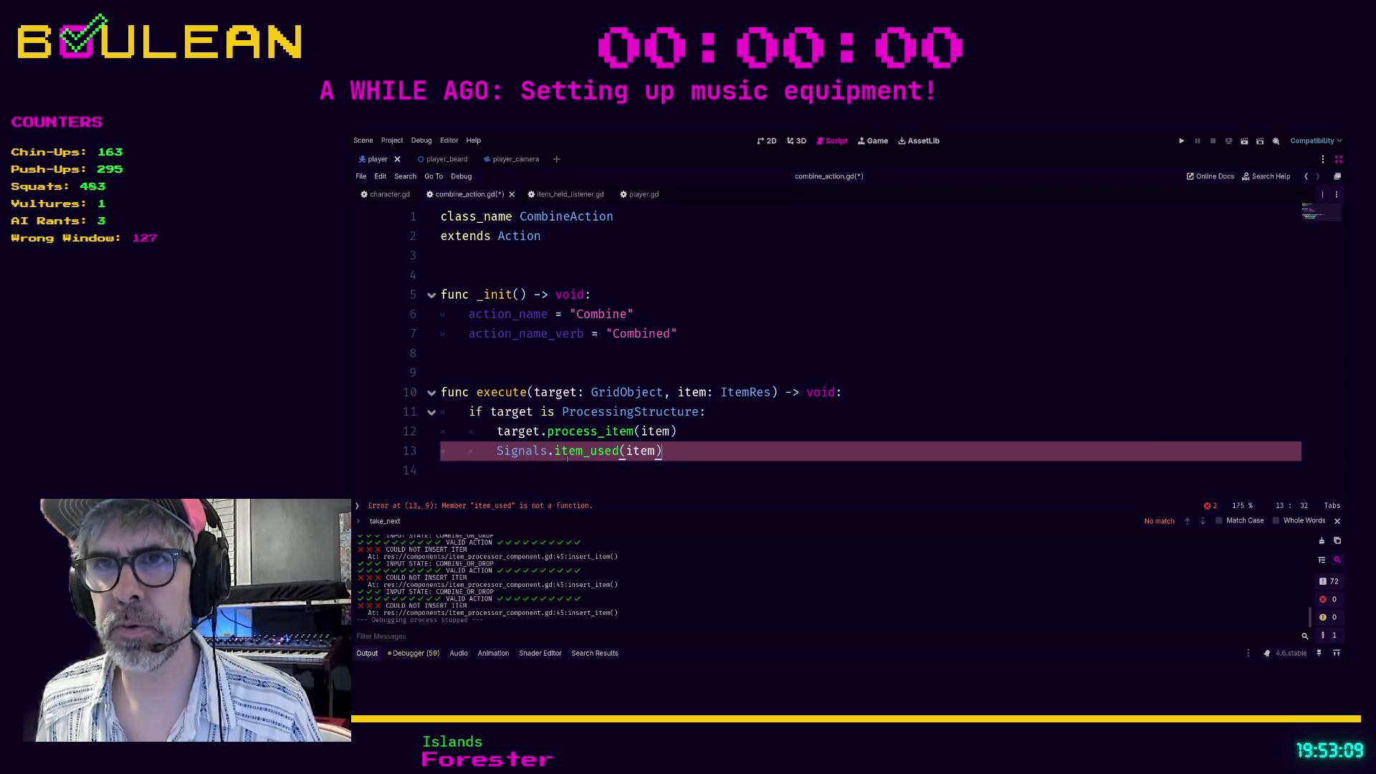
Replace the call with Signals.emit_item_used(item).
left_click_drag(660, 451, 553, 451)
type("emit_it")
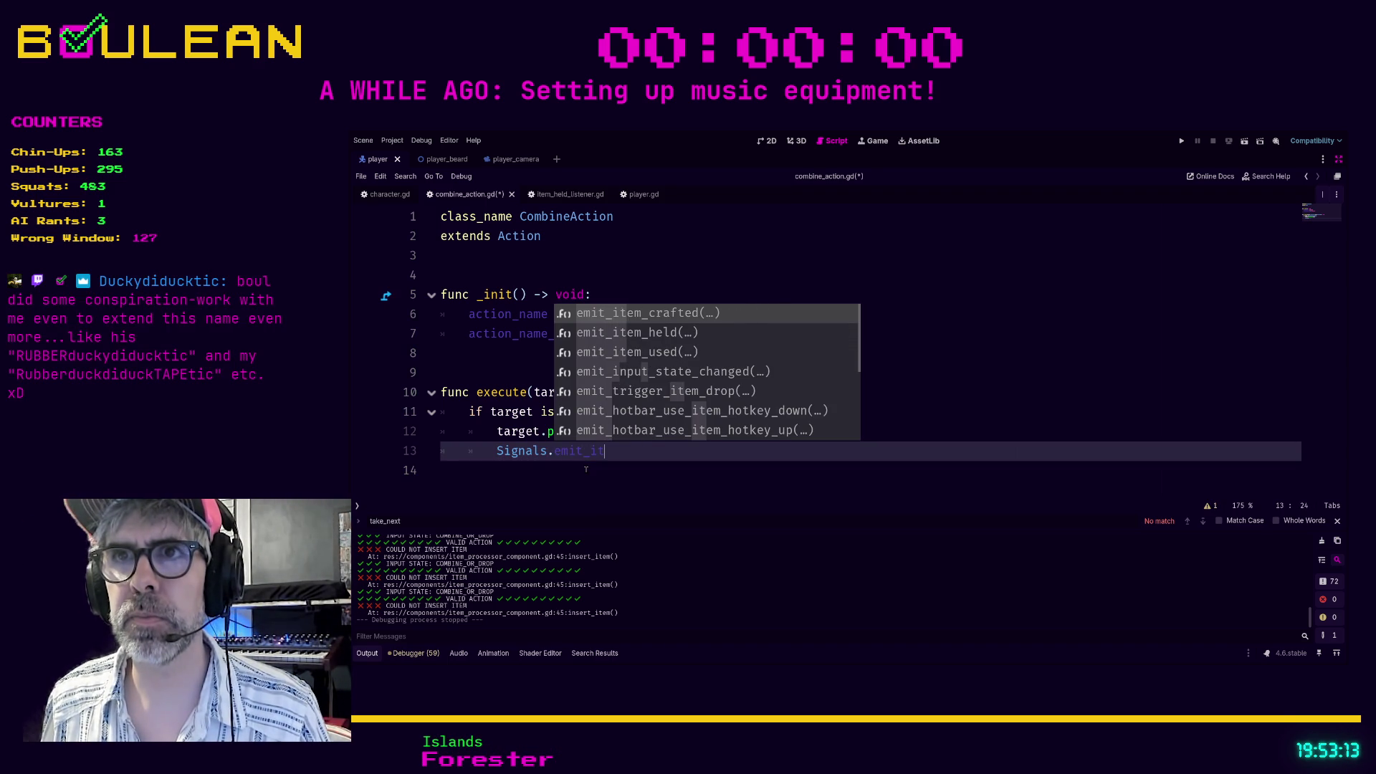
key("Down")
key("Down")
key("Return")
type("ite")
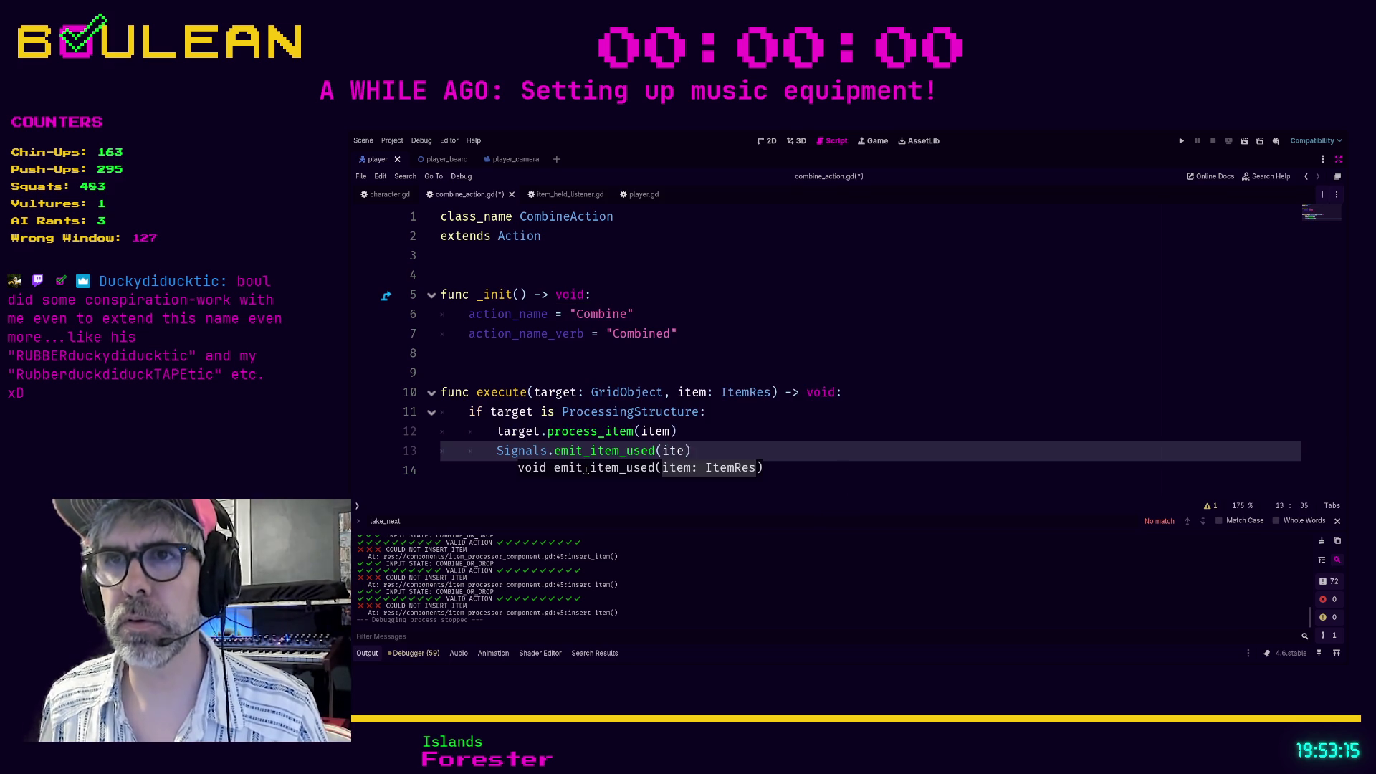
type("m")
key("Escape")
key("Down")
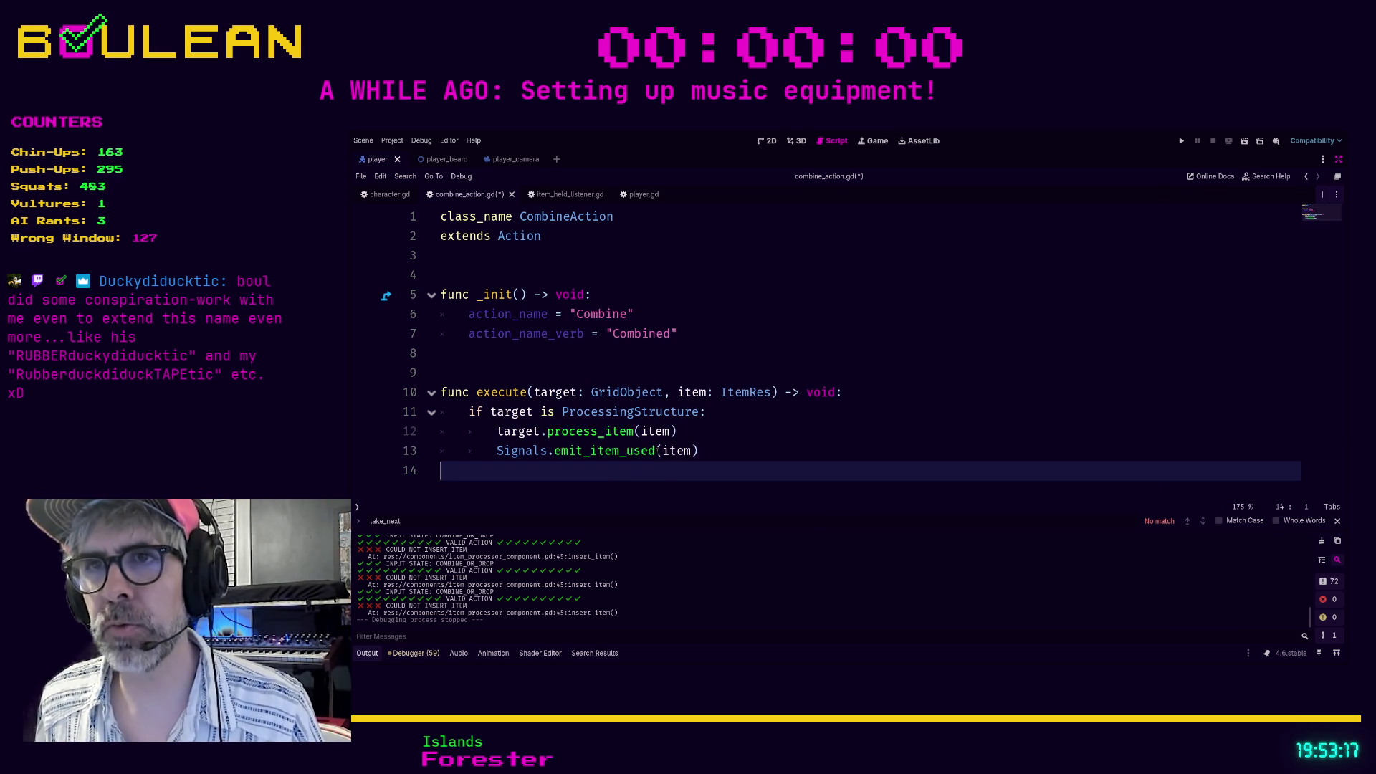
Review the emit_item_used signal name and save combine_action.gd.
left_click_drag(655, 450, 628, 454)
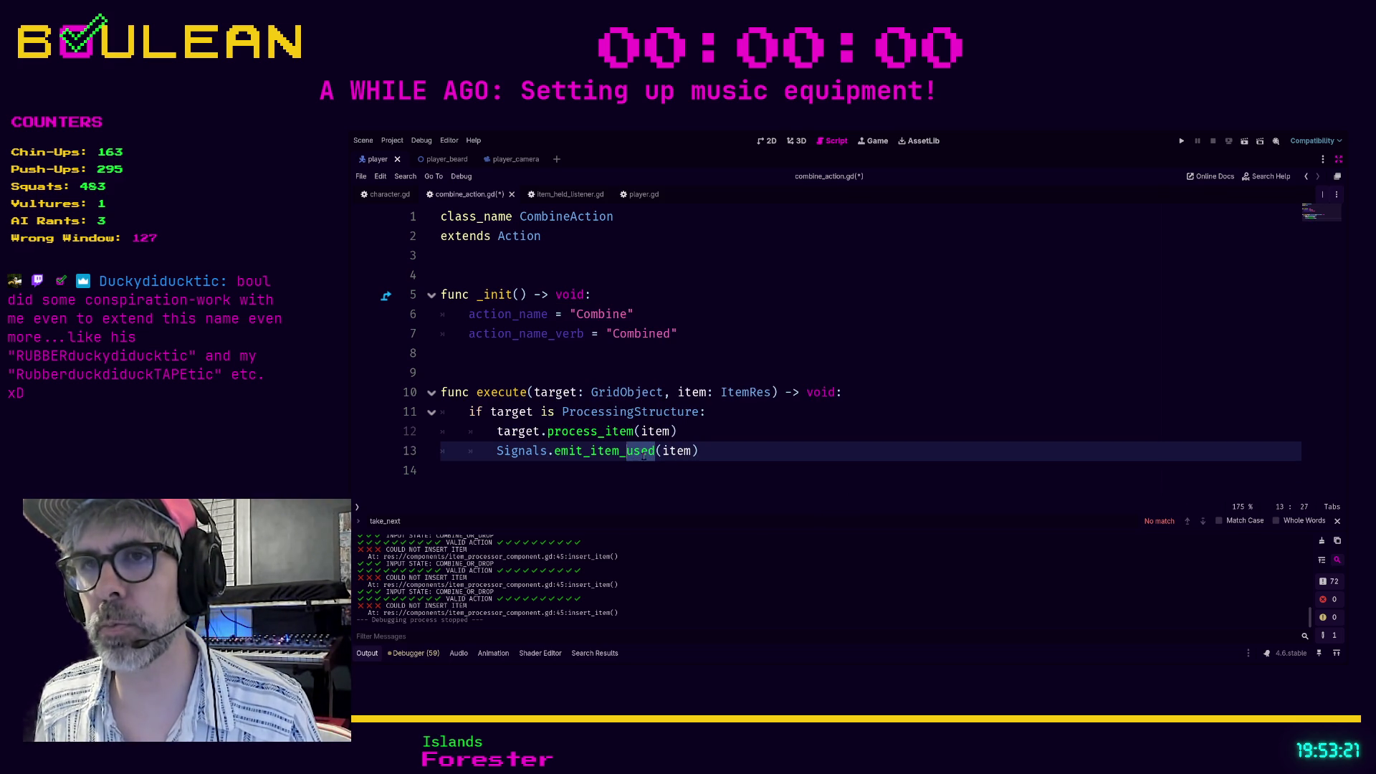
left_click_drag(655, 452, 629, 453)
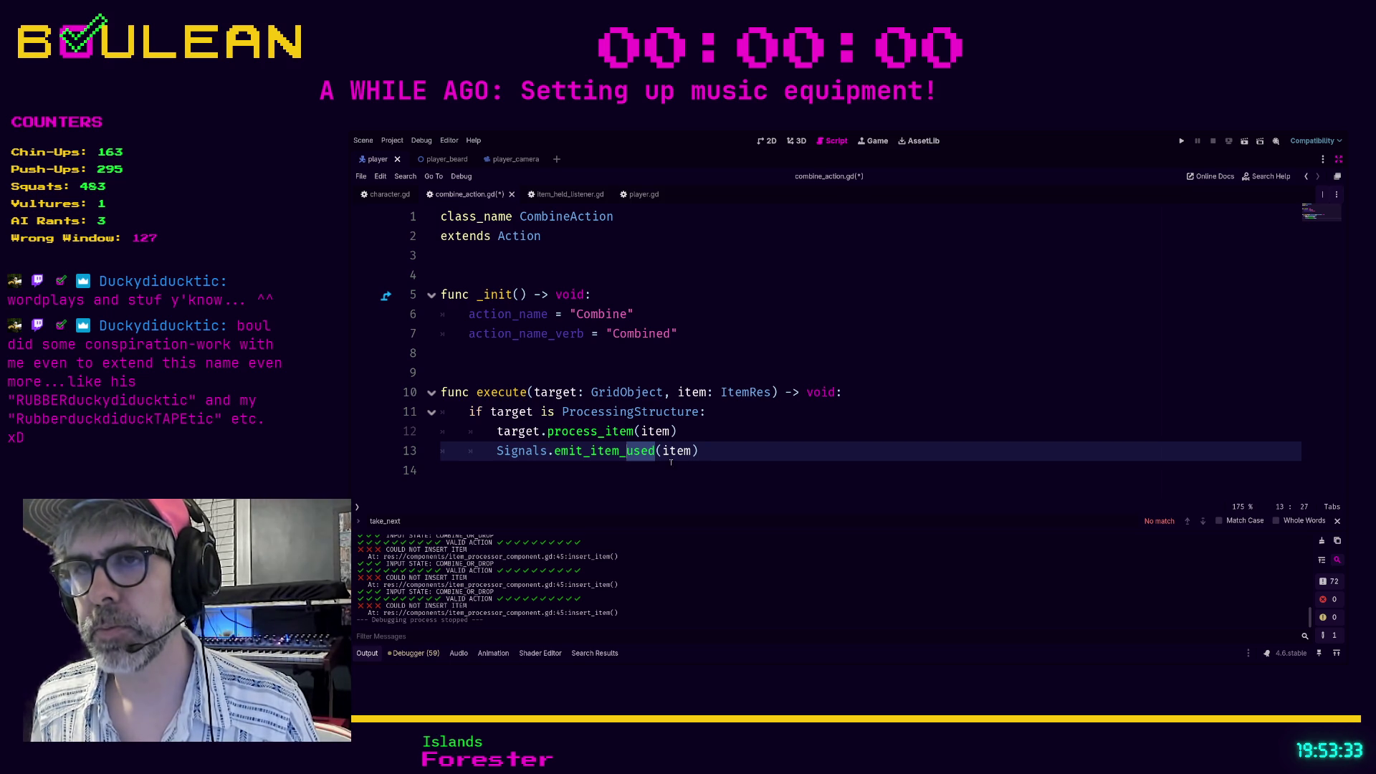
left_click(637, 463)
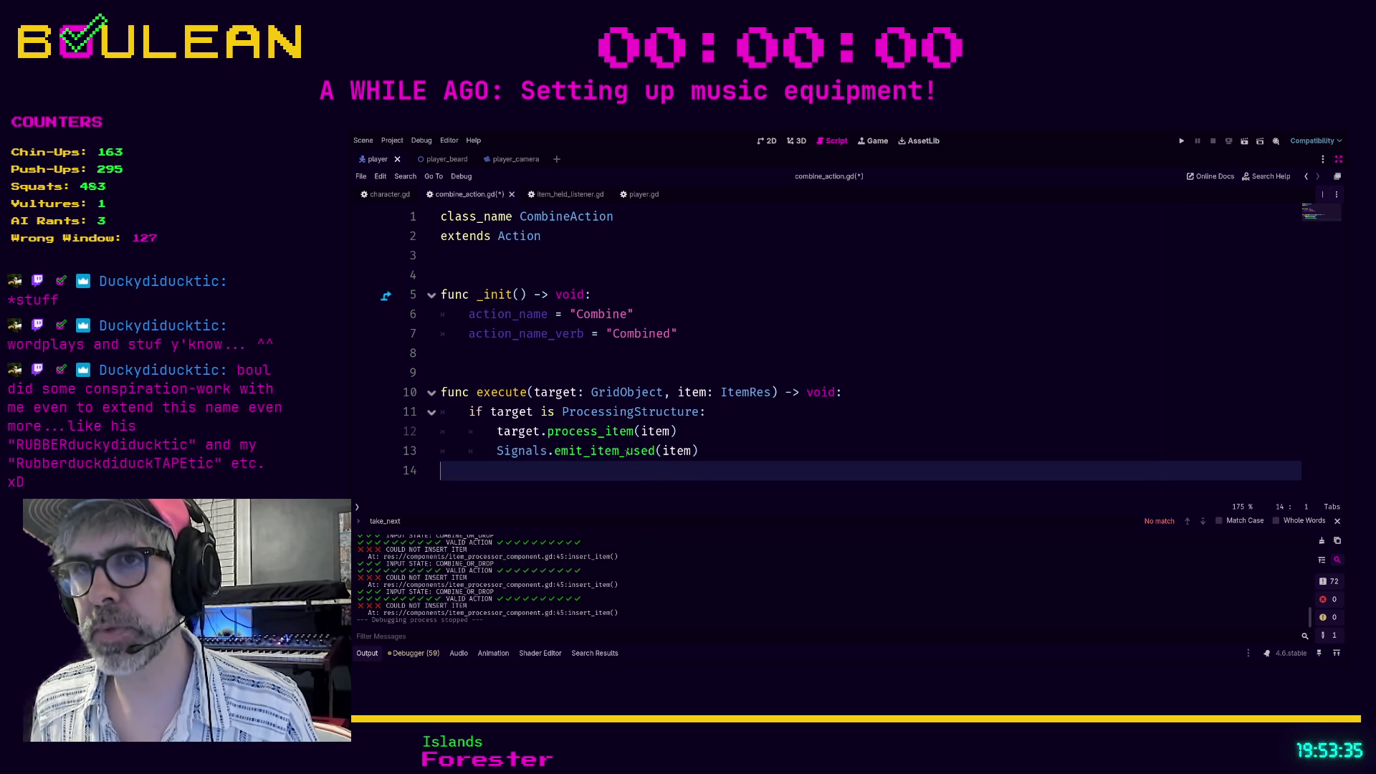
left_click_drag(626, 452, 655, 453)
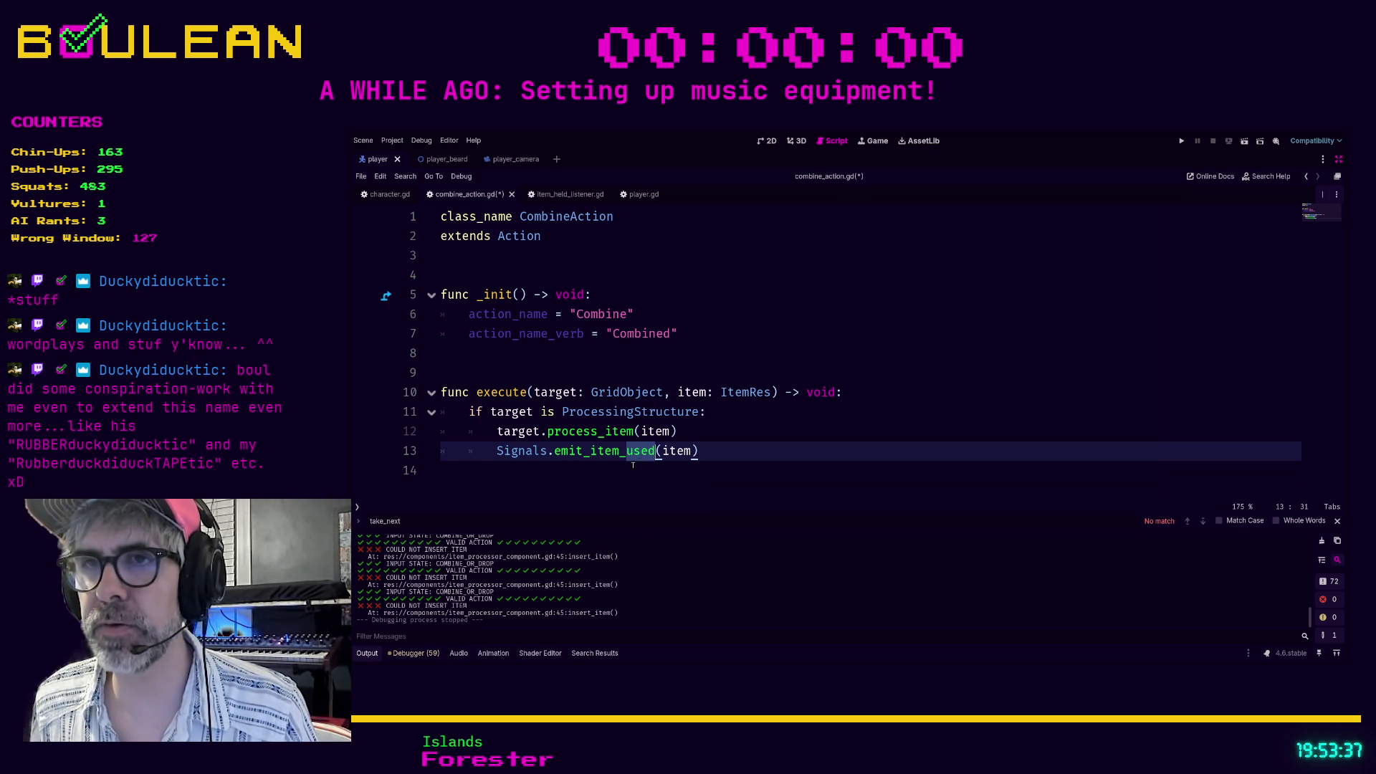
left_click(633, 465)
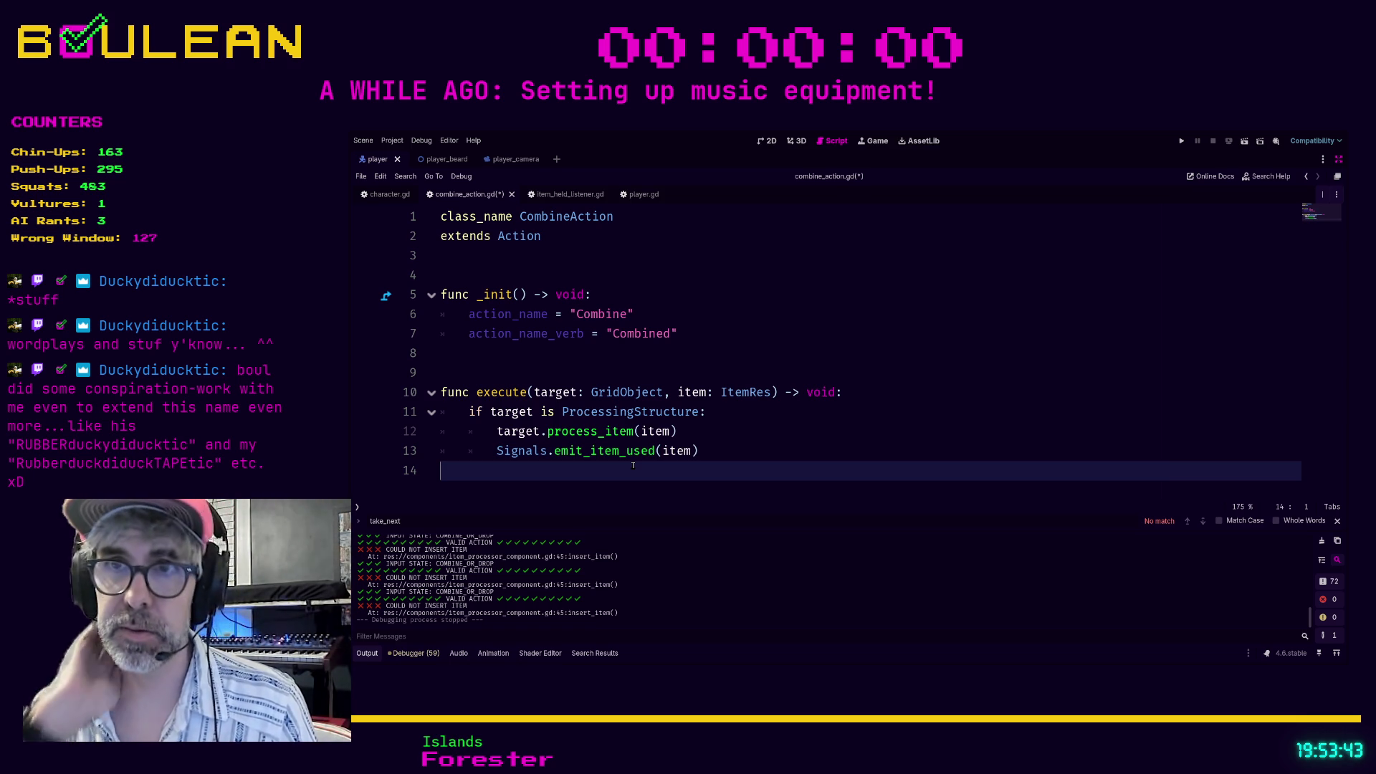
key("ctrl+s")
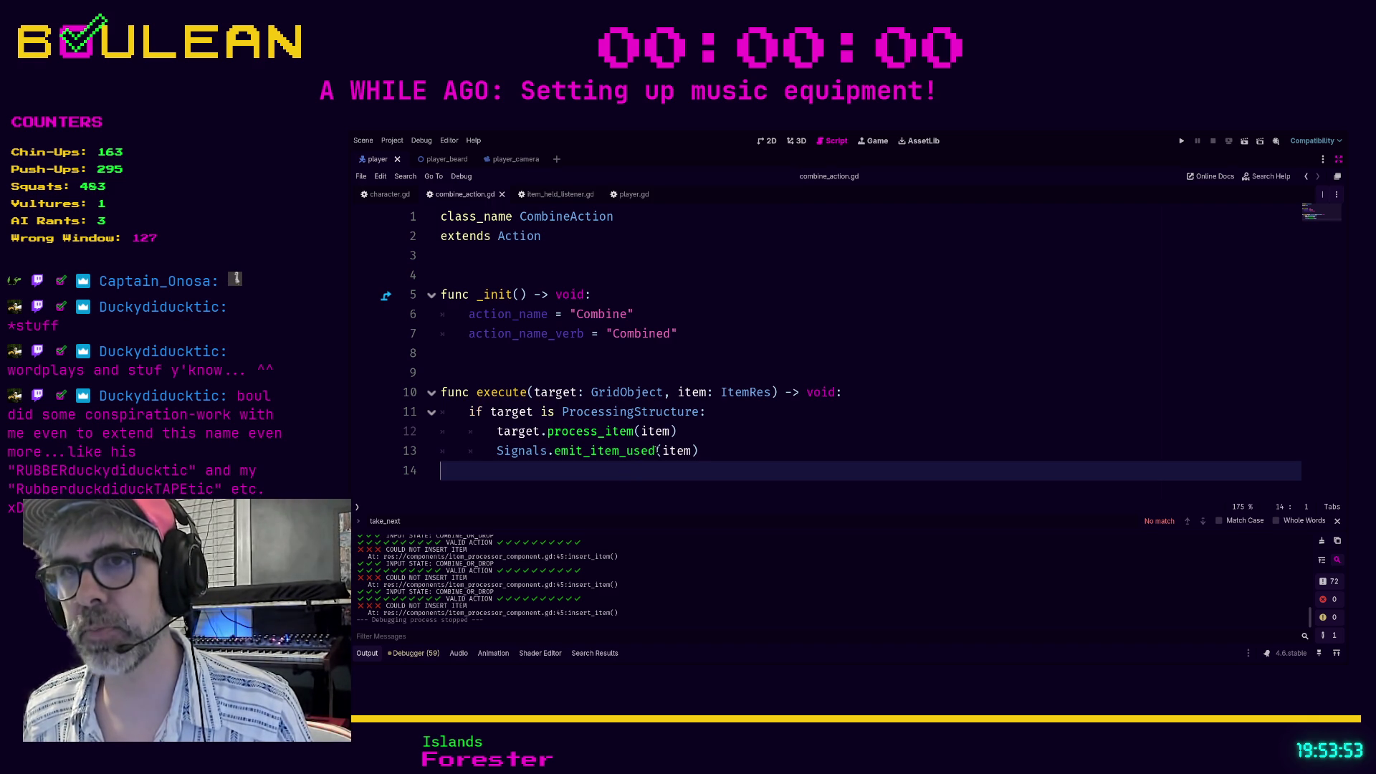
Append '# TODO 2026-03-16: Update from item_used to item_exhausted' to line 13, then save and run.
left_click(720, 447)
type("# TO")
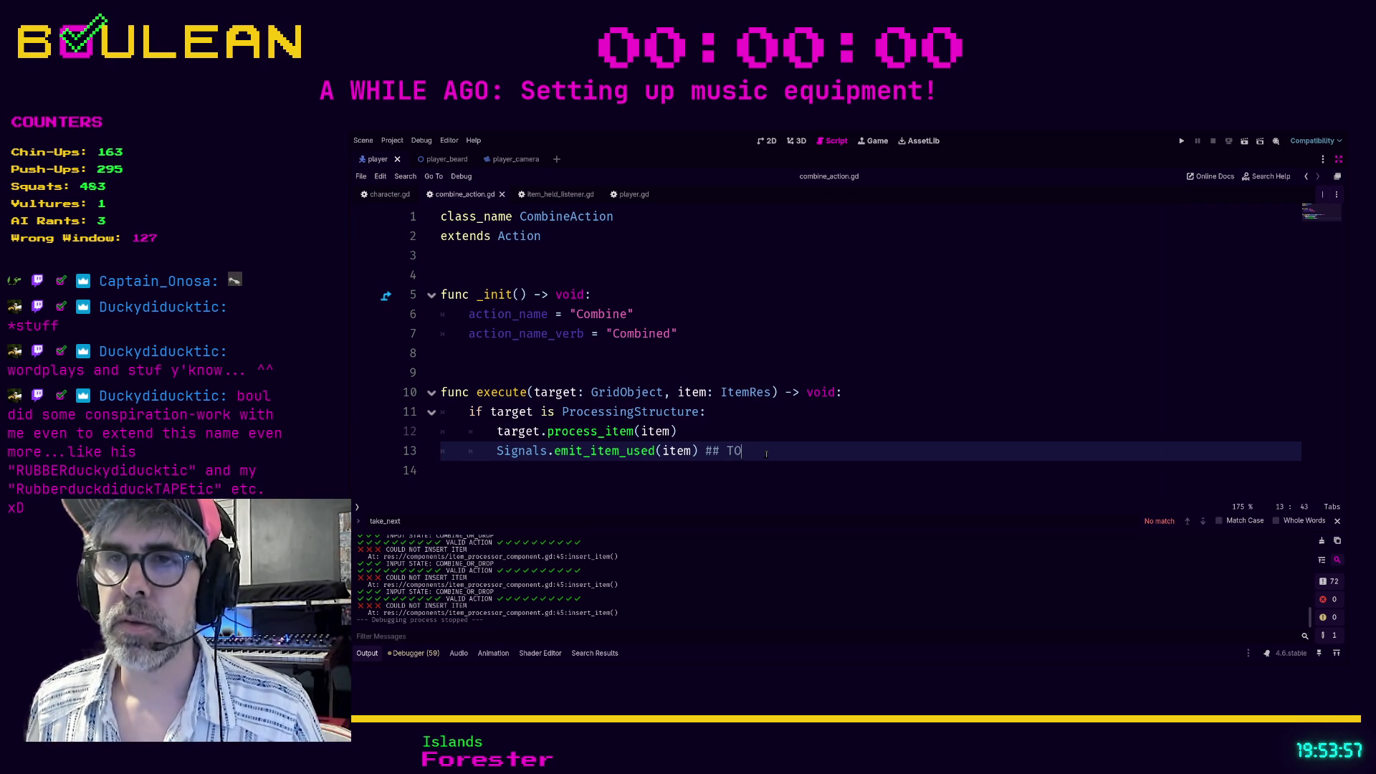
type("DO")
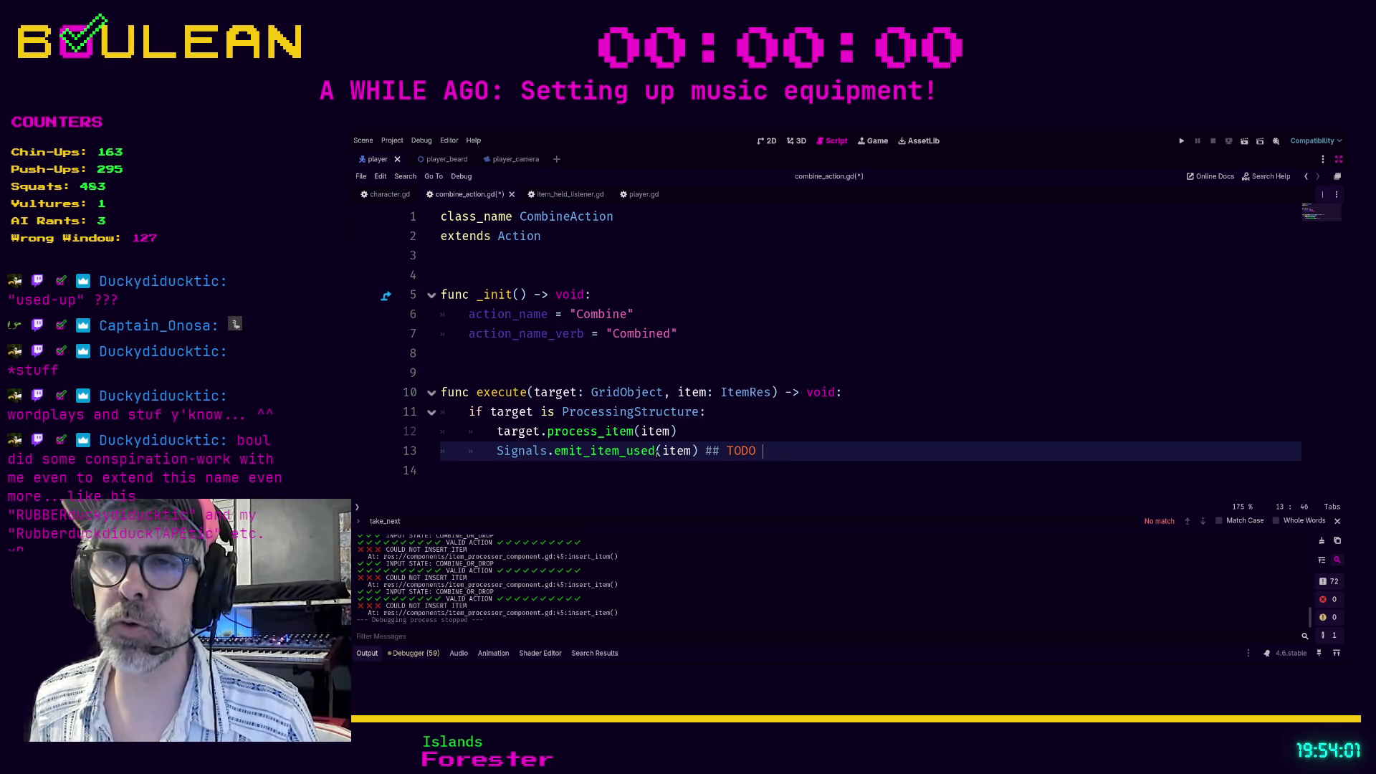
mouse_move(694, 450)
left_mouse_down()
mouse_move(531, 450)
mouse_move(570, 450)
mouse_move(556, 450)
left_mouse_up()
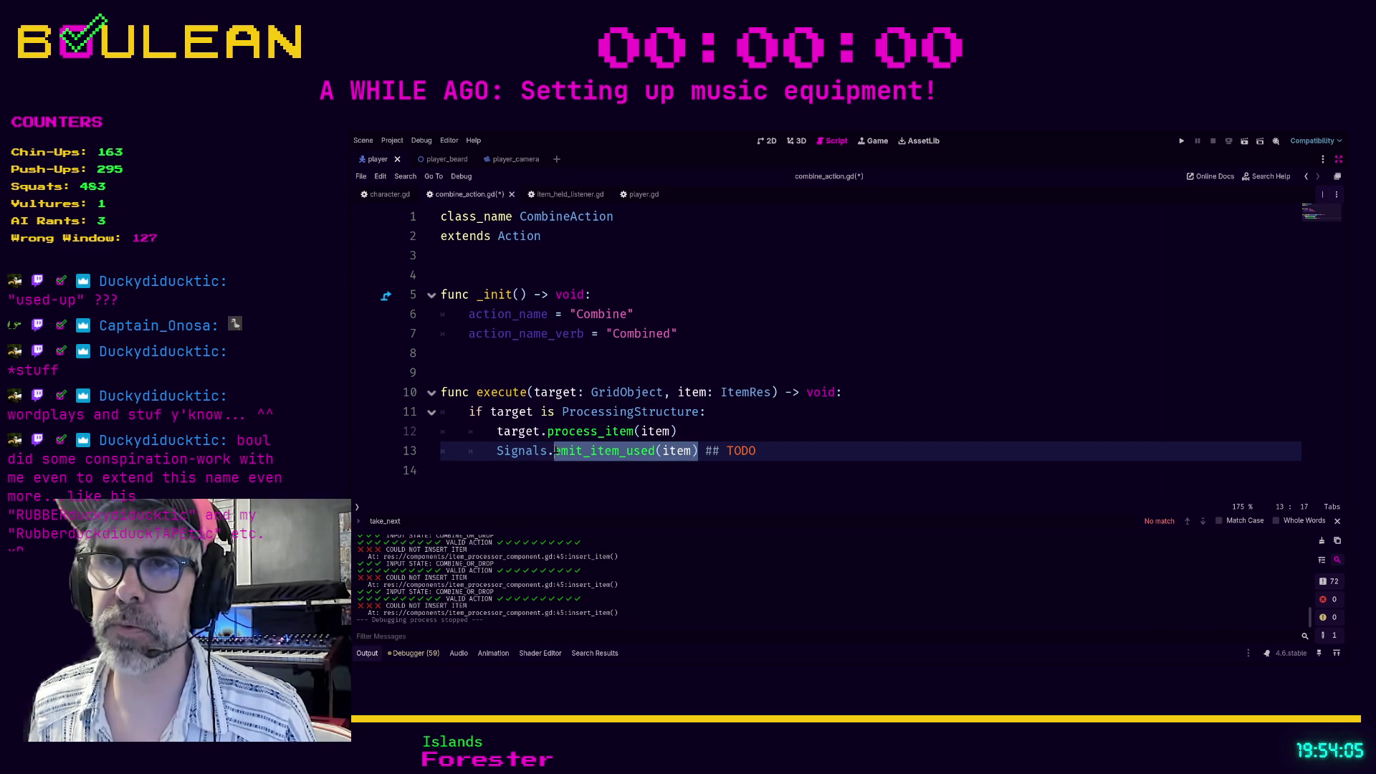
left_click(841, 453)
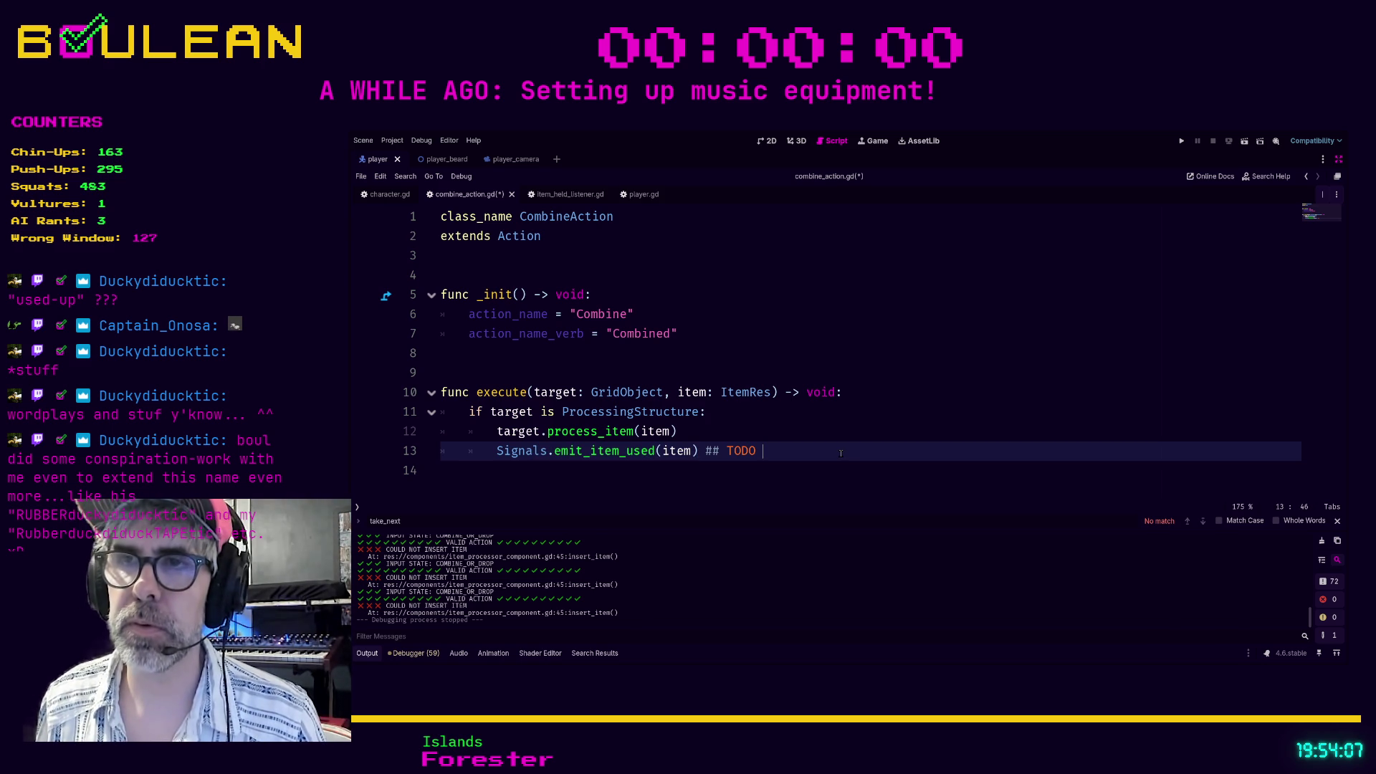
type("2026-0")
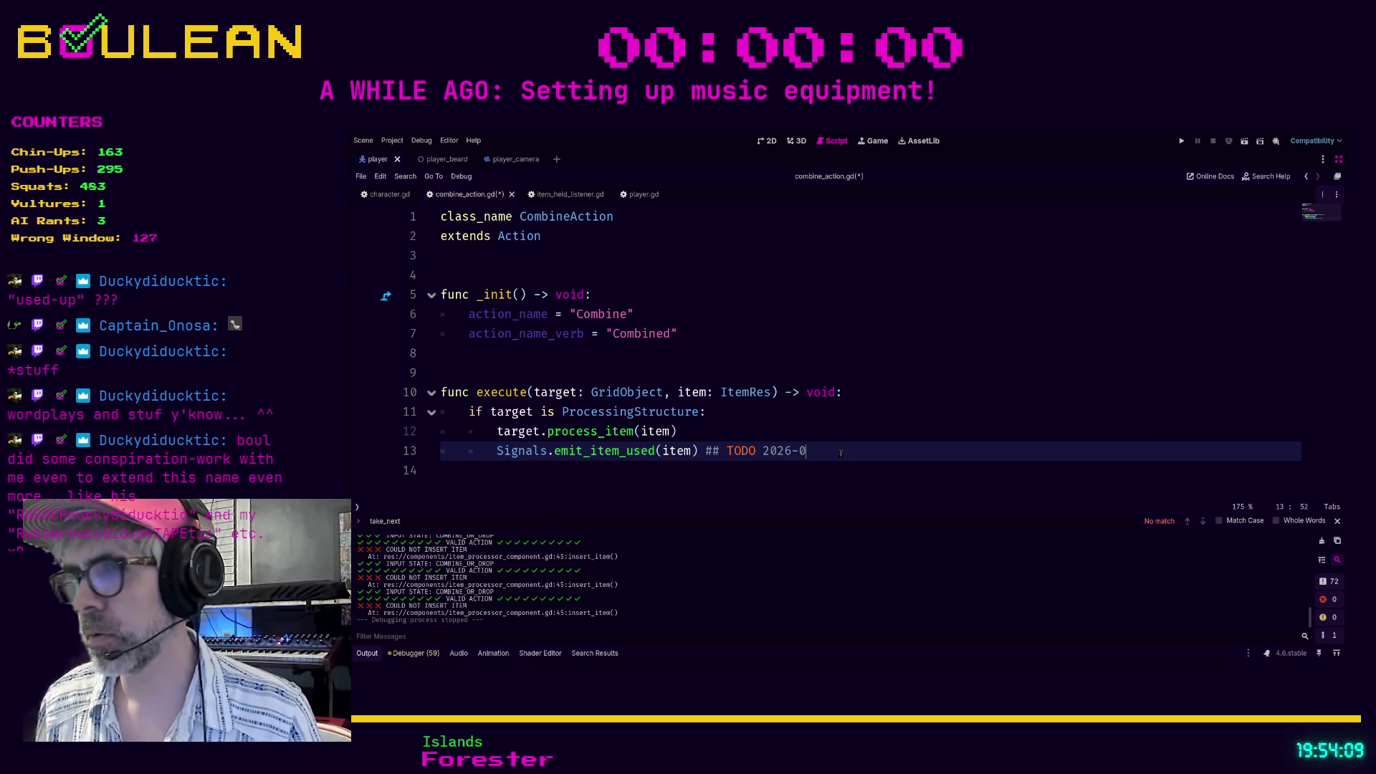
type("3-16: ")
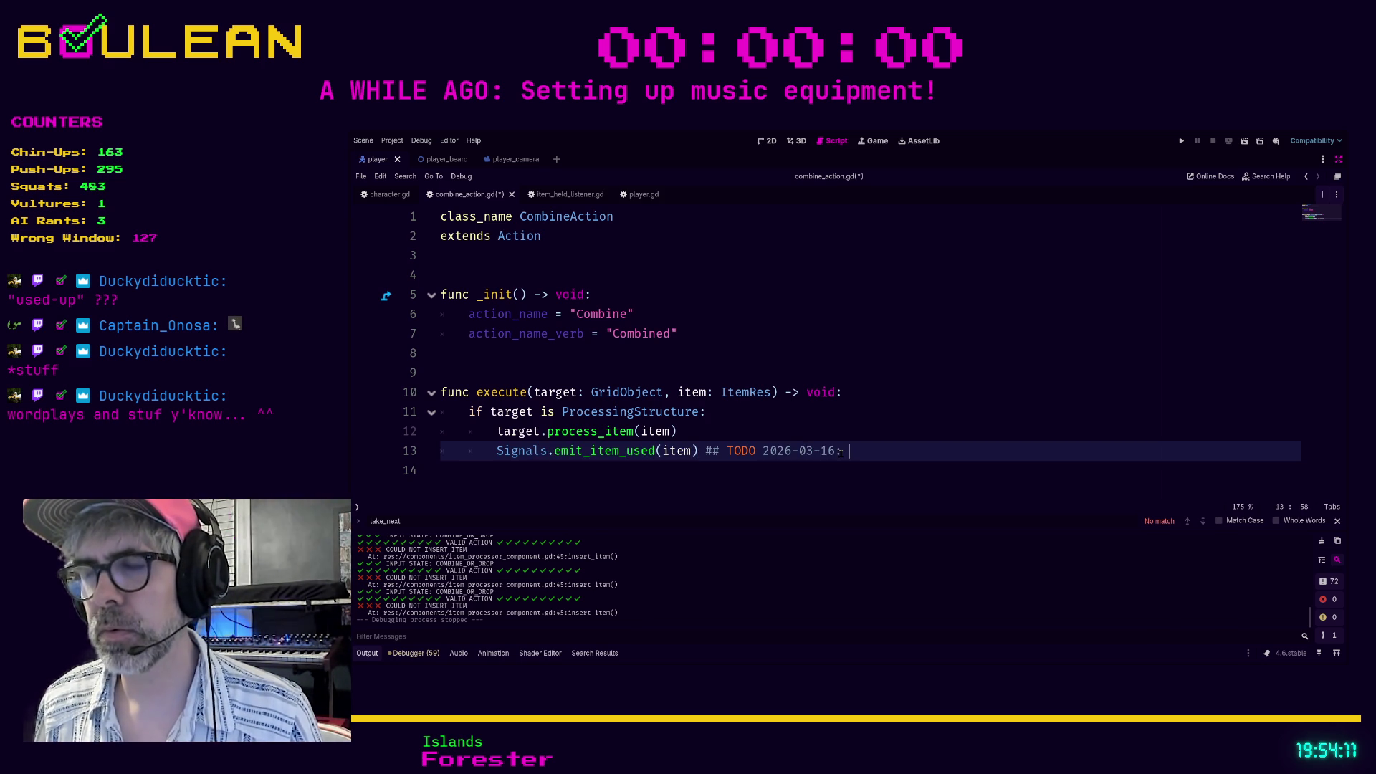
type("Update from item_used t")
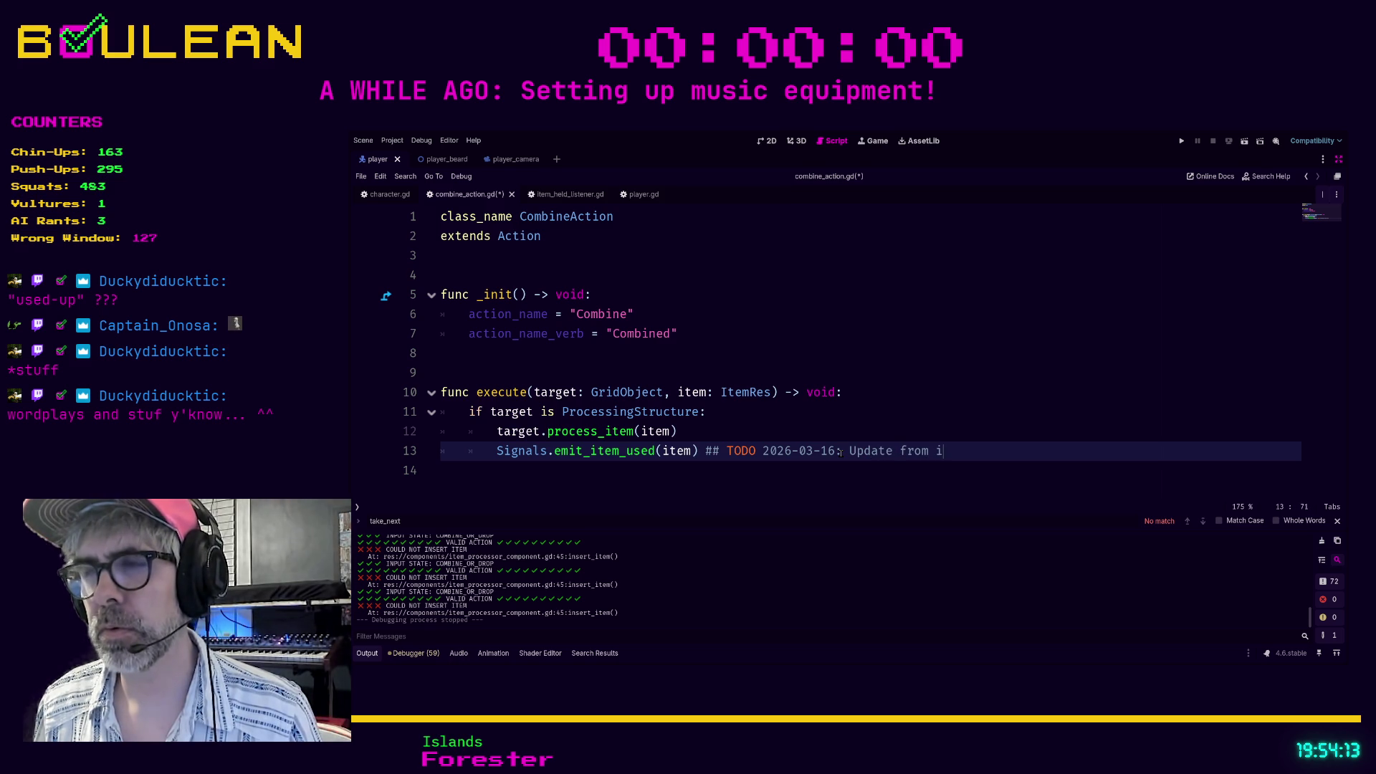
type("o it")
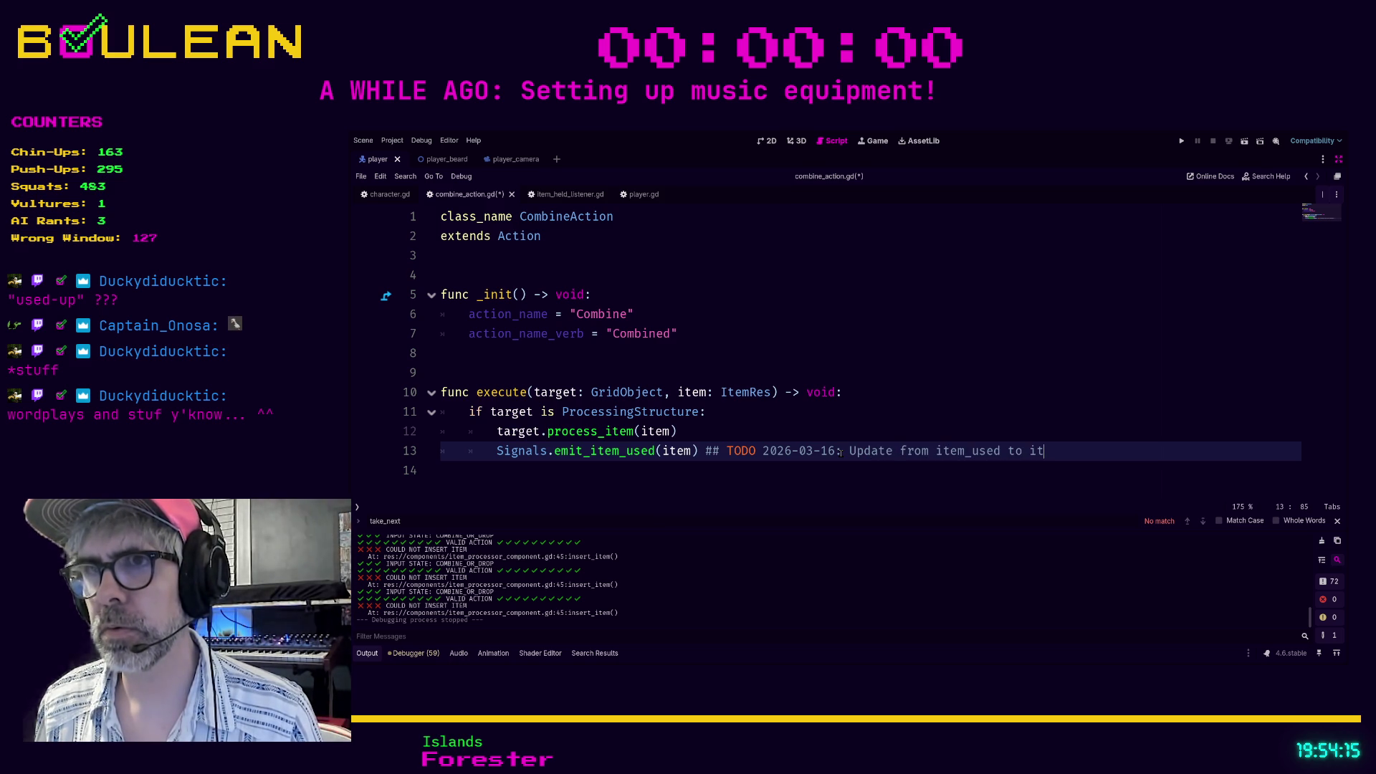
type("em_exhau")
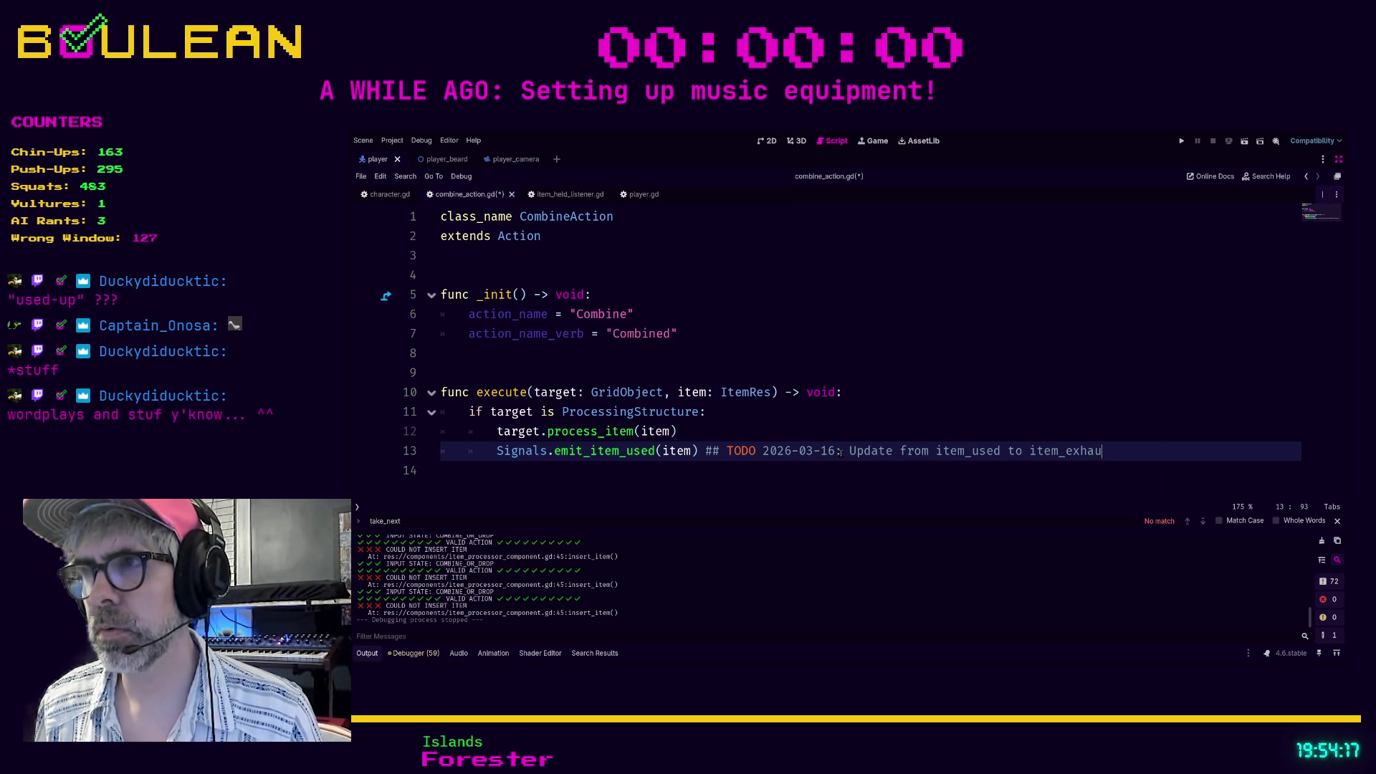
type("sted?")
key("F5")
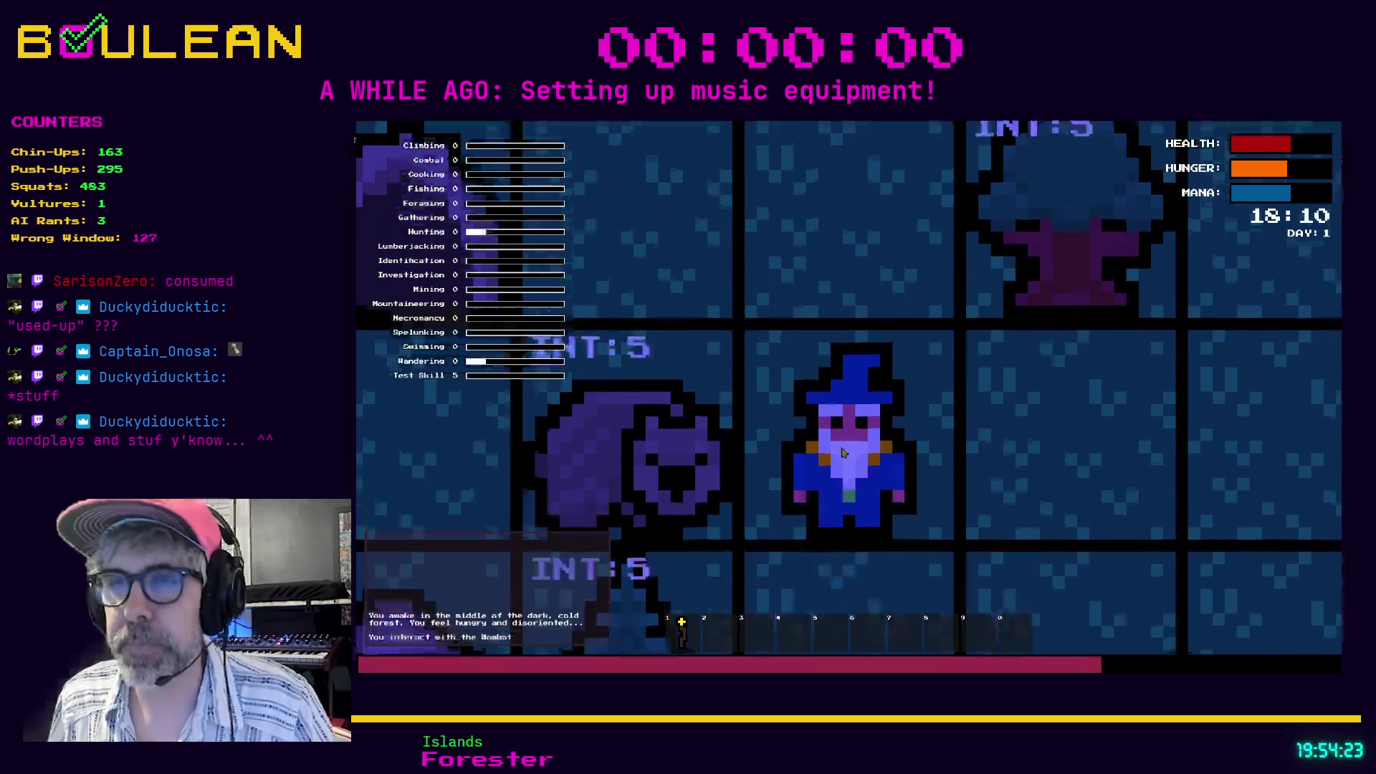
Kill the wombat for Raw Meat and build a campfire right of the wizard.
key("Left")
scroll(842, 447, "down", 2)
key("Left")
key("Left")
key("Left")
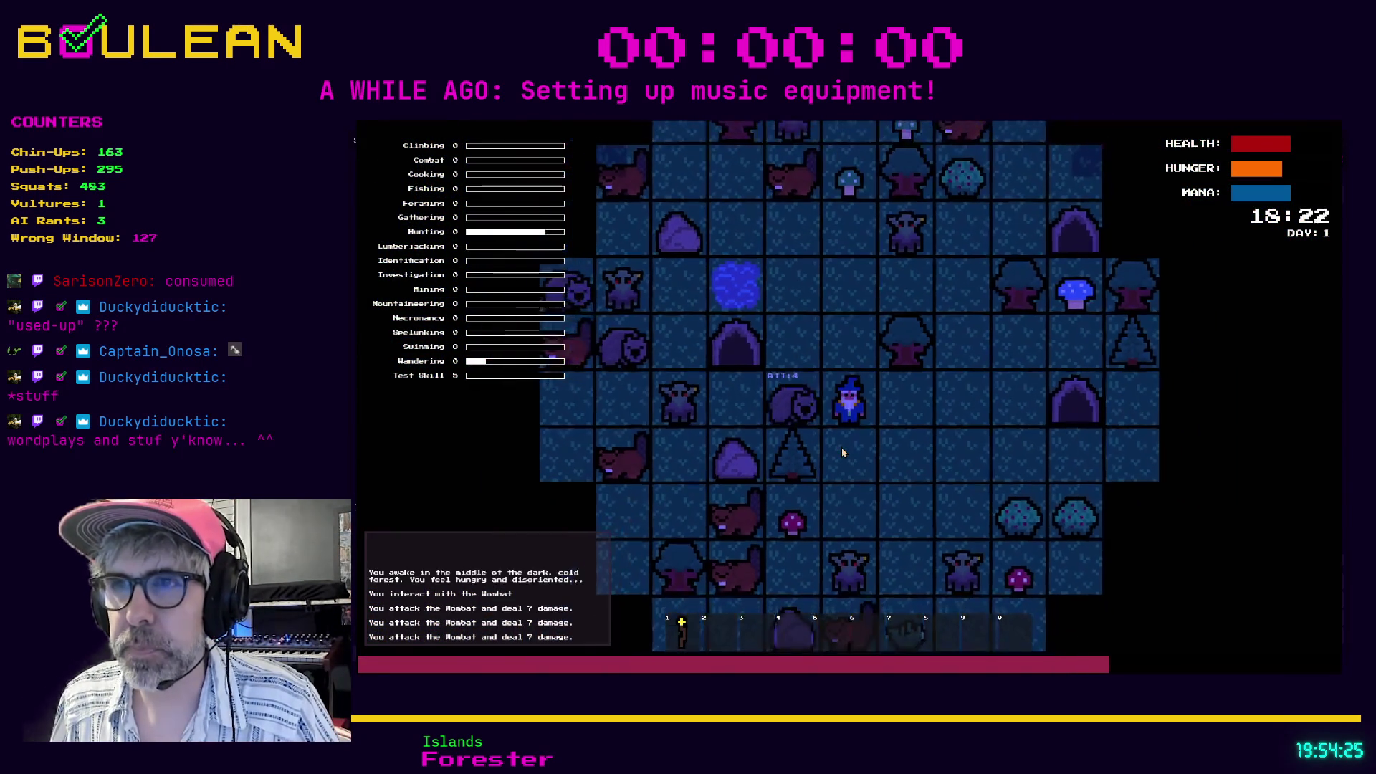
key("Left")
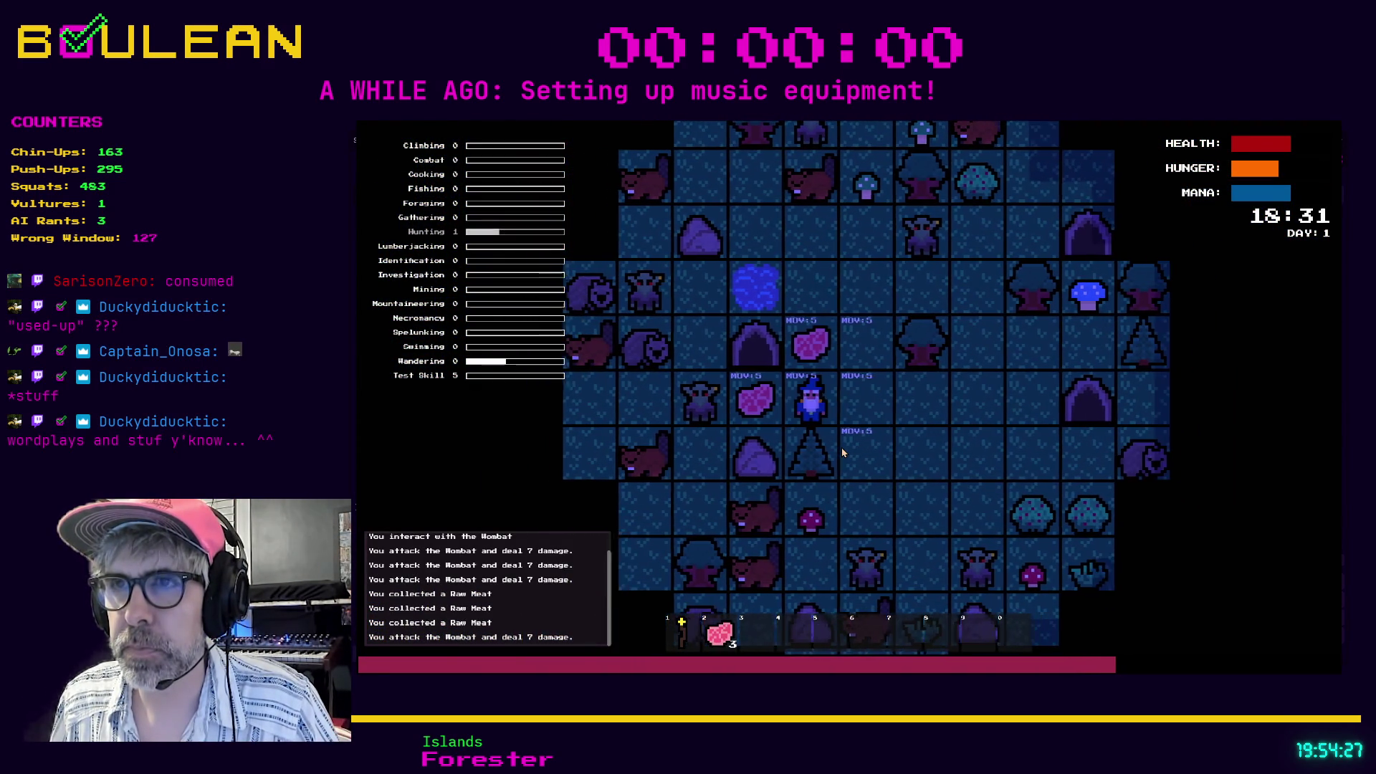
key("Up")
key("c")
key("c")
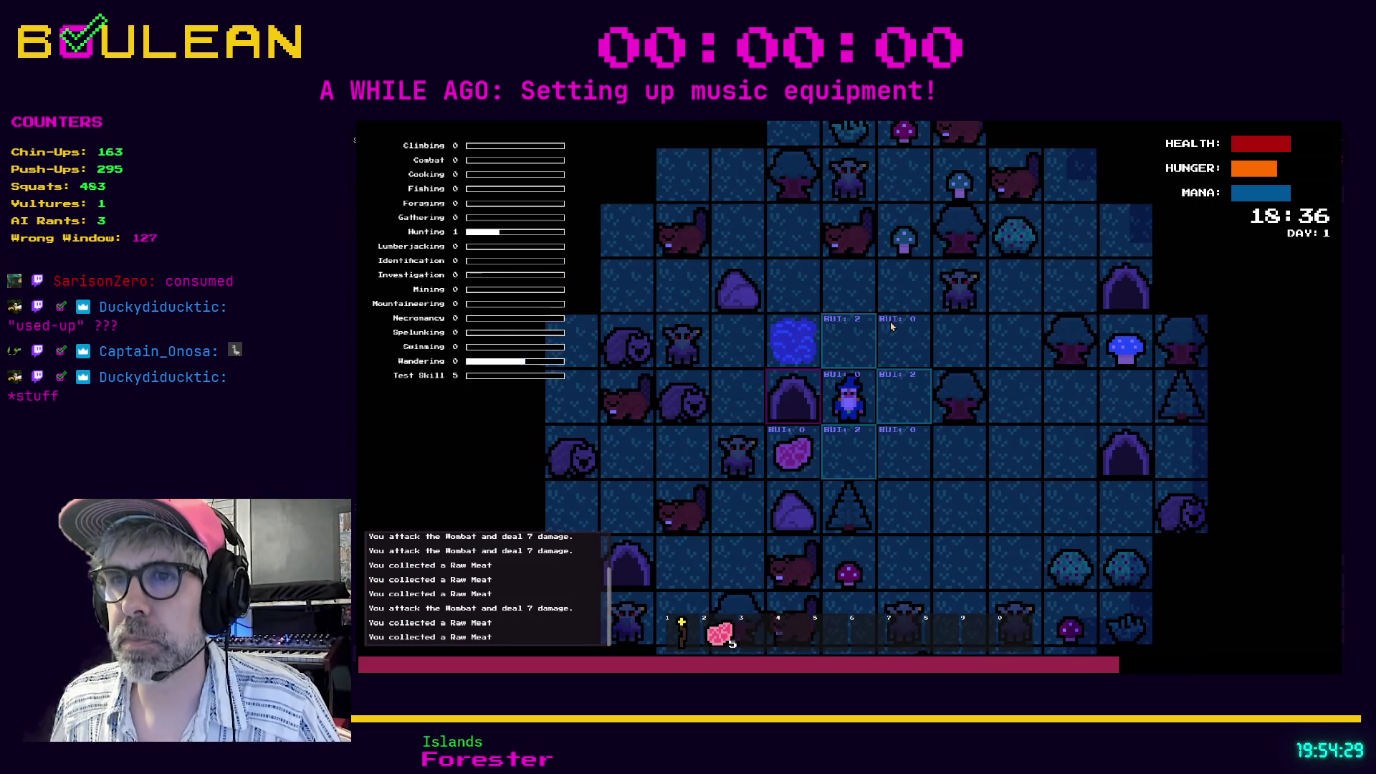
key("Right")
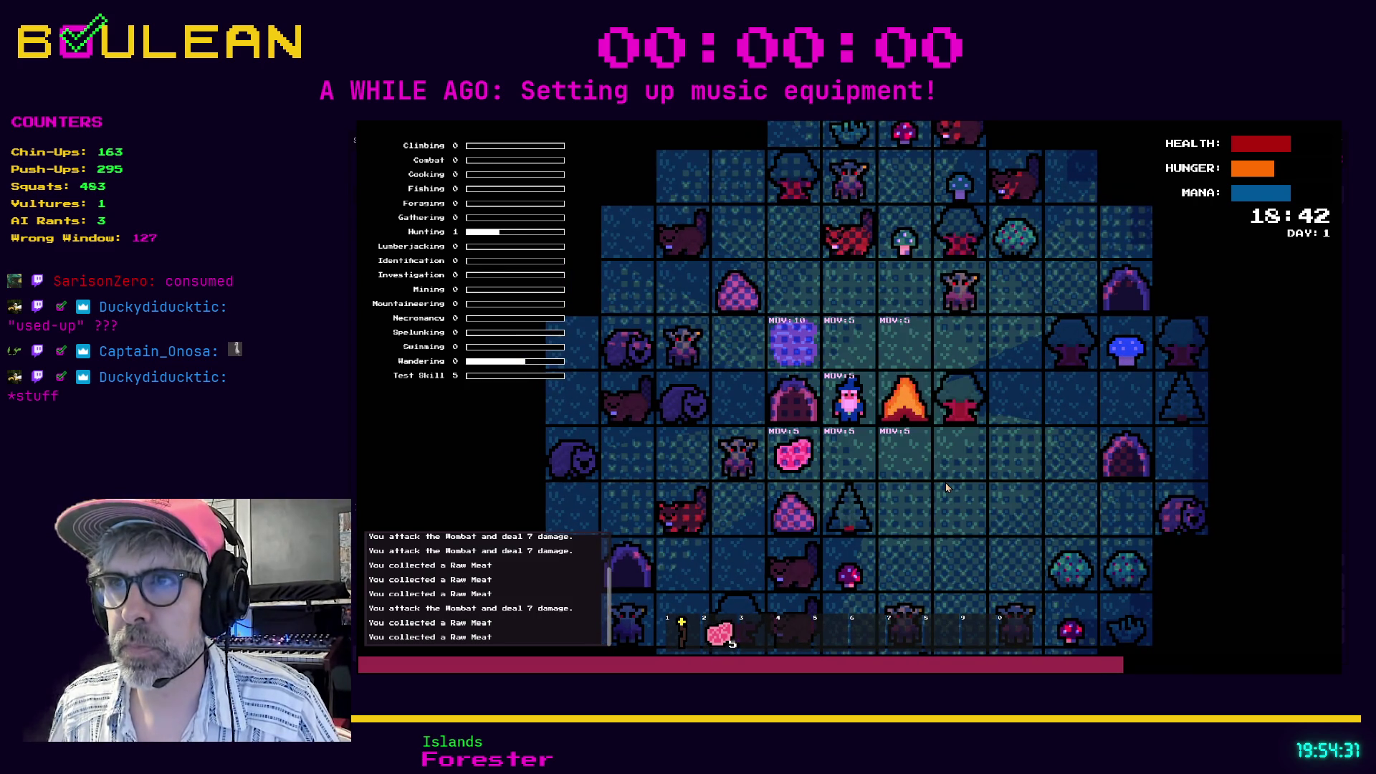
Combine all the Raw Meat with the campfire, then stop and relaunch the game.
key("2")
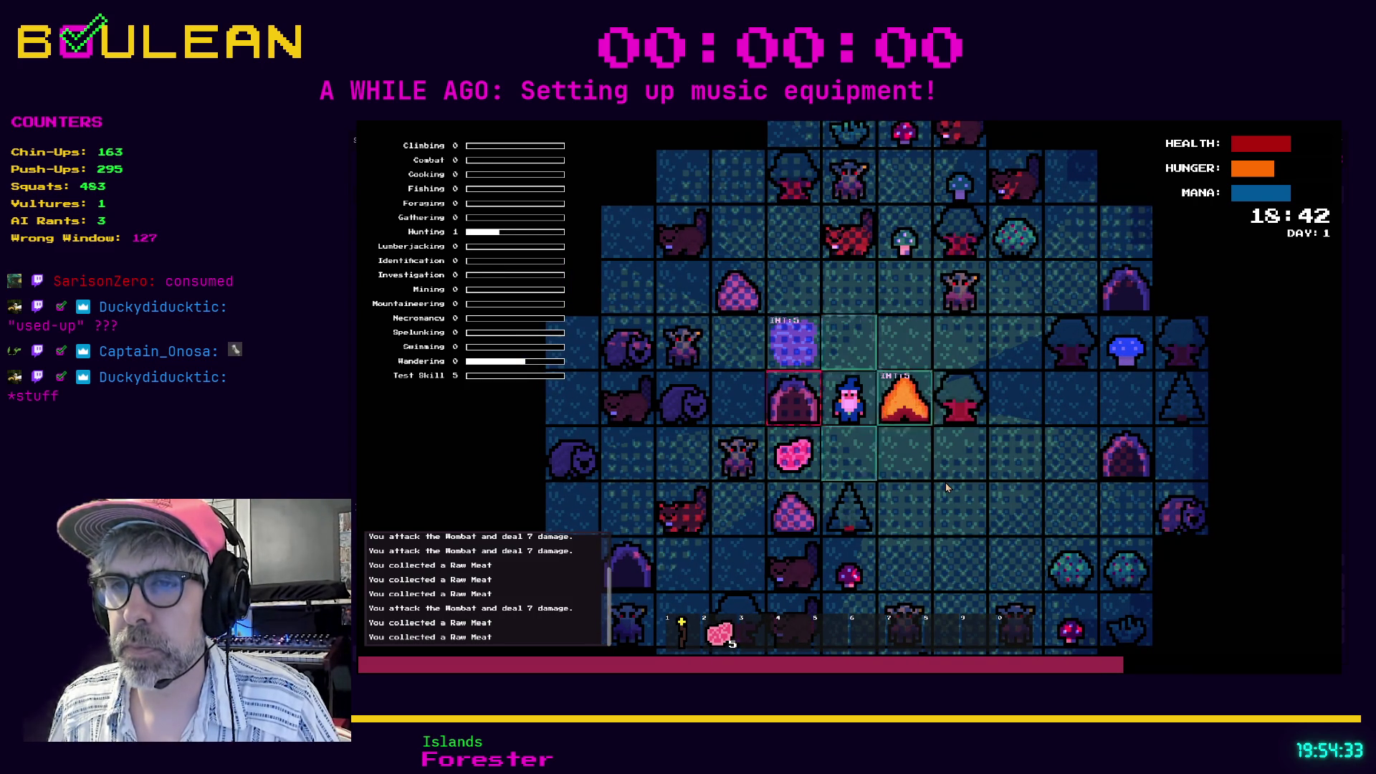
key("Right")
key("i")
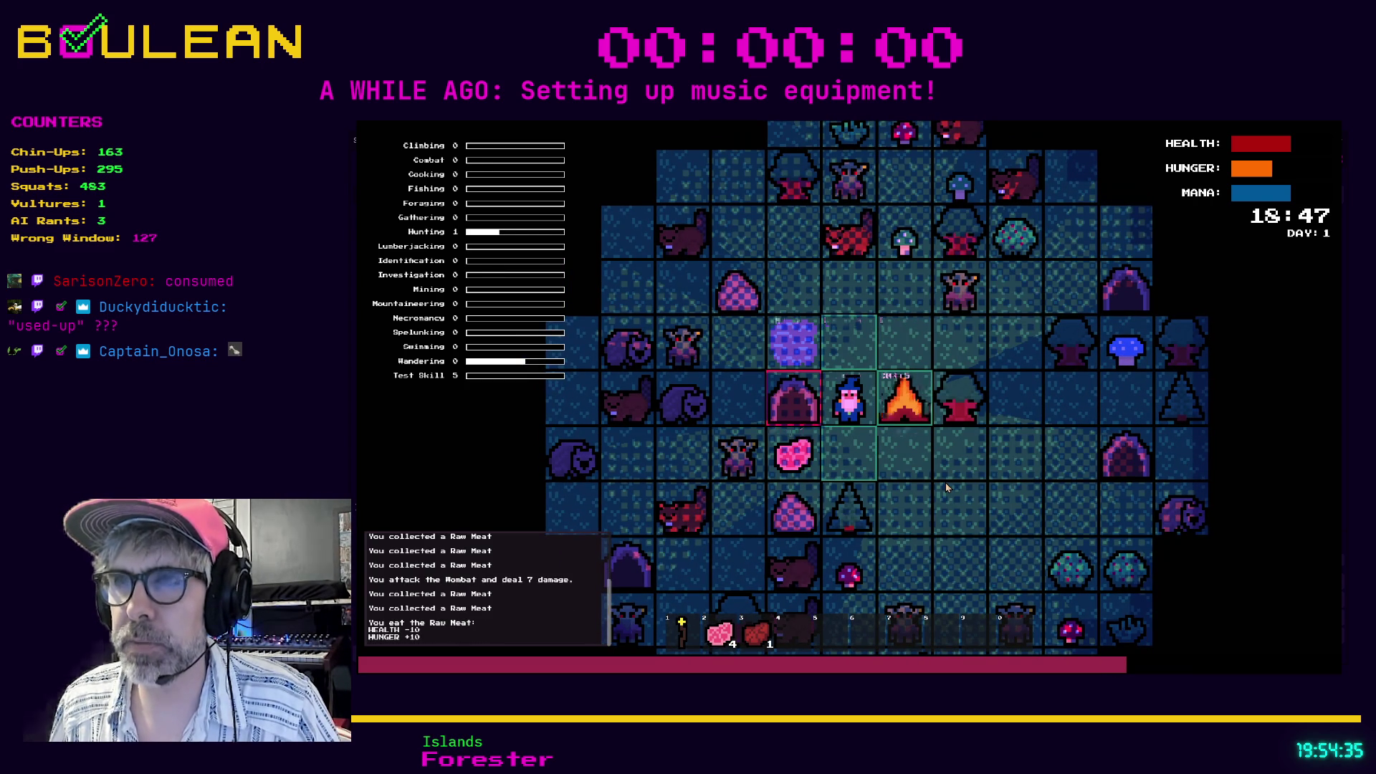
key("2")
key("Right")
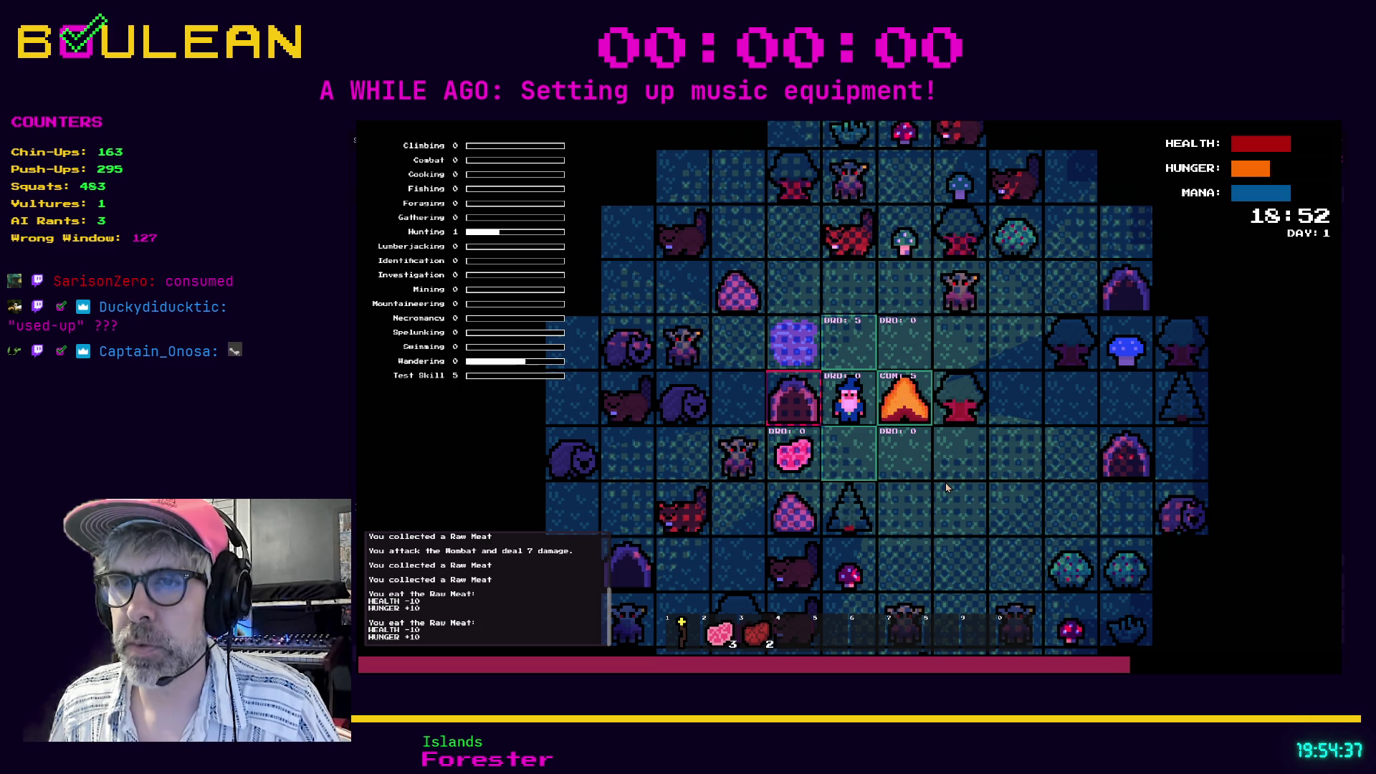
key("Right")
key("Right")
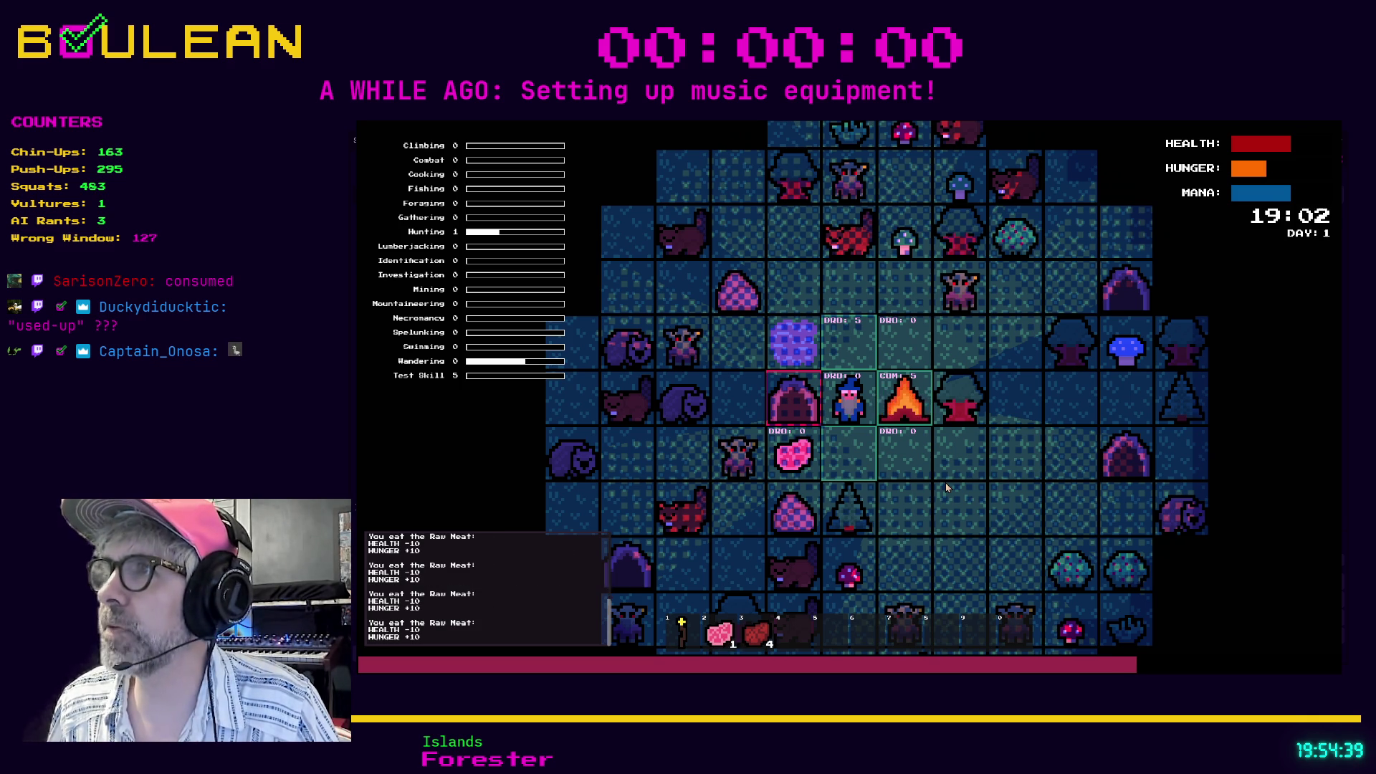
key("Right")
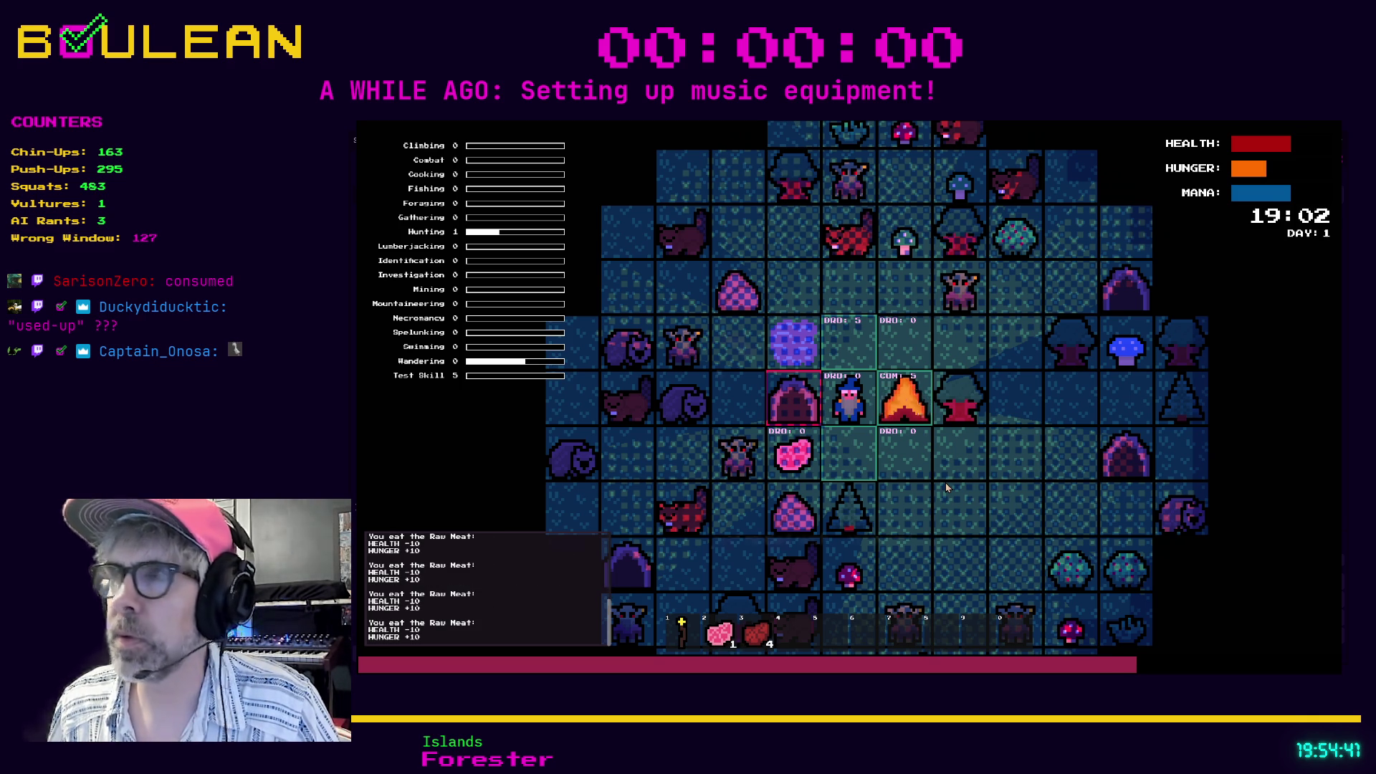
key("Right")
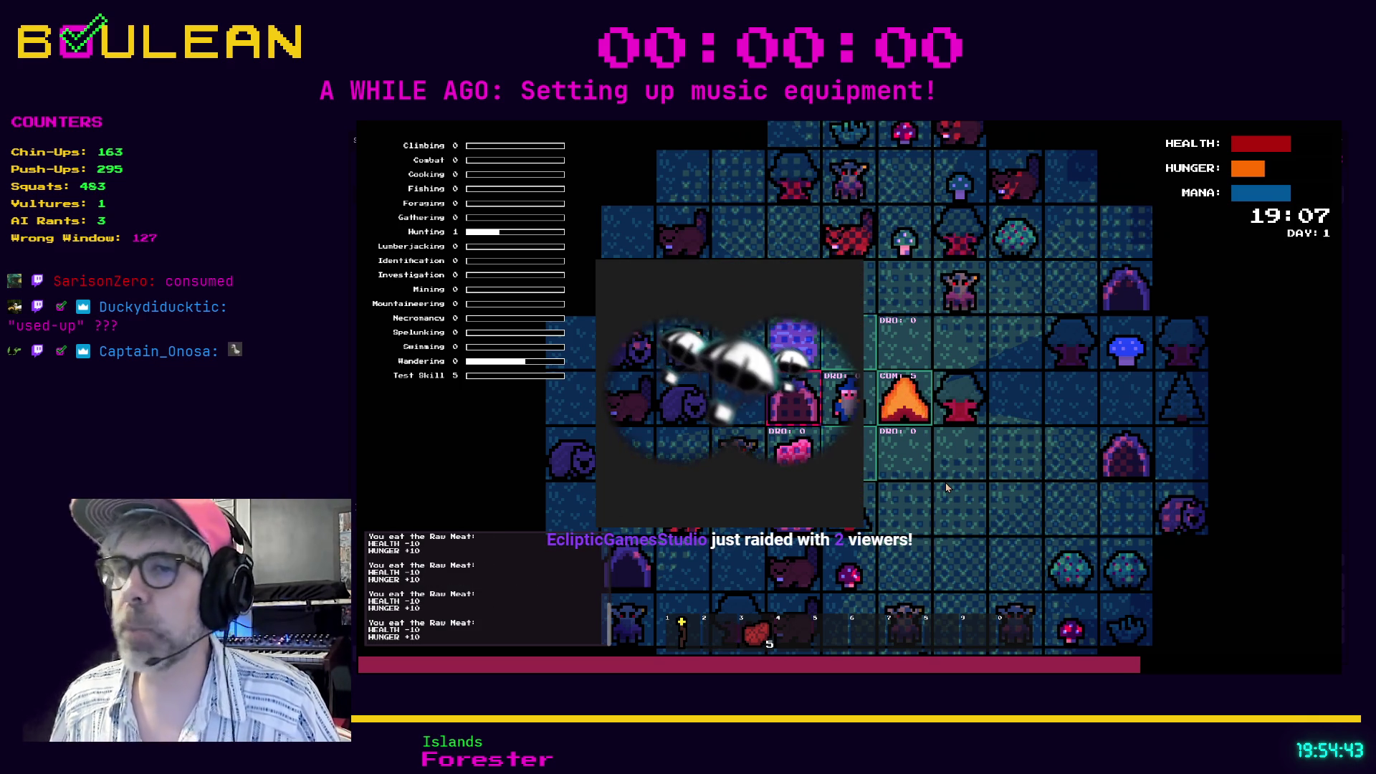
key("Escape")
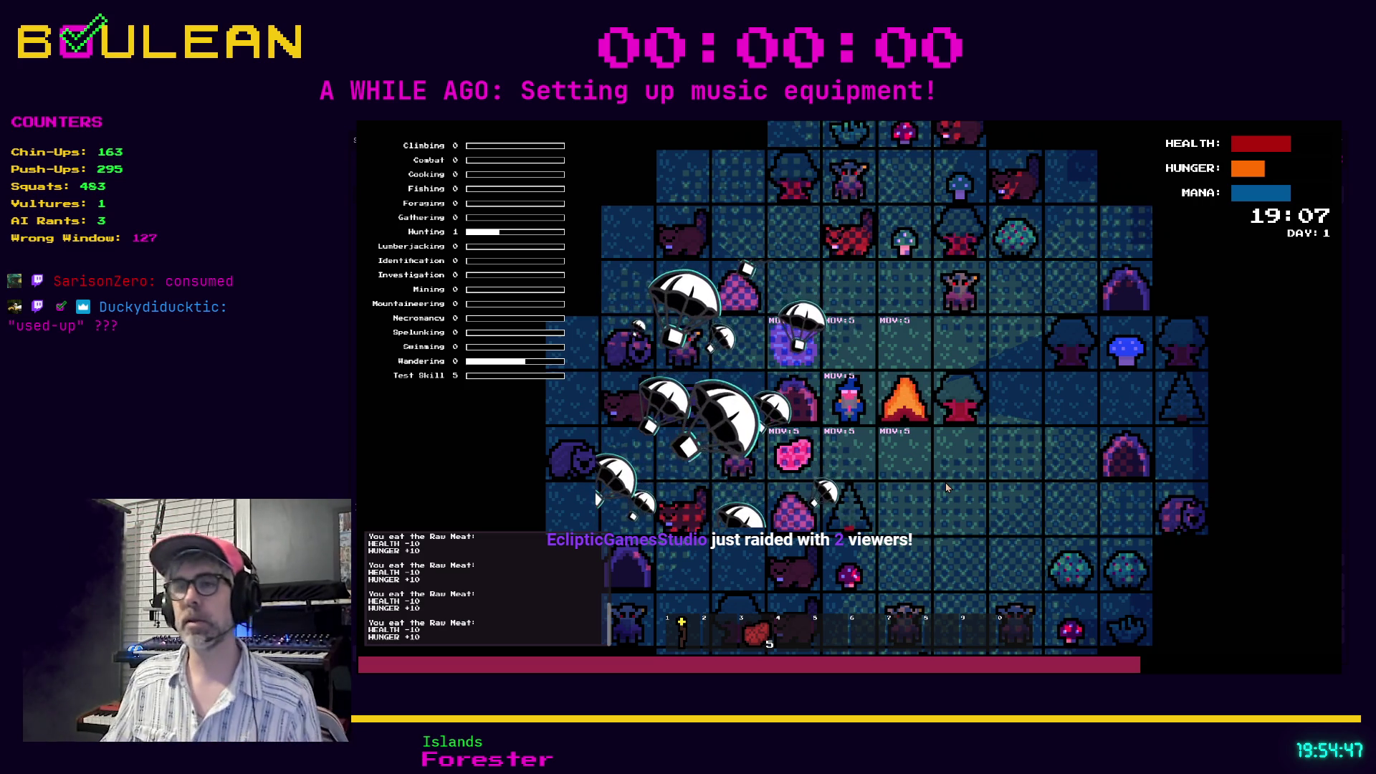
key("i")
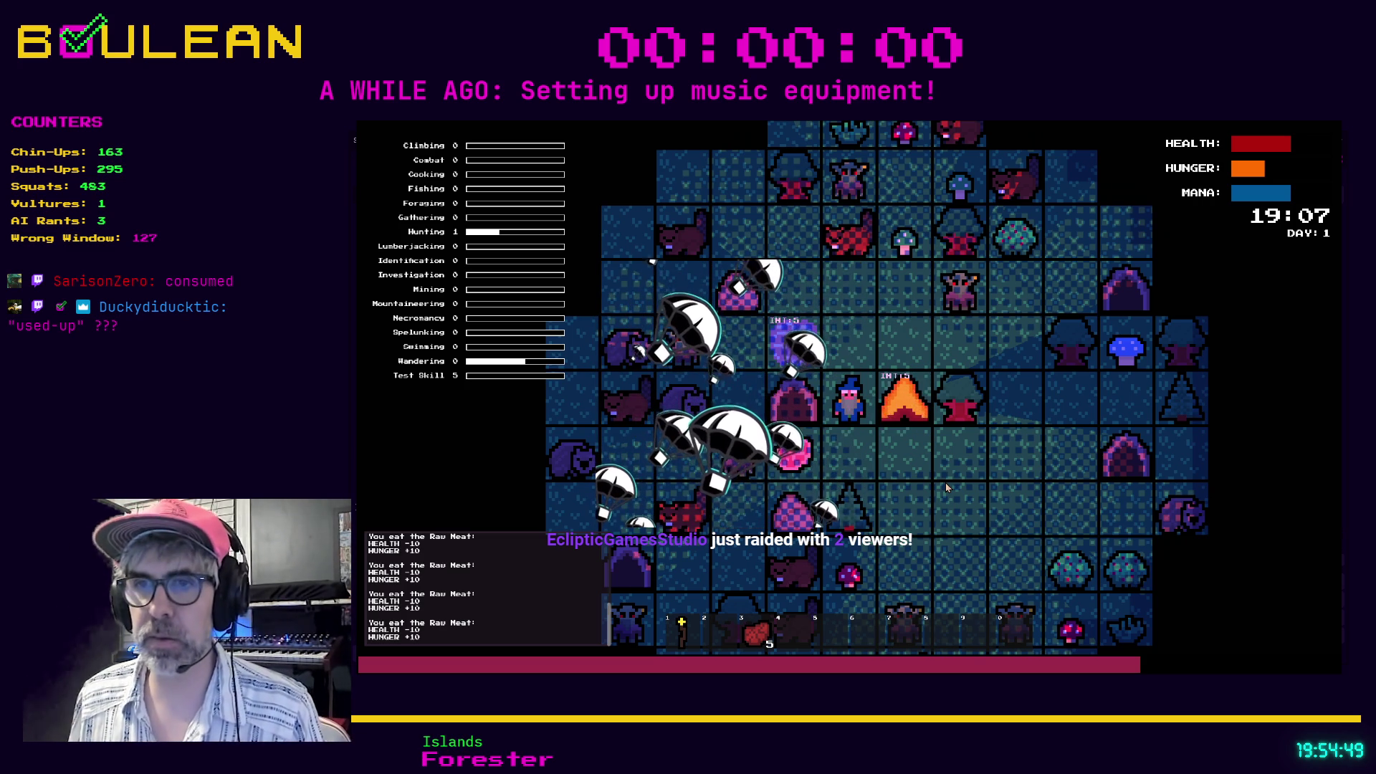
key("3")
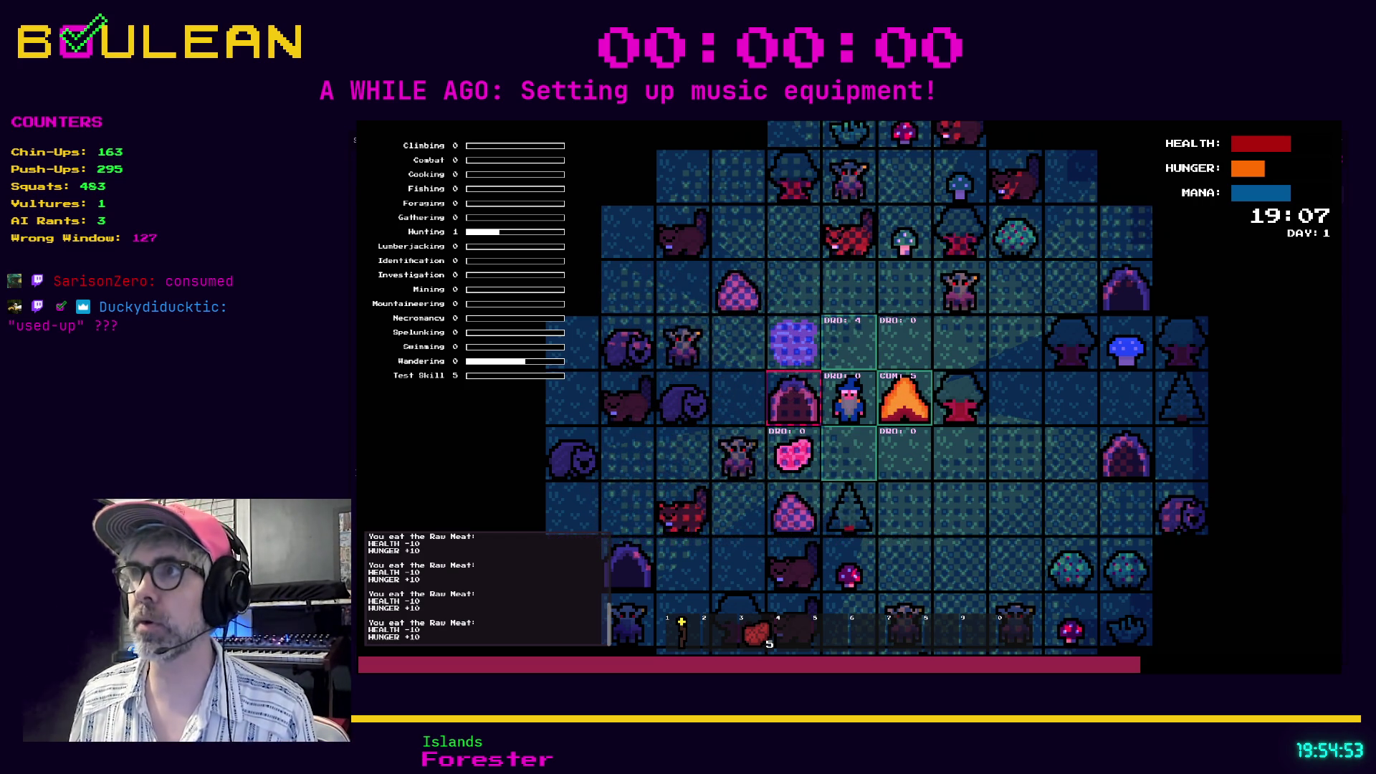
key("F8")
key("F5")
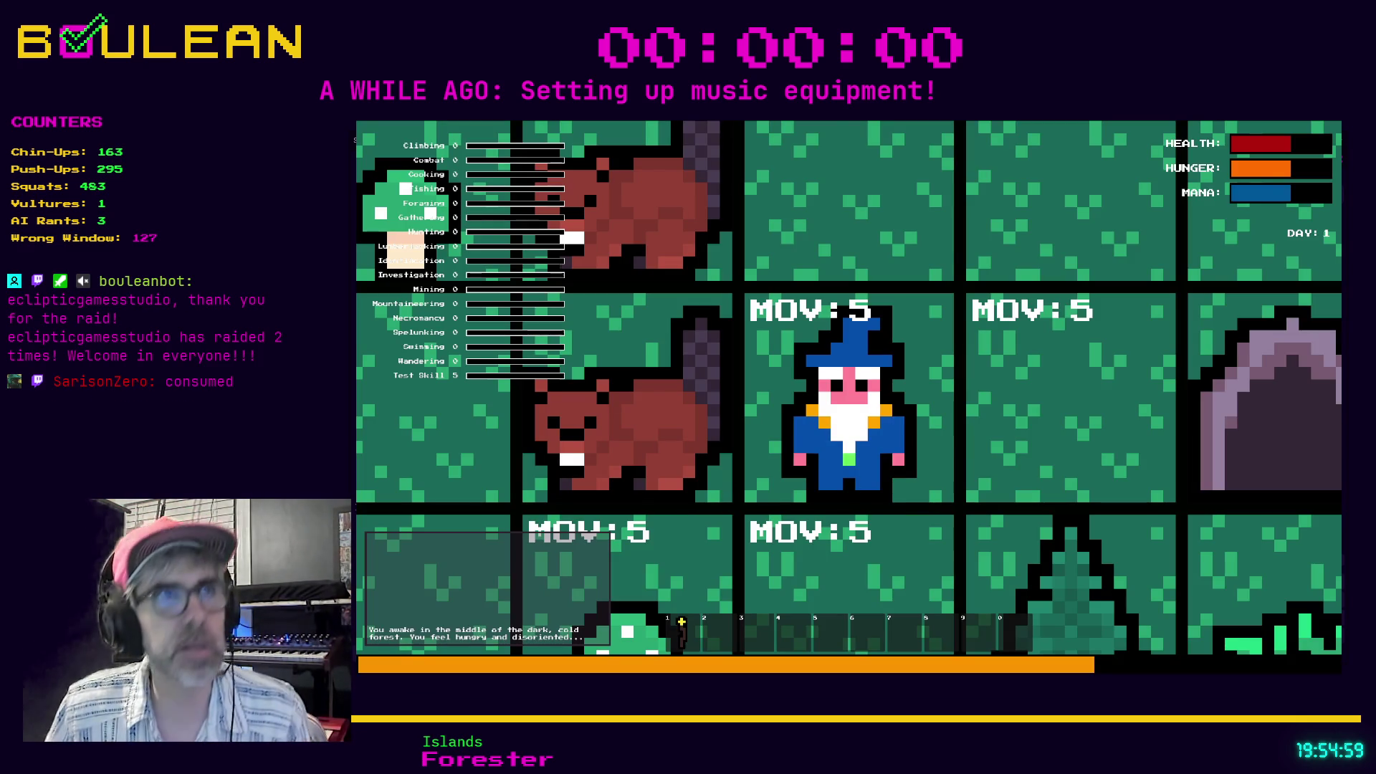
scroll(848, 401, "down", 5)
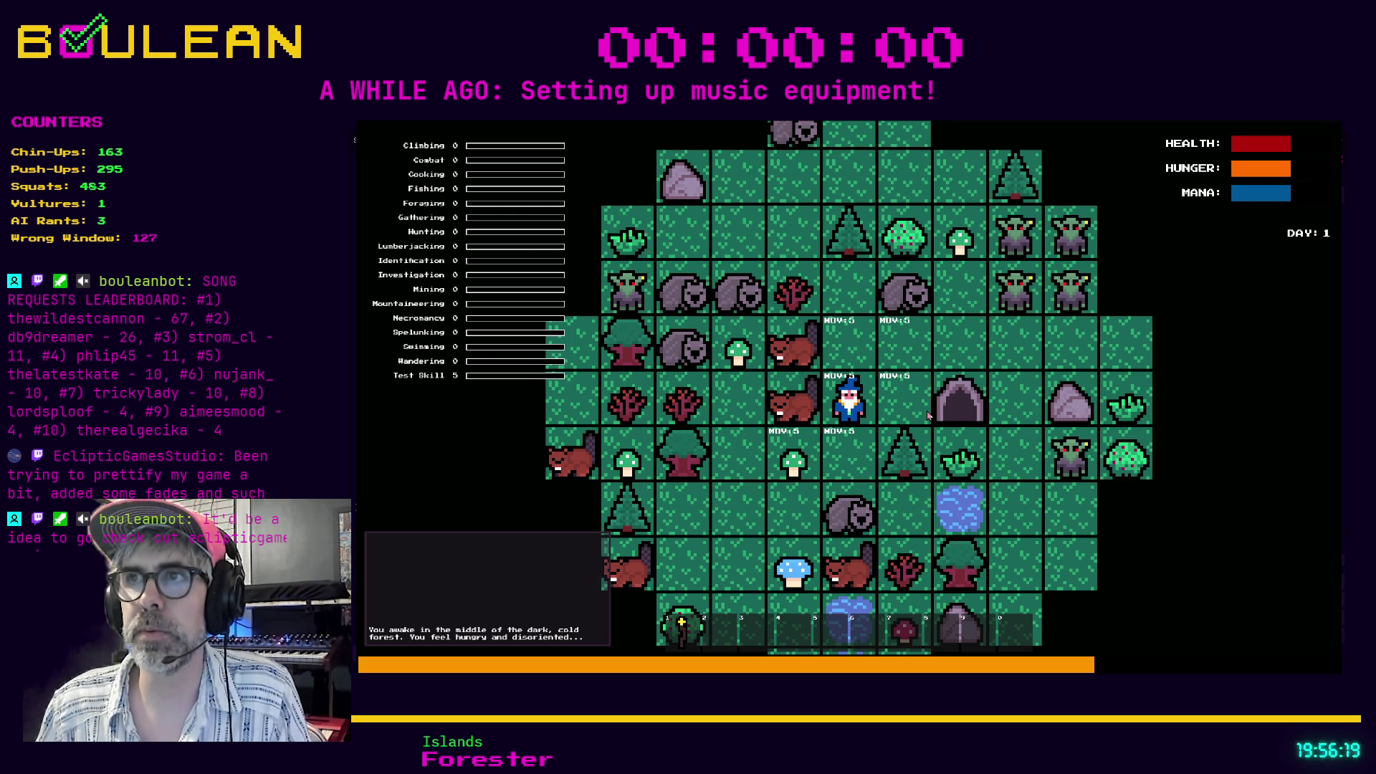
Move north, kill the wombat and gather its Raw Meat.
key("Up")
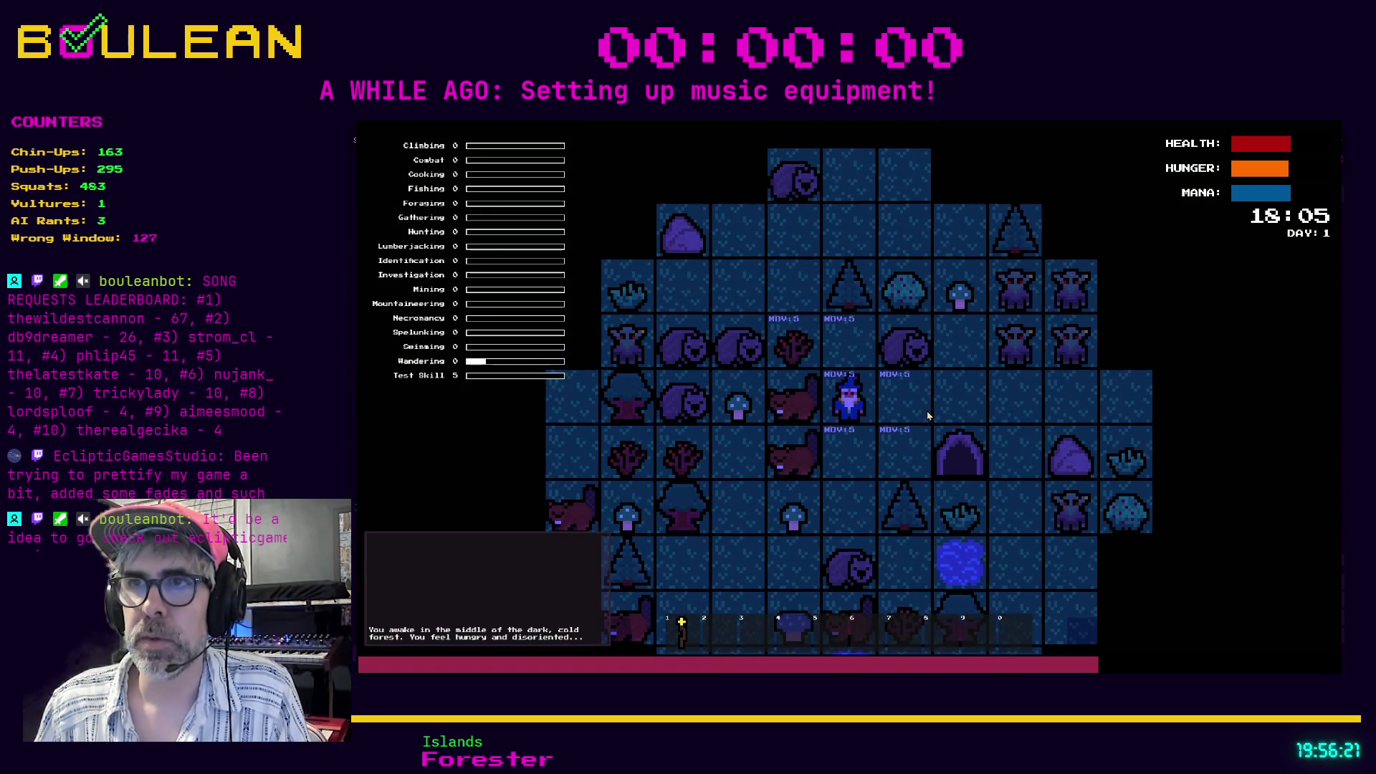
key("Up")
key("Right")
key("Right")
key("Right")
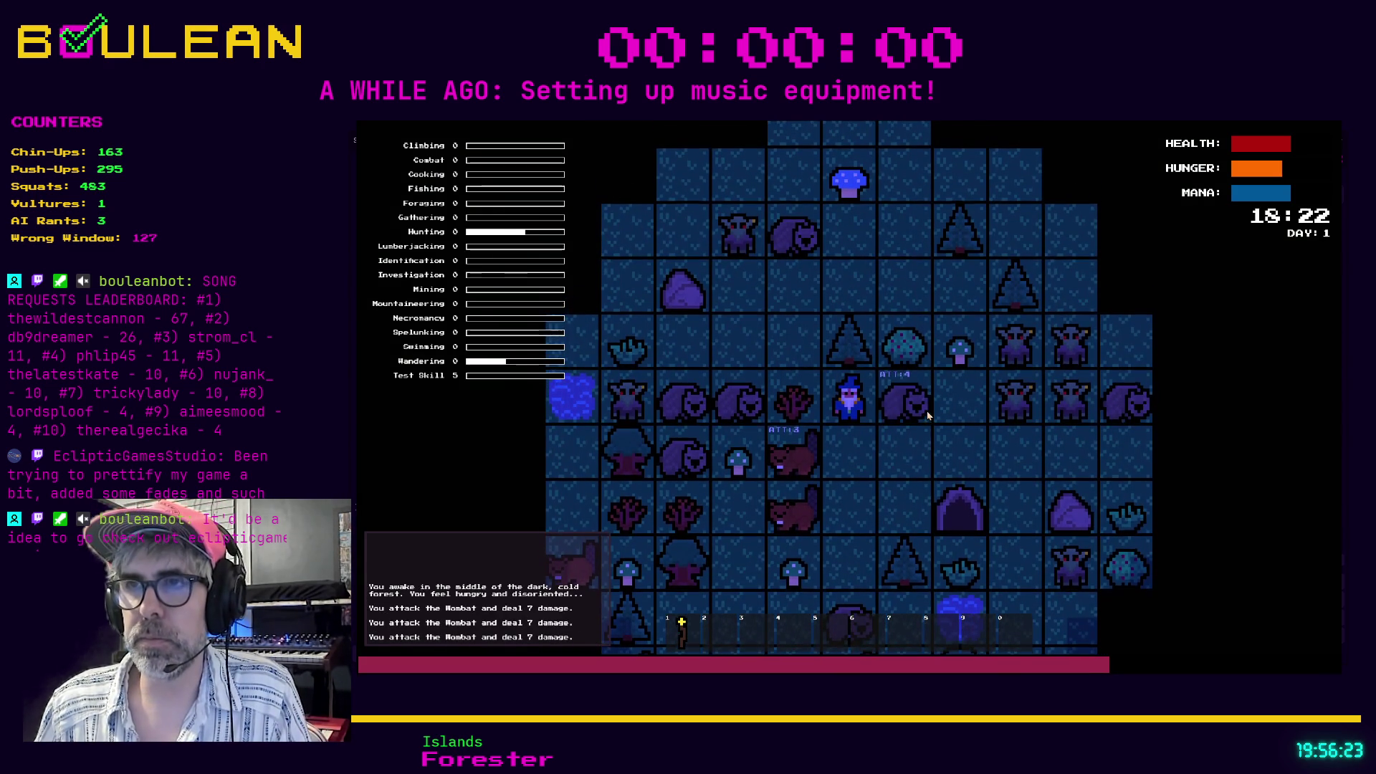
key("Right")
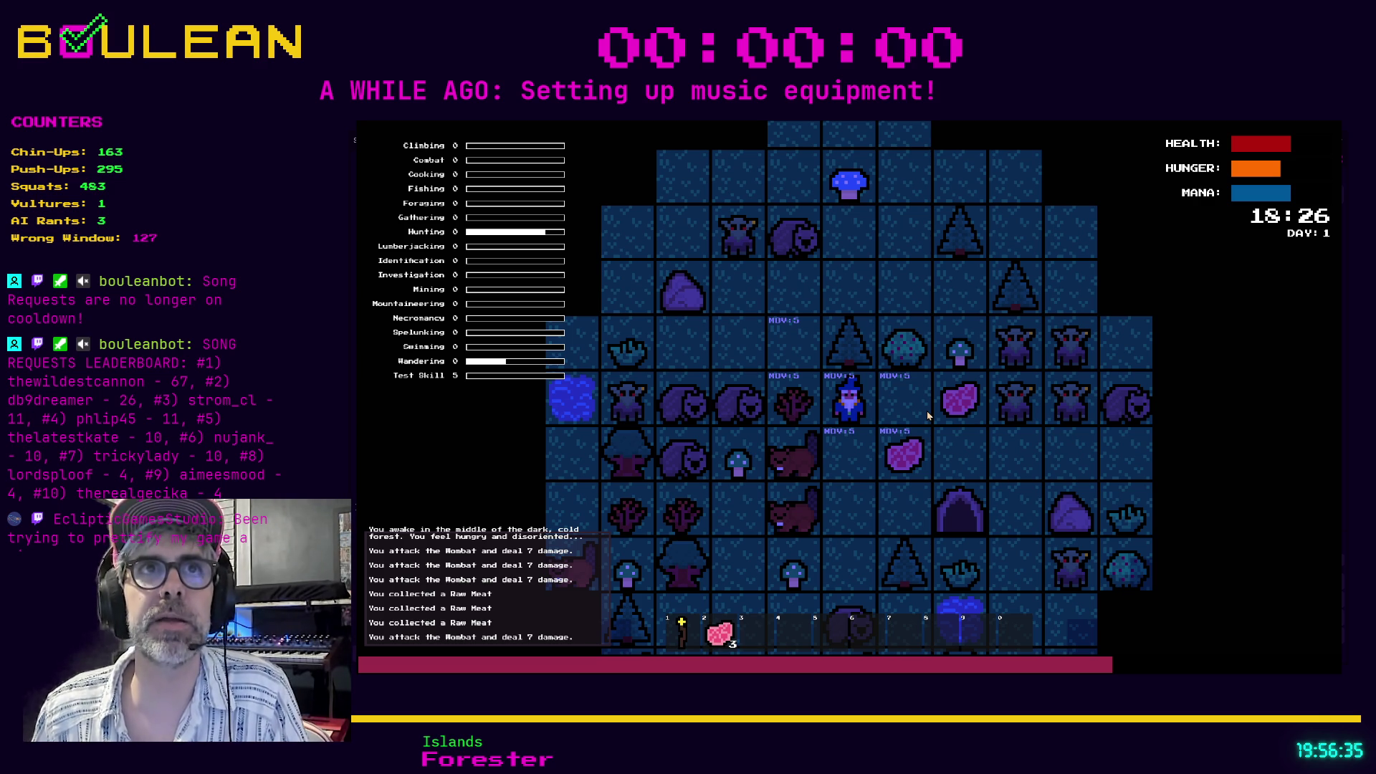
key("Right")
key("Right")
Craft a Campfire, place it left of the wizard, and combine Raw Meat with it.
key("c")
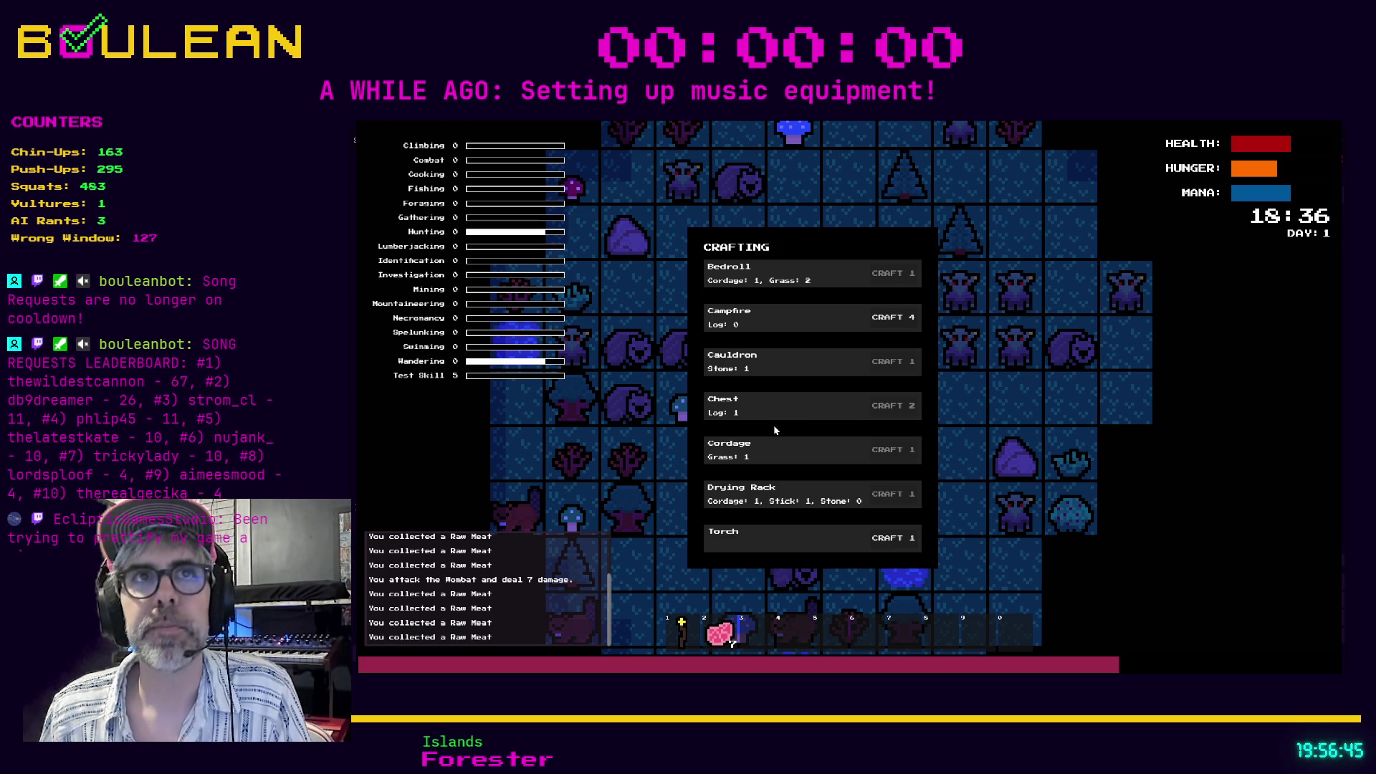
left_click(878, 321)
left_click(890, 388)
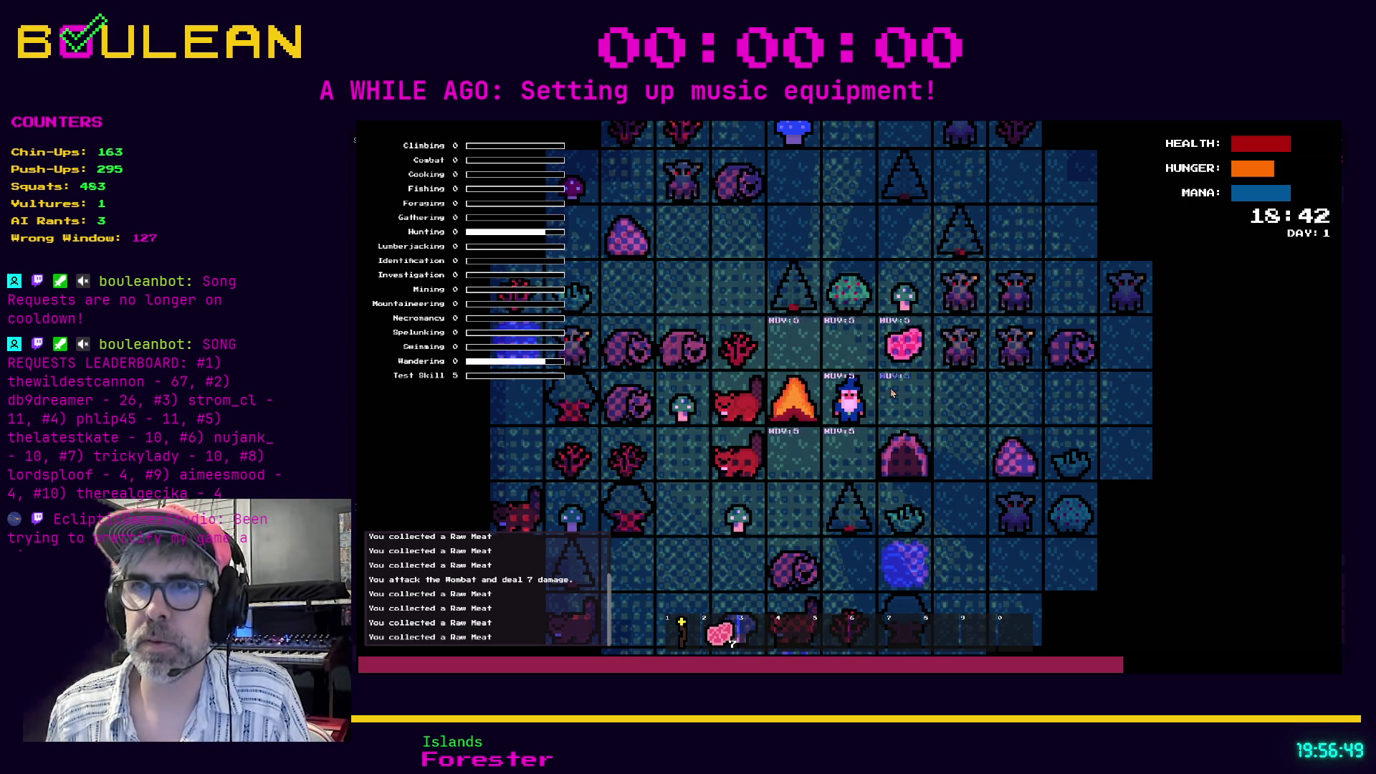
key("2")
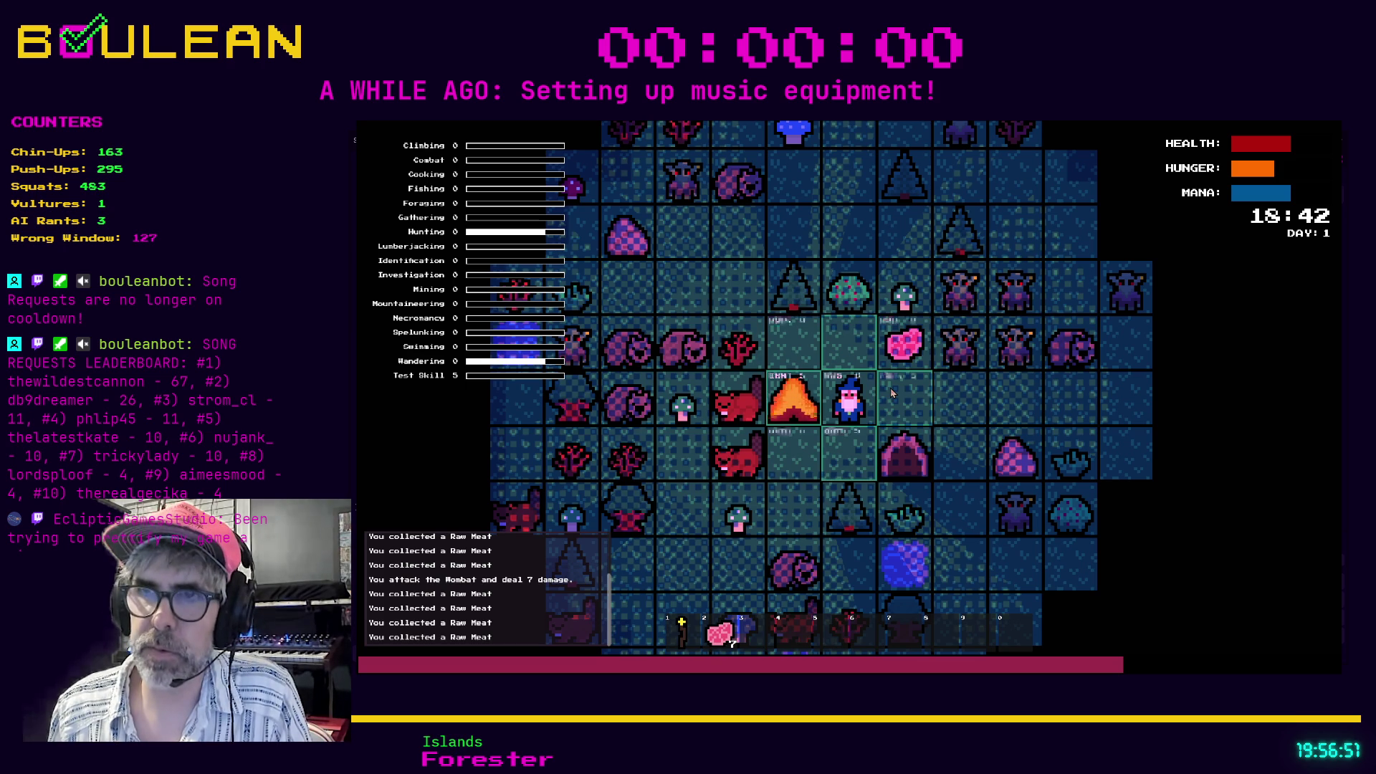
key("e")
key("e")
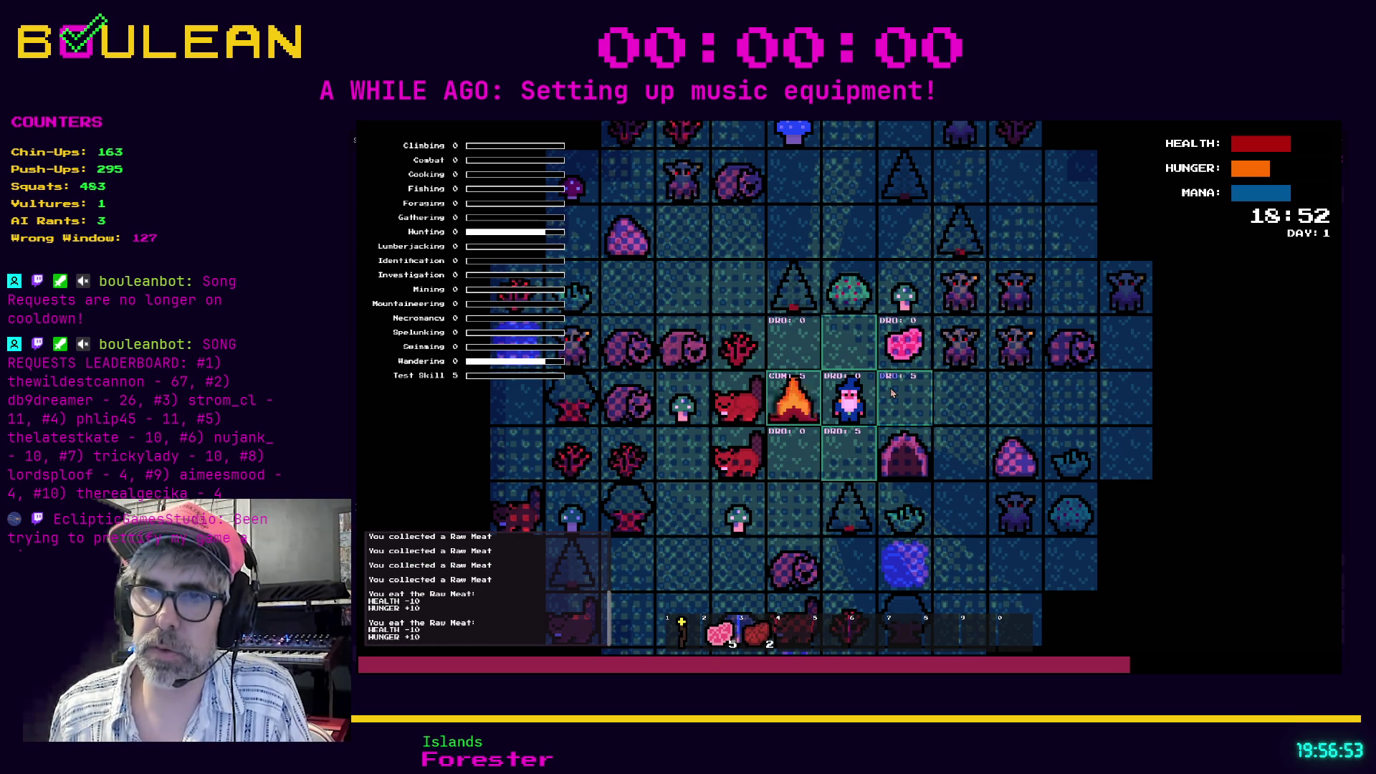
left_click(892, 393)
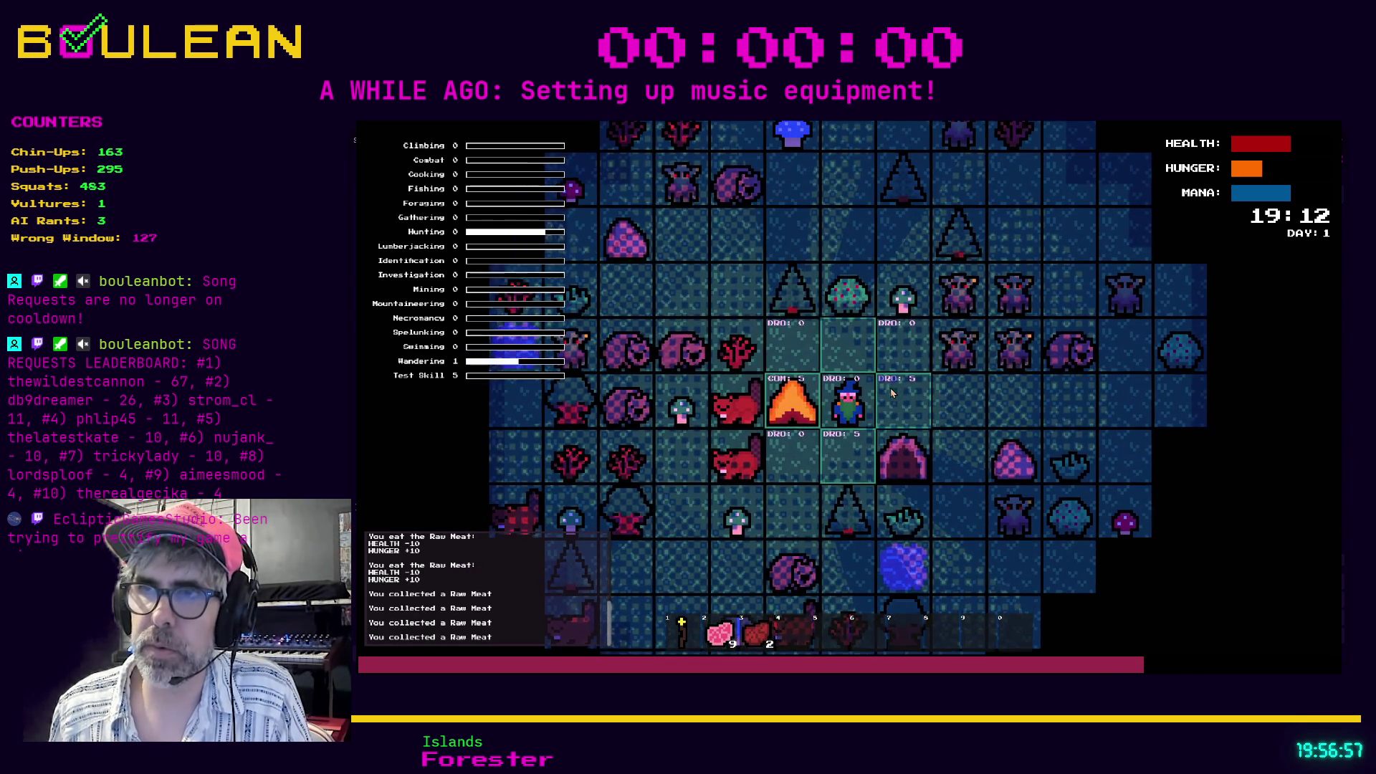
key("2")
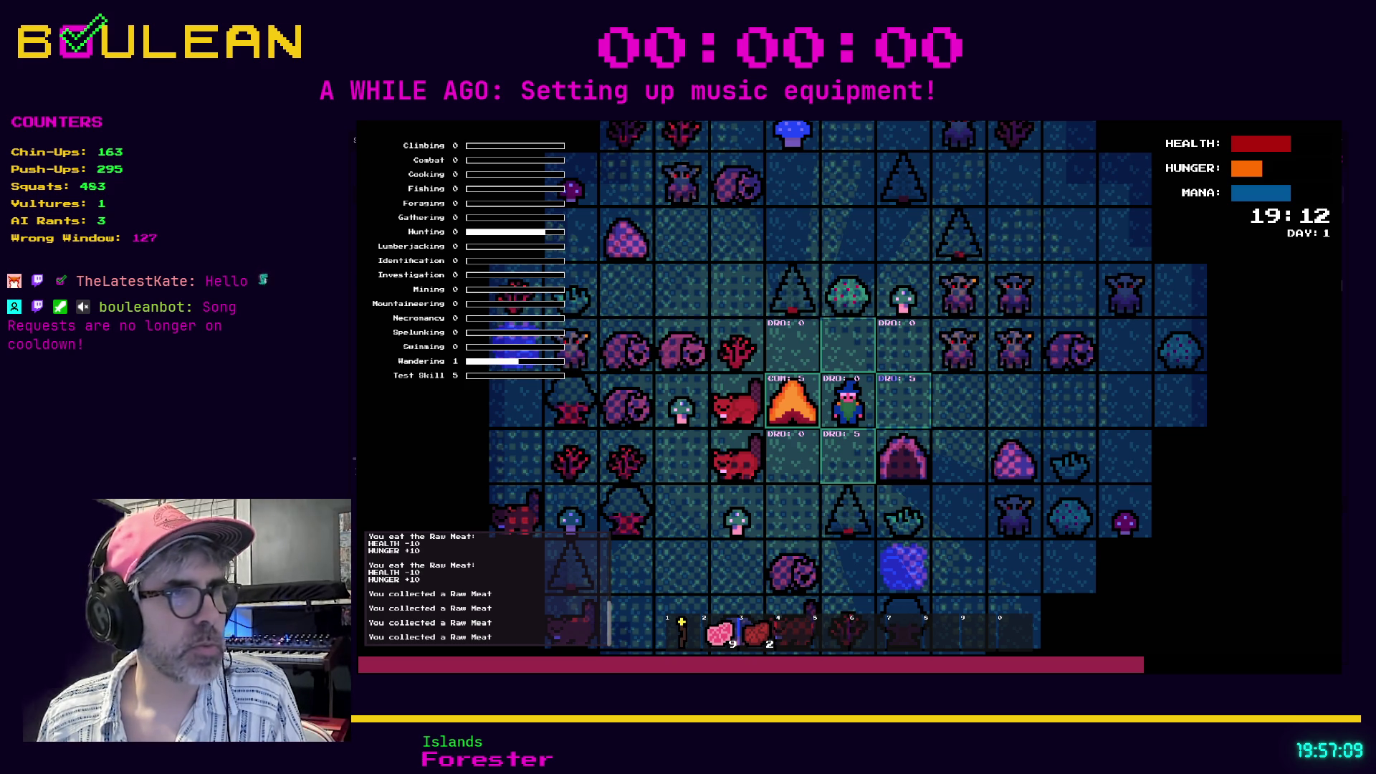
Trigger the combine error, then open stack frame 0 at campfire_structure.gd line 6.
key("Right")
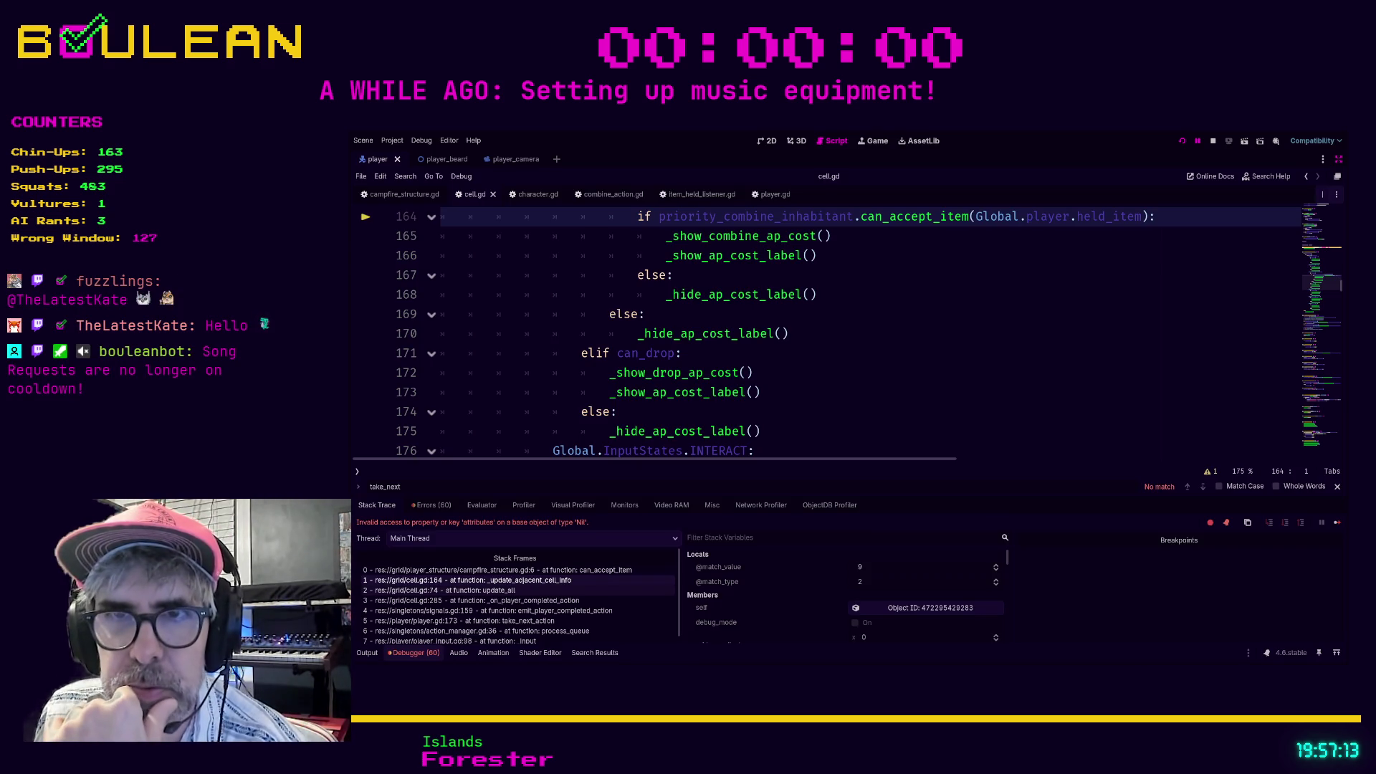
left_click(537, 590)
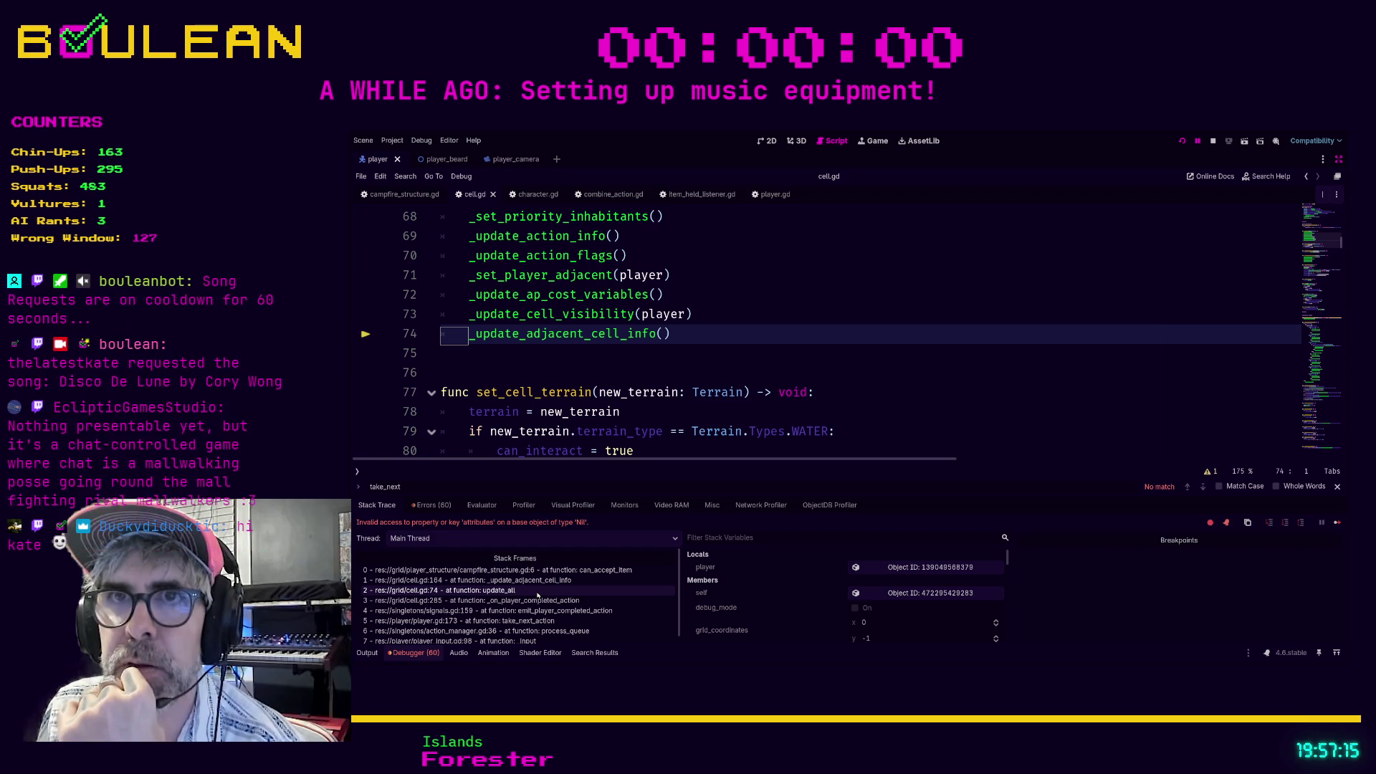
left_click(541, 583)
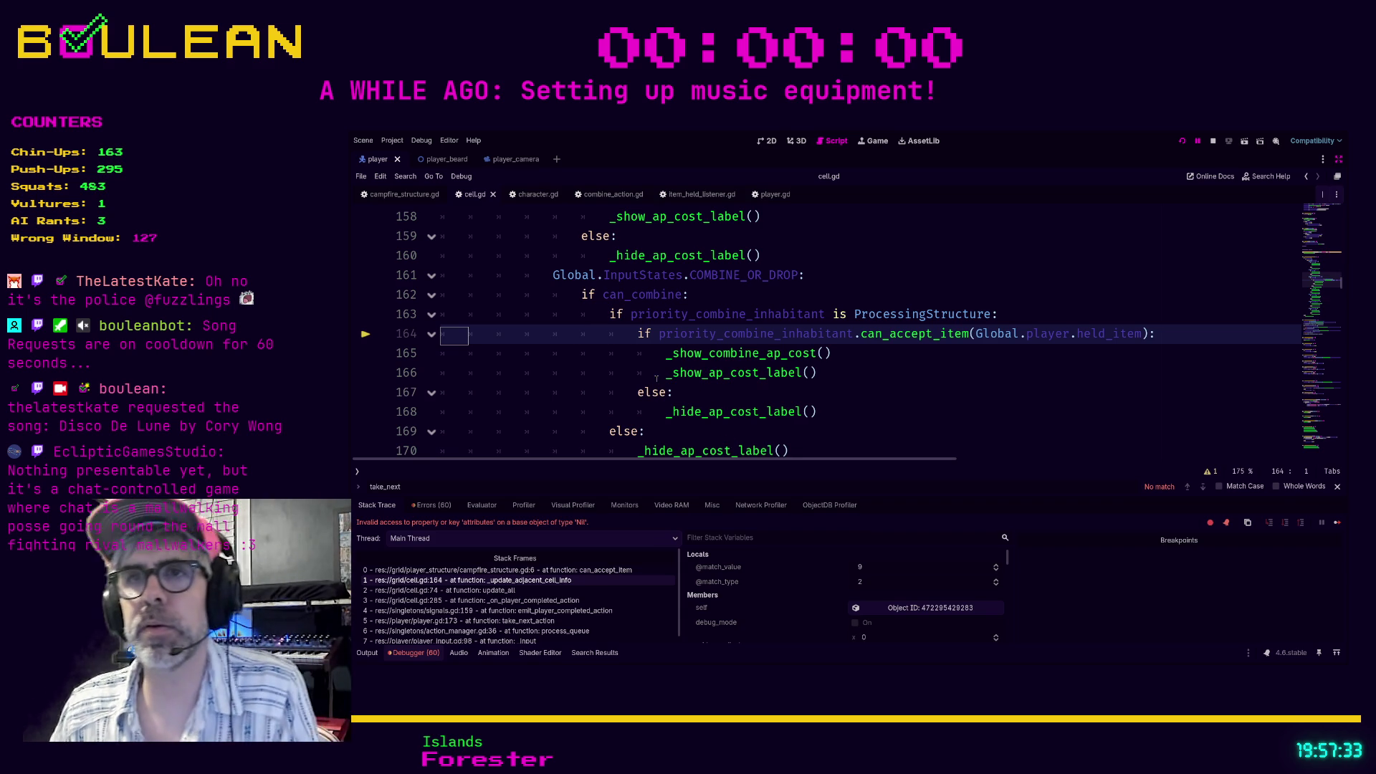
scroll(633, 371, "down", 1)
scroll(634, 371, "down", 1)
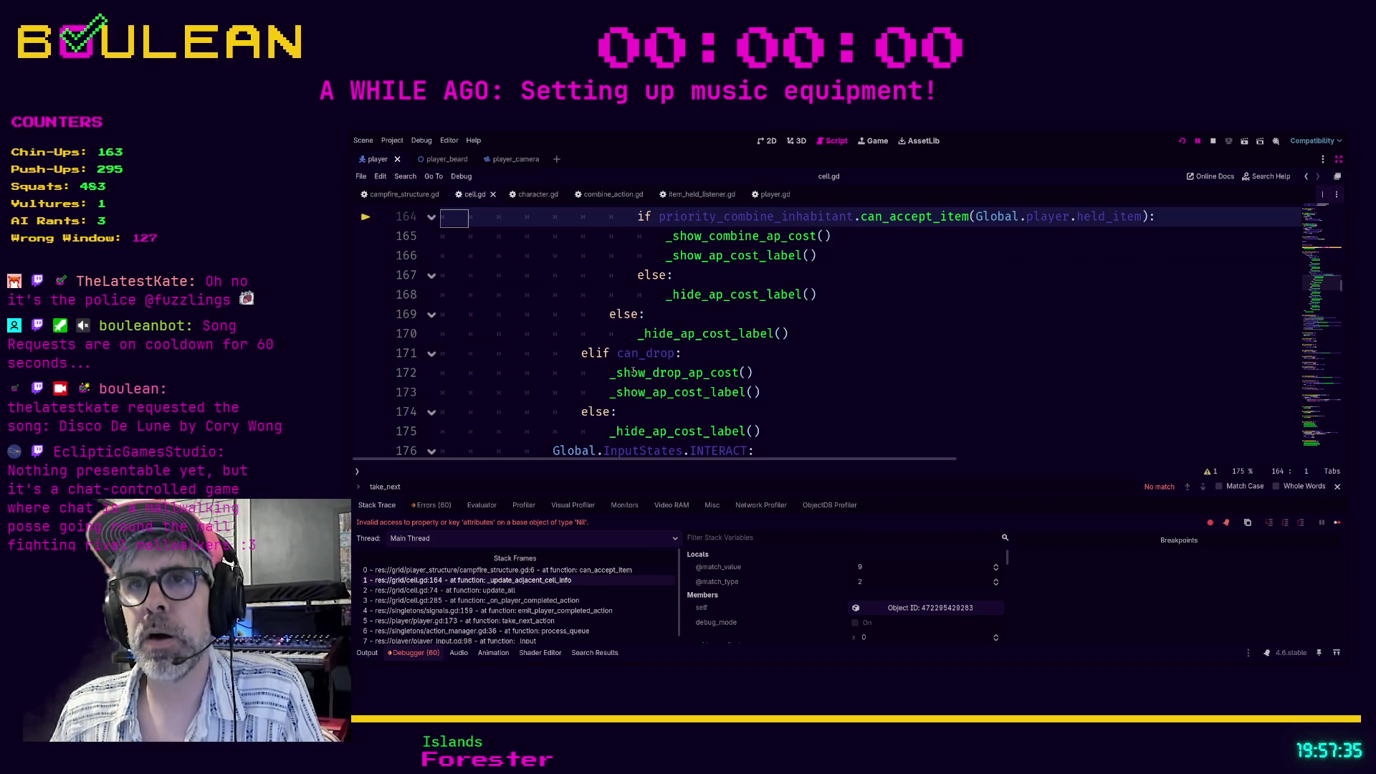
scroll(633, 370, "down", 1)
scroll(634, 370, "up", 2)
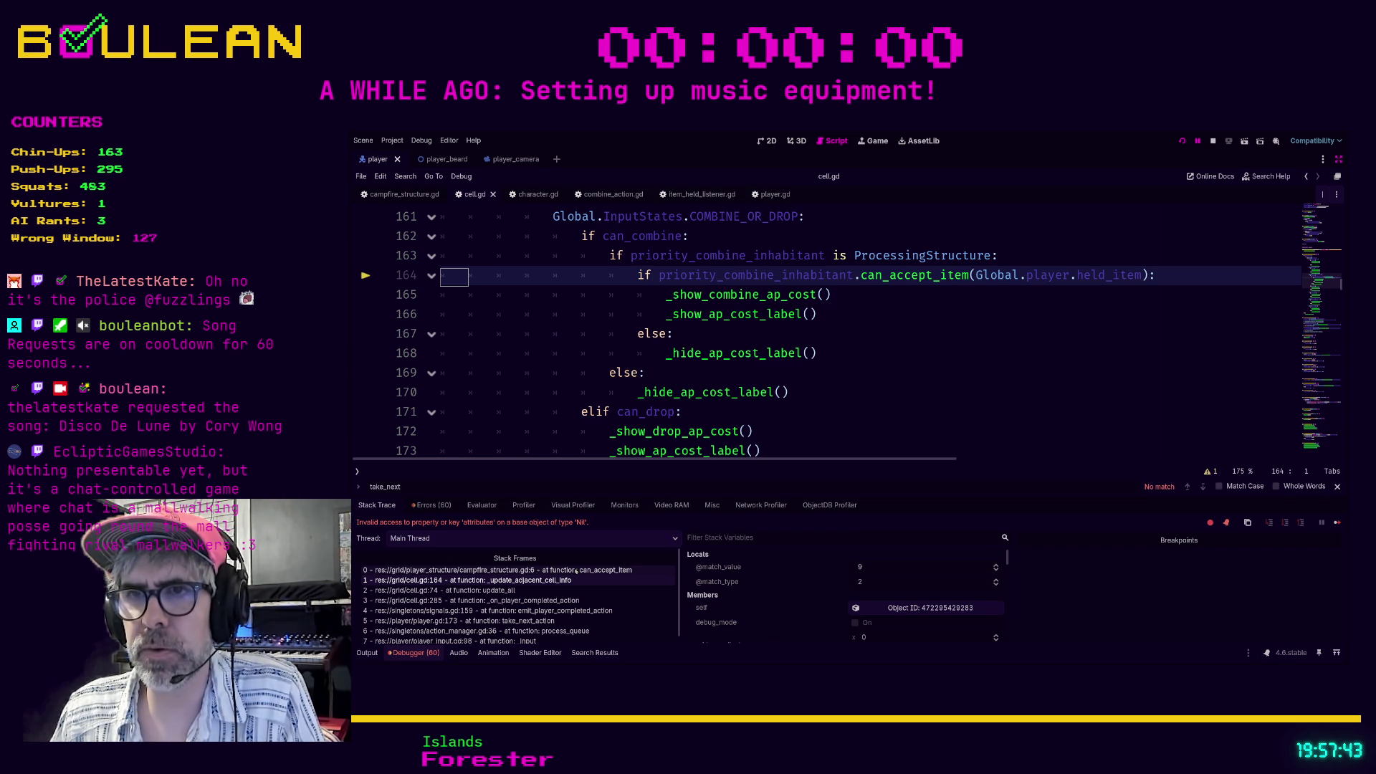
left_click(576, 571)
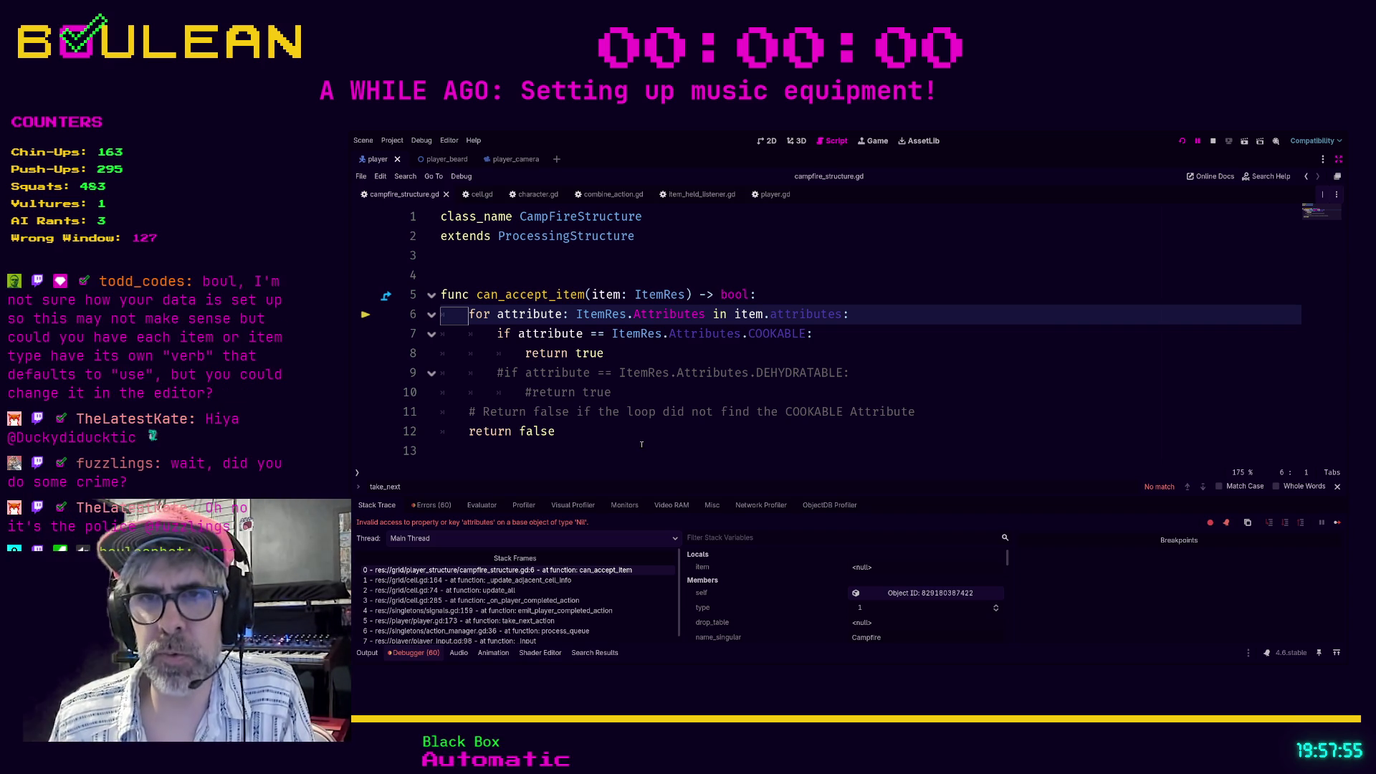
Inspect the player.gd:173 and player_input.gd:98 stack frames.
left_click(542, 620)
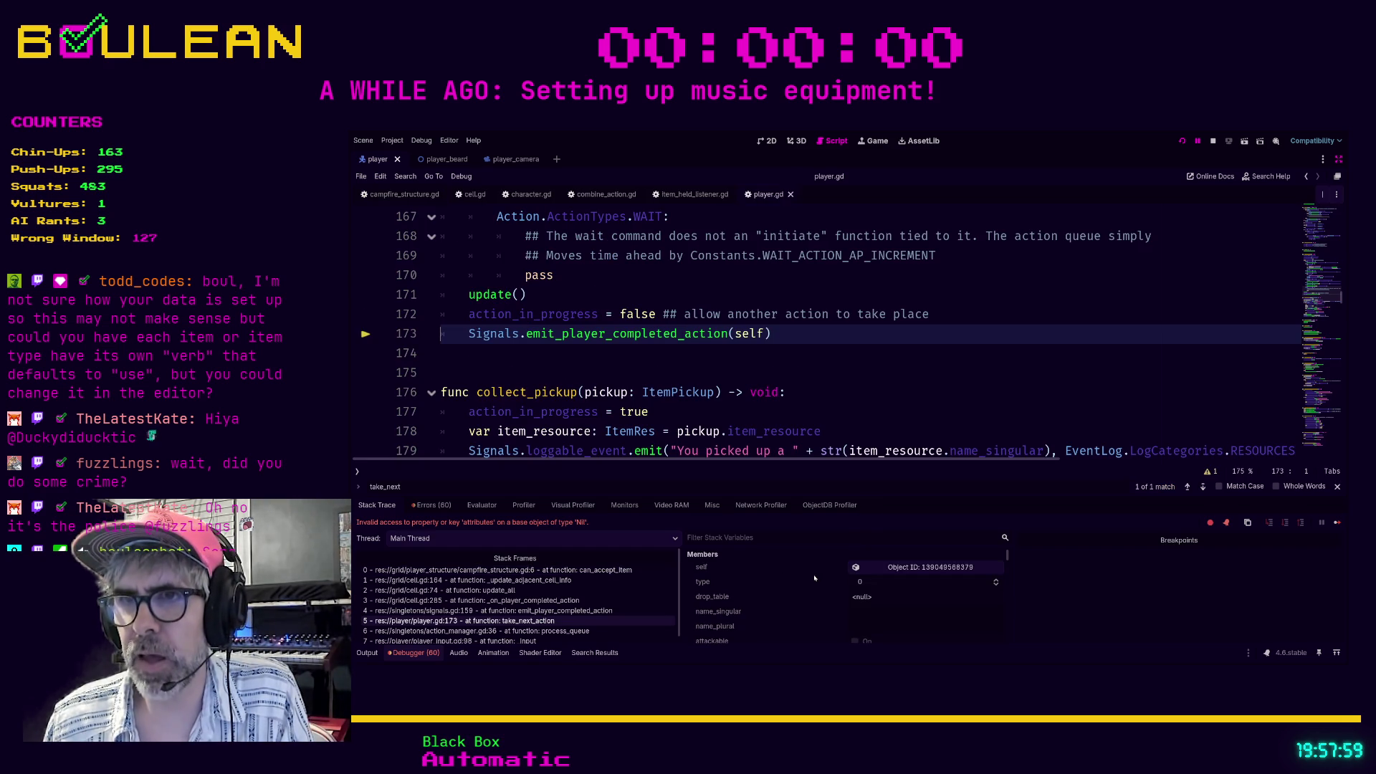
scroll(814, 577, "down", 3)
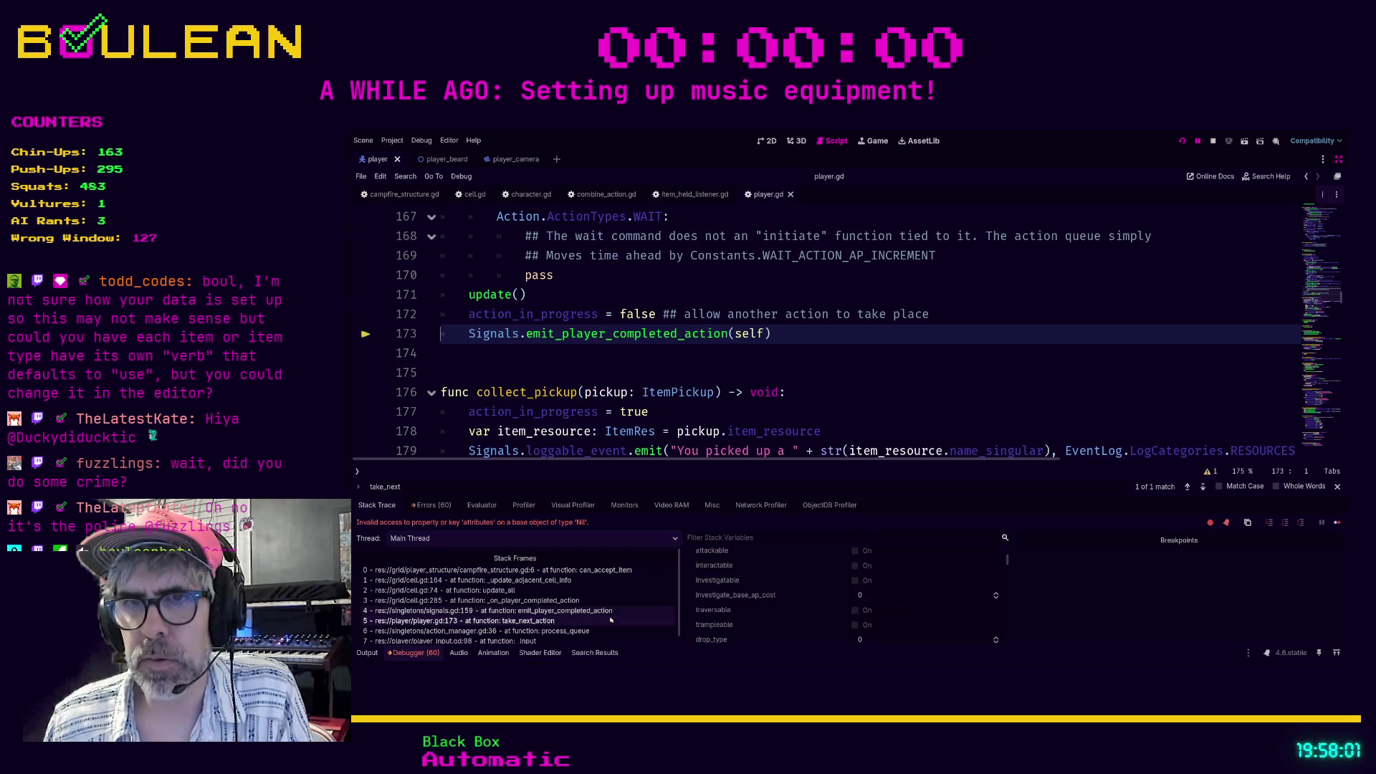
left_click(557, 639)
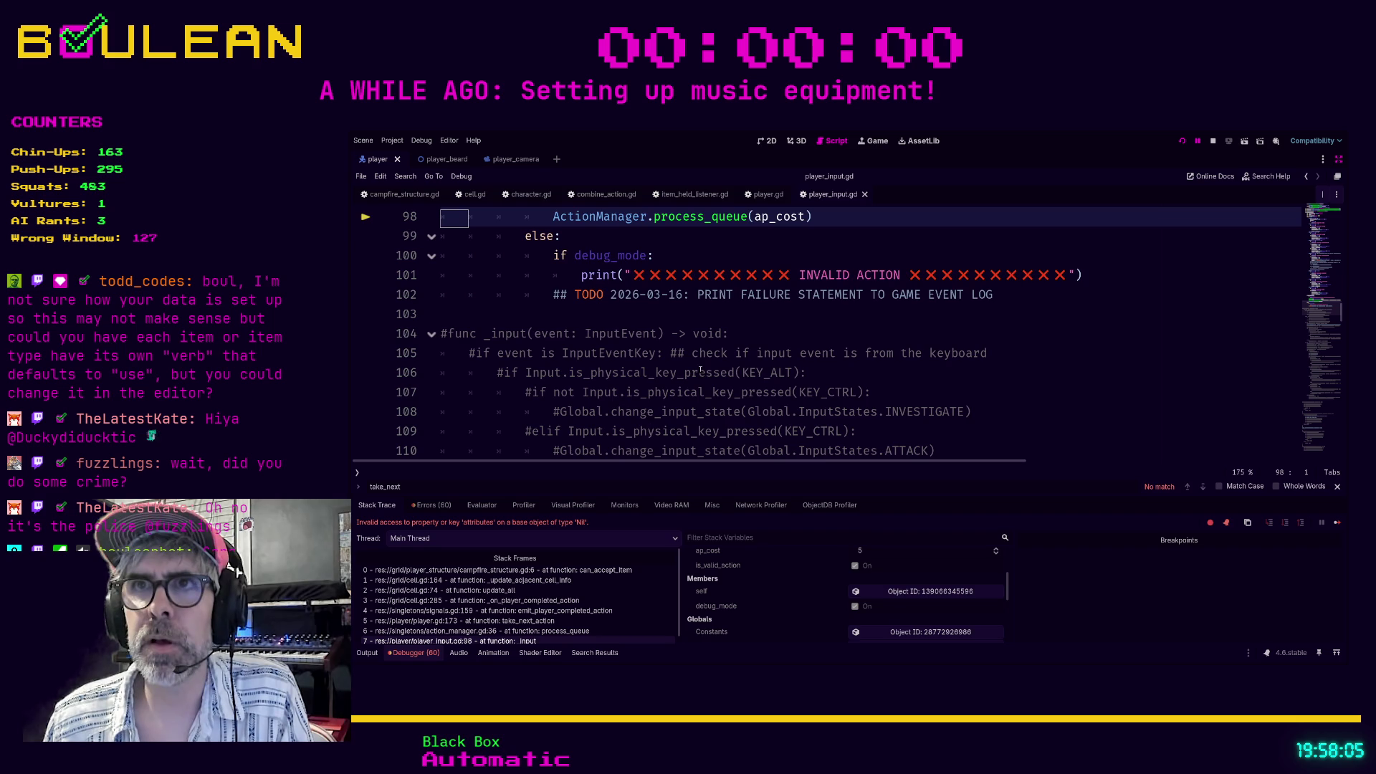
scroll(733, 361, "up", 1)
scroll(734, 361, "up", 1)
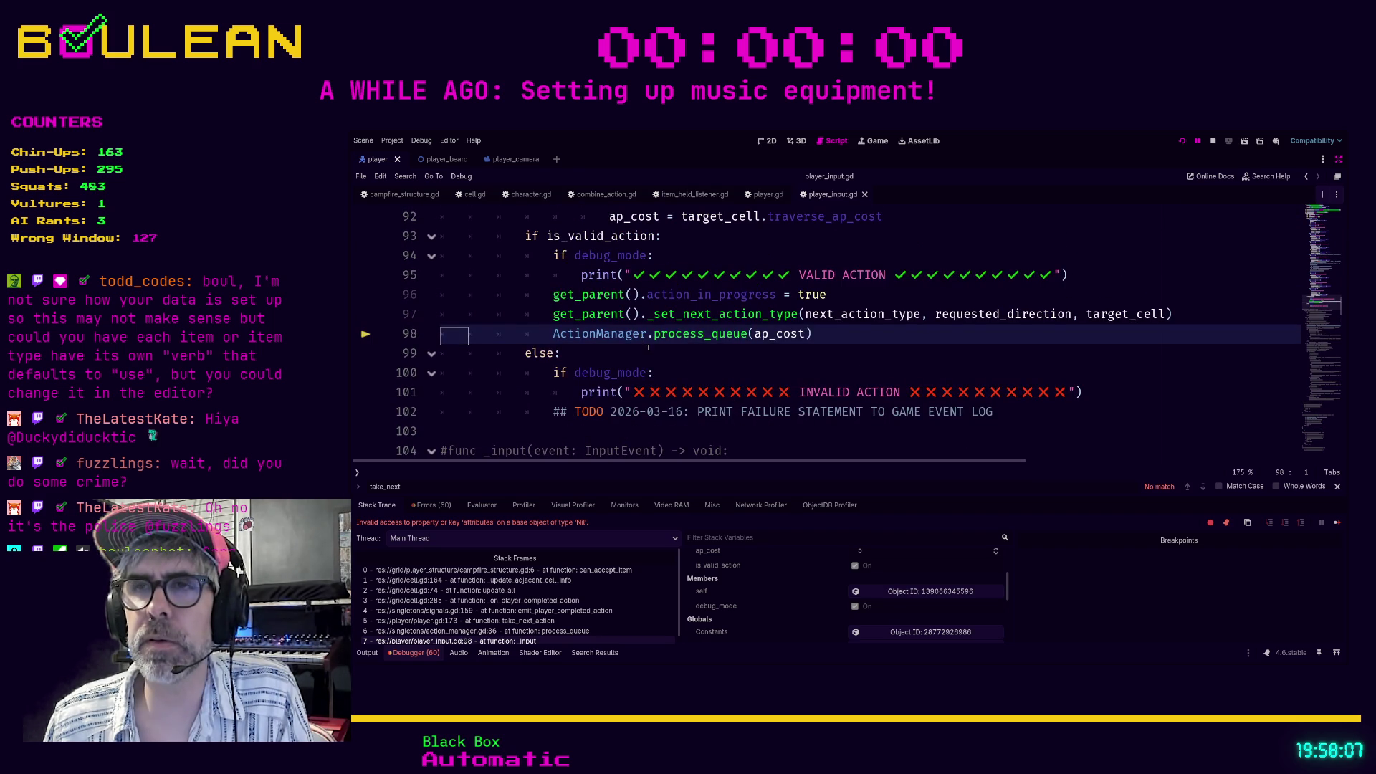
scroll(648, 347, "up", 1)
scroll(600, 594, "down", 1)
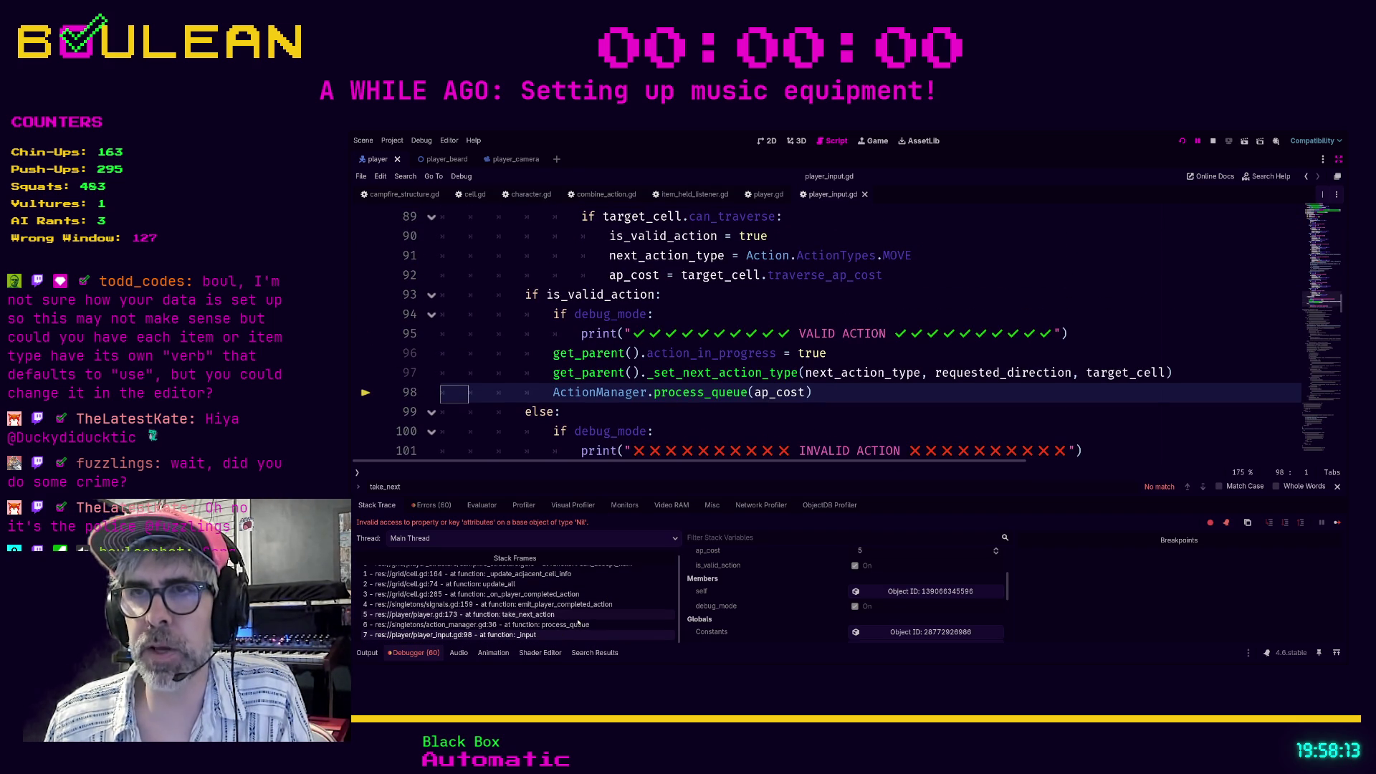
scroll(811, 594, "down", 3)
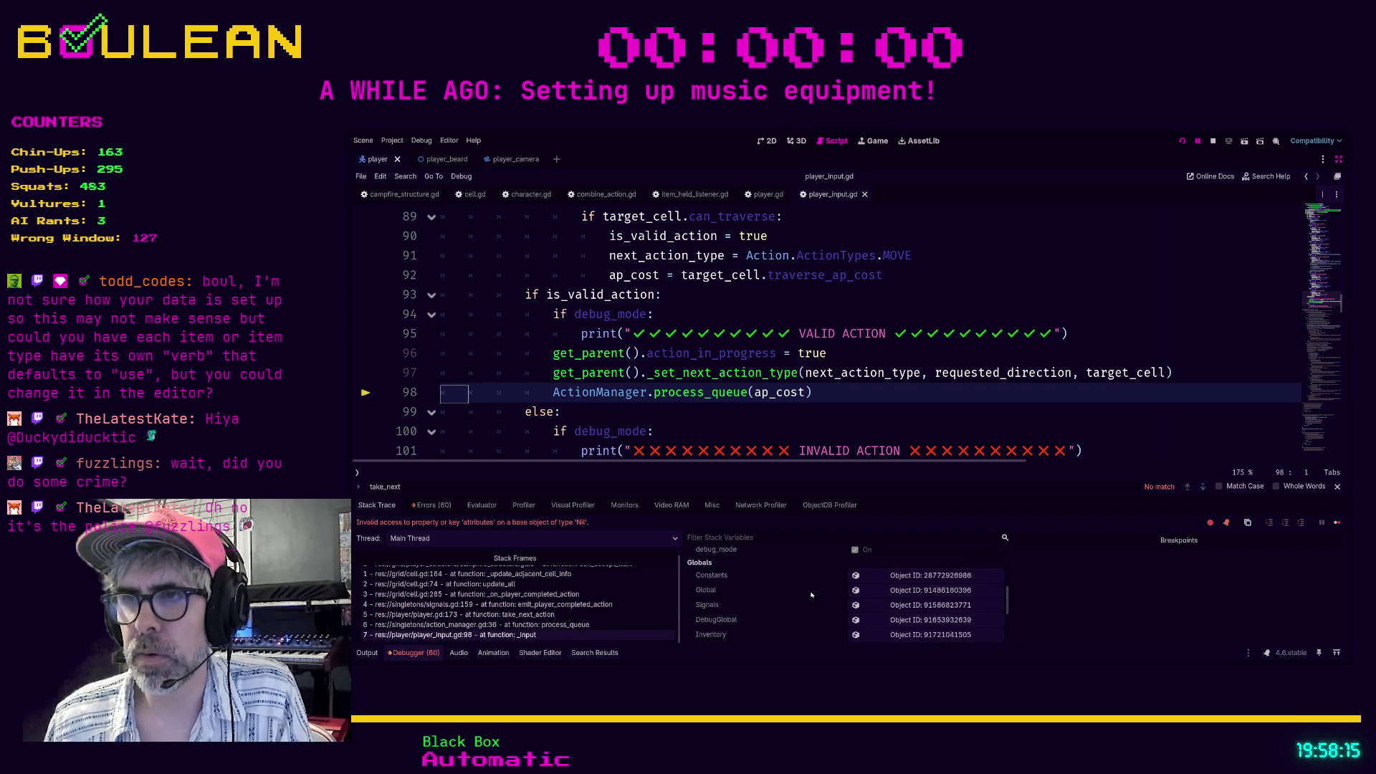
scroll(812, 594, "down", 3)
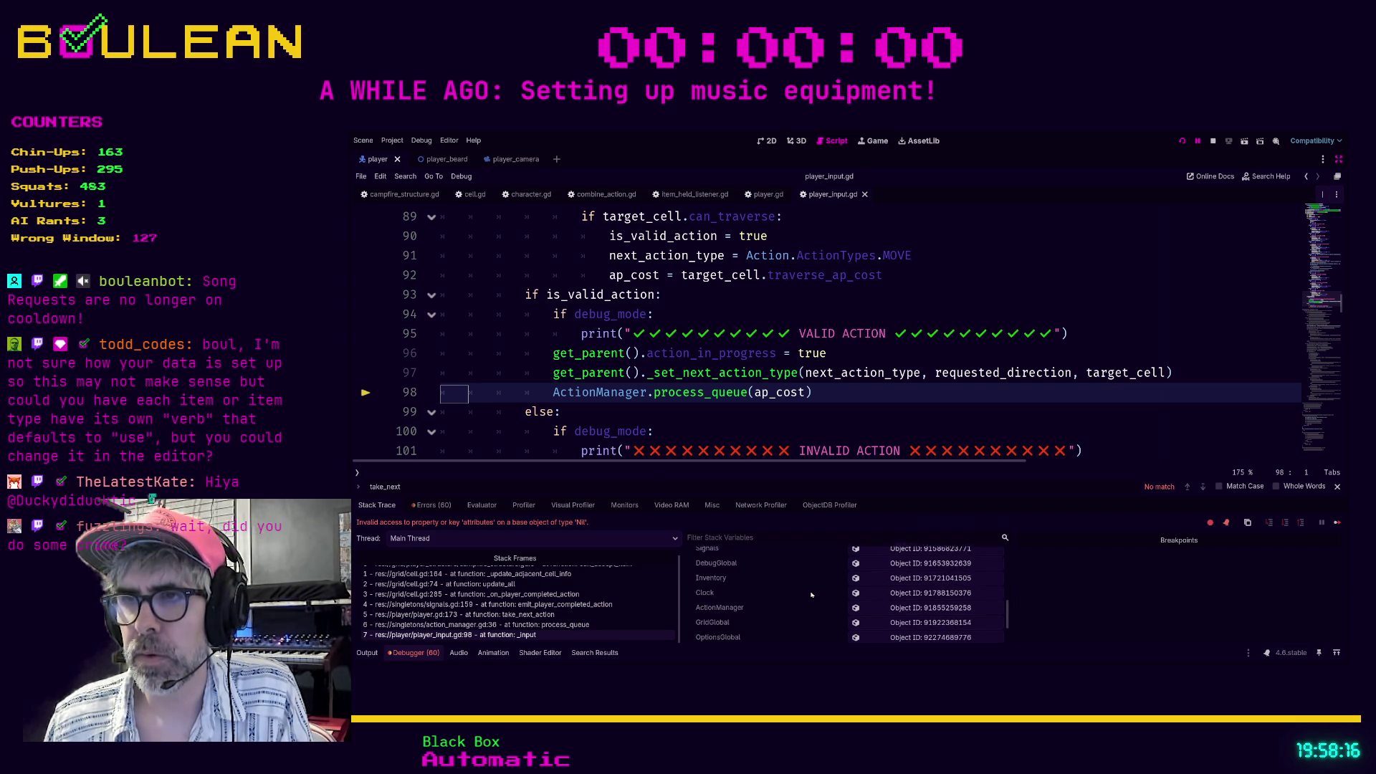
Check action_manager.gd:36, then return to player_input.gd line 98 and review its locals.
left_click(562, 626)
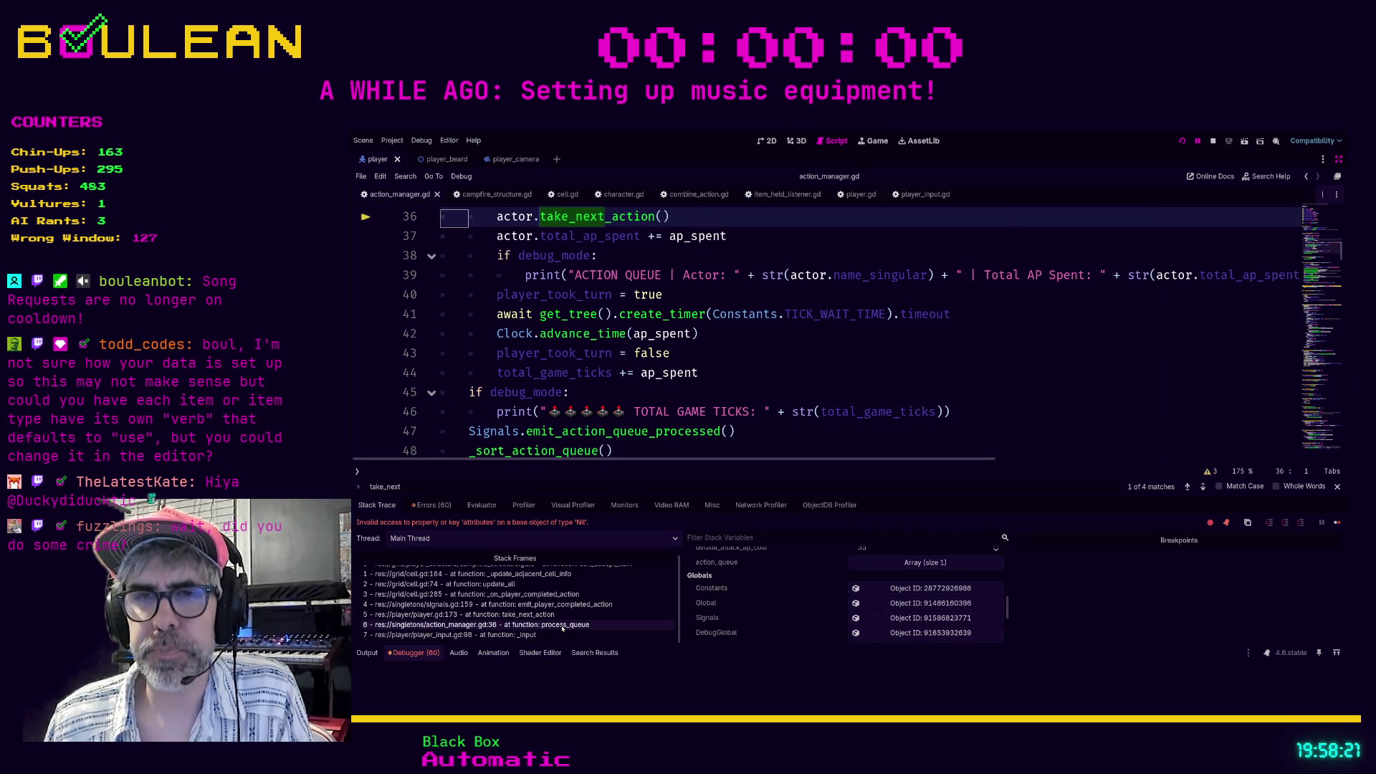
key("Down")
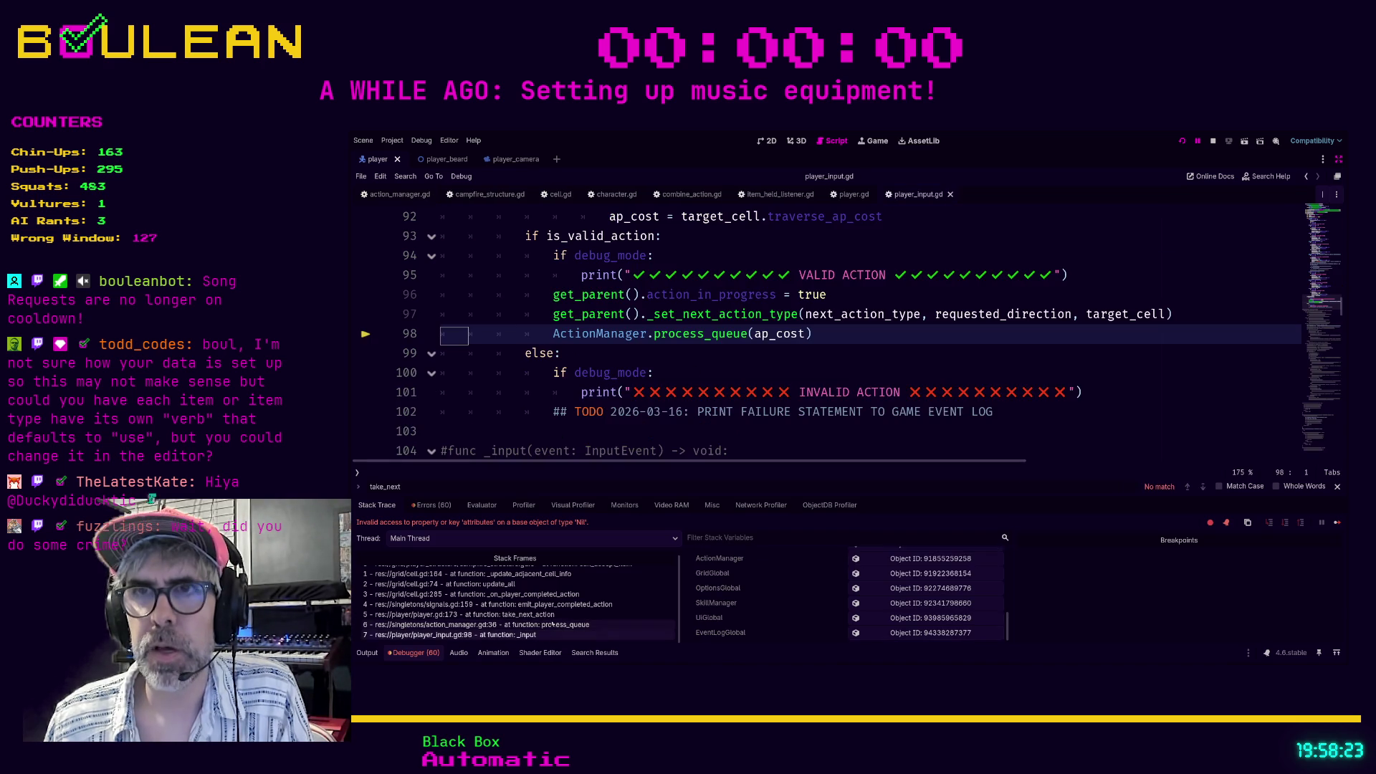
scroll(657, 387, "up", 3)
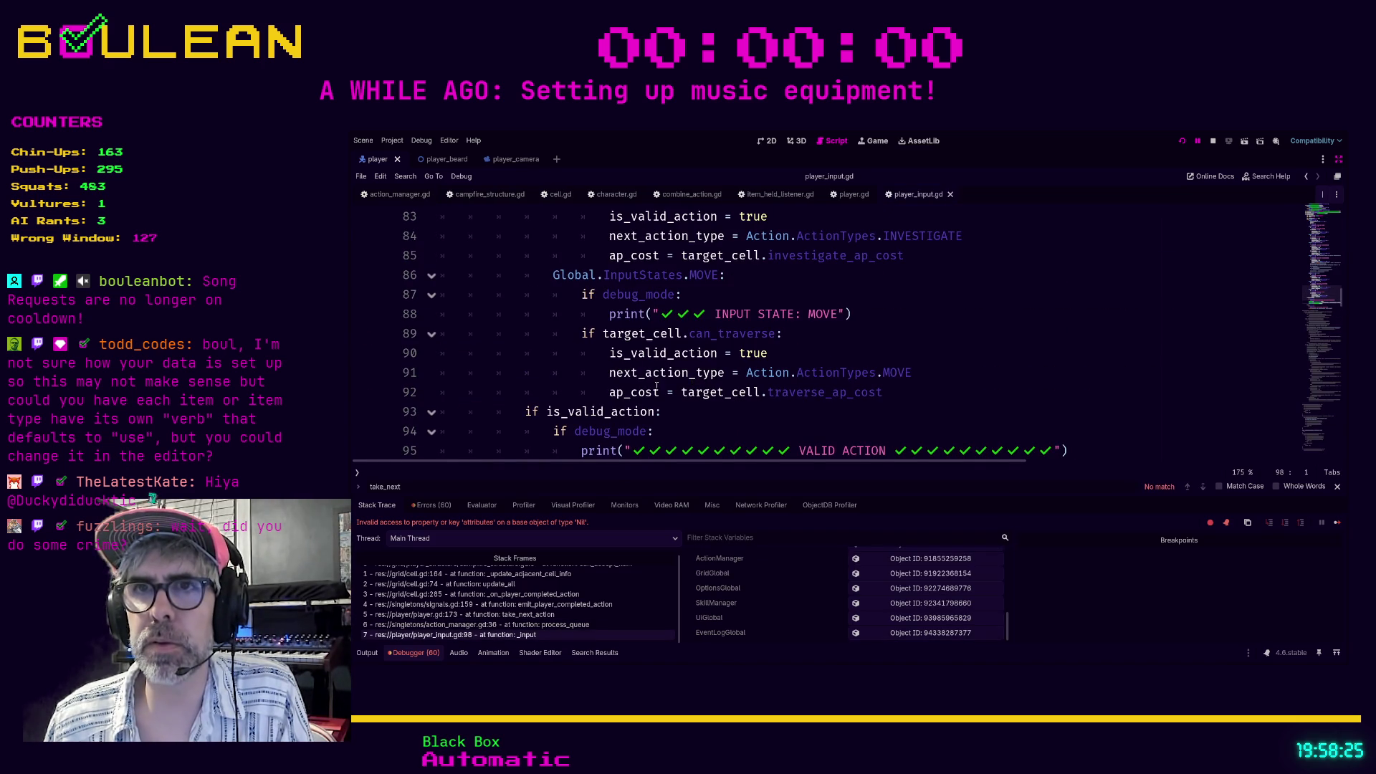
scroll(656, 387, "down", 1)
scroll(631, 394, "up", 6)
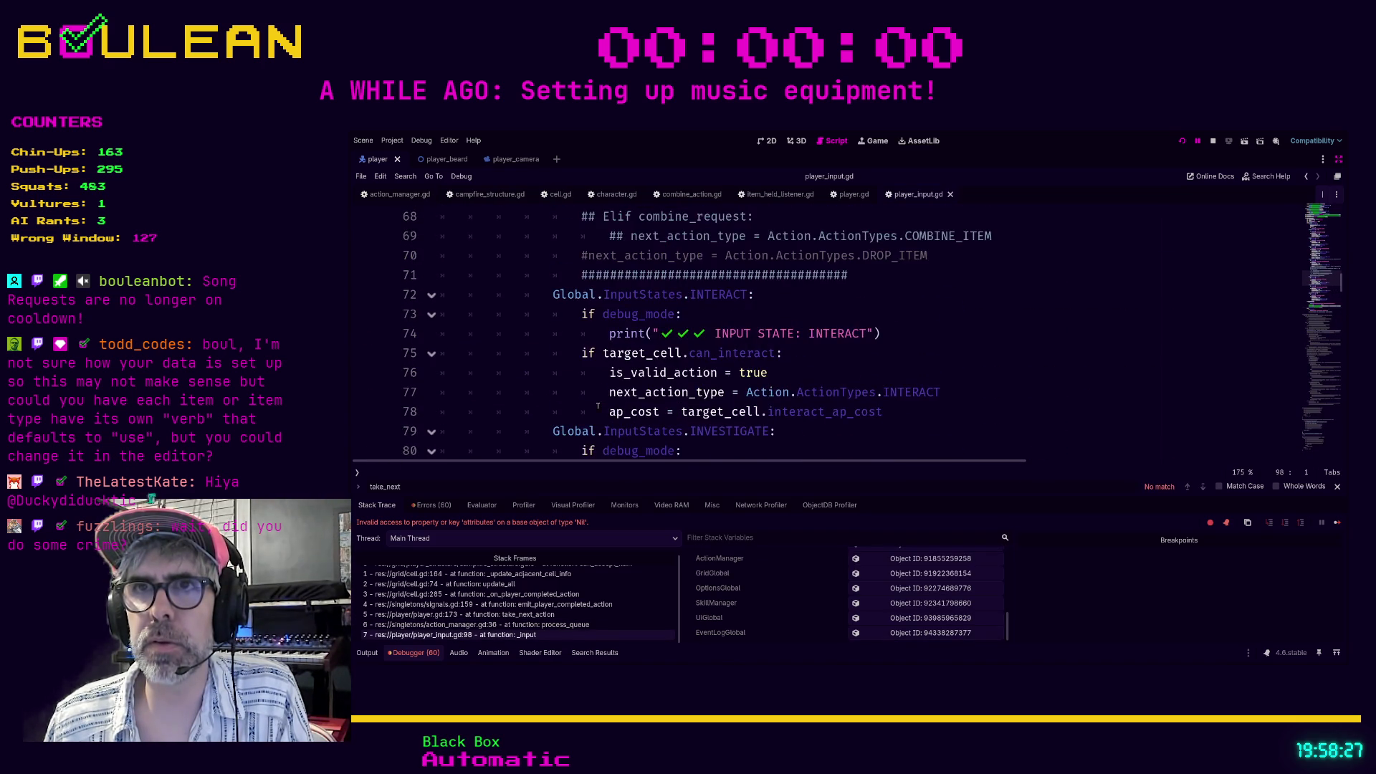
scroll(581, 406, "down", 7)
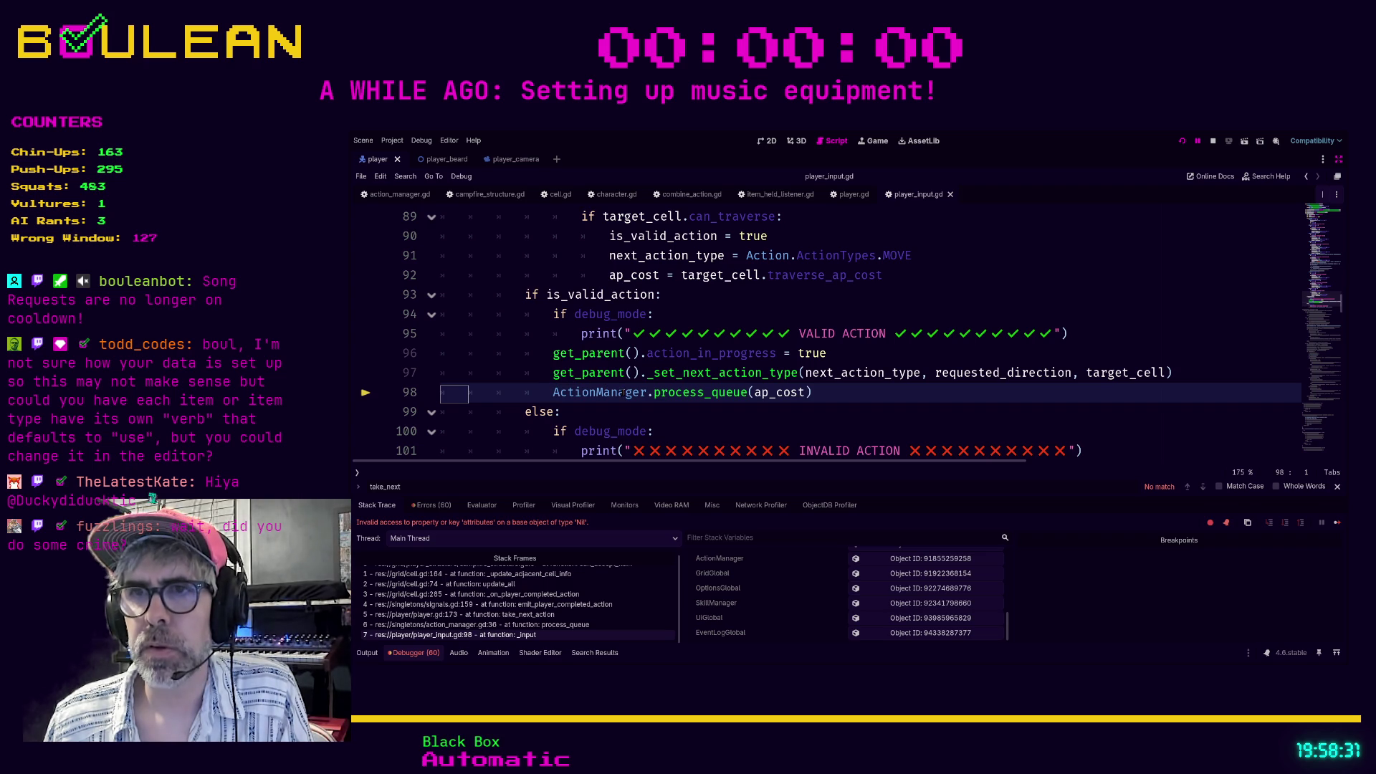
scroll(958, 620, "up", 5)
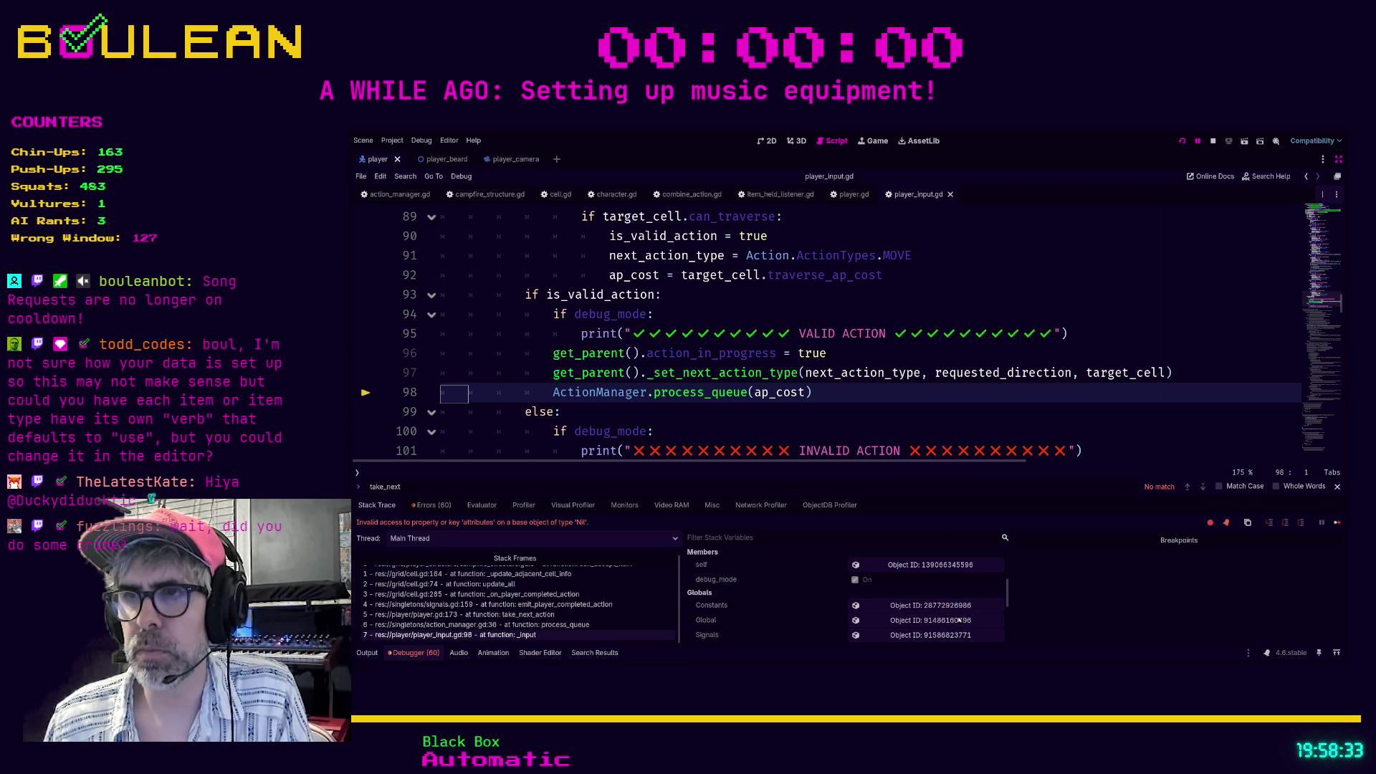
scroll(953, 615, "up", 3)
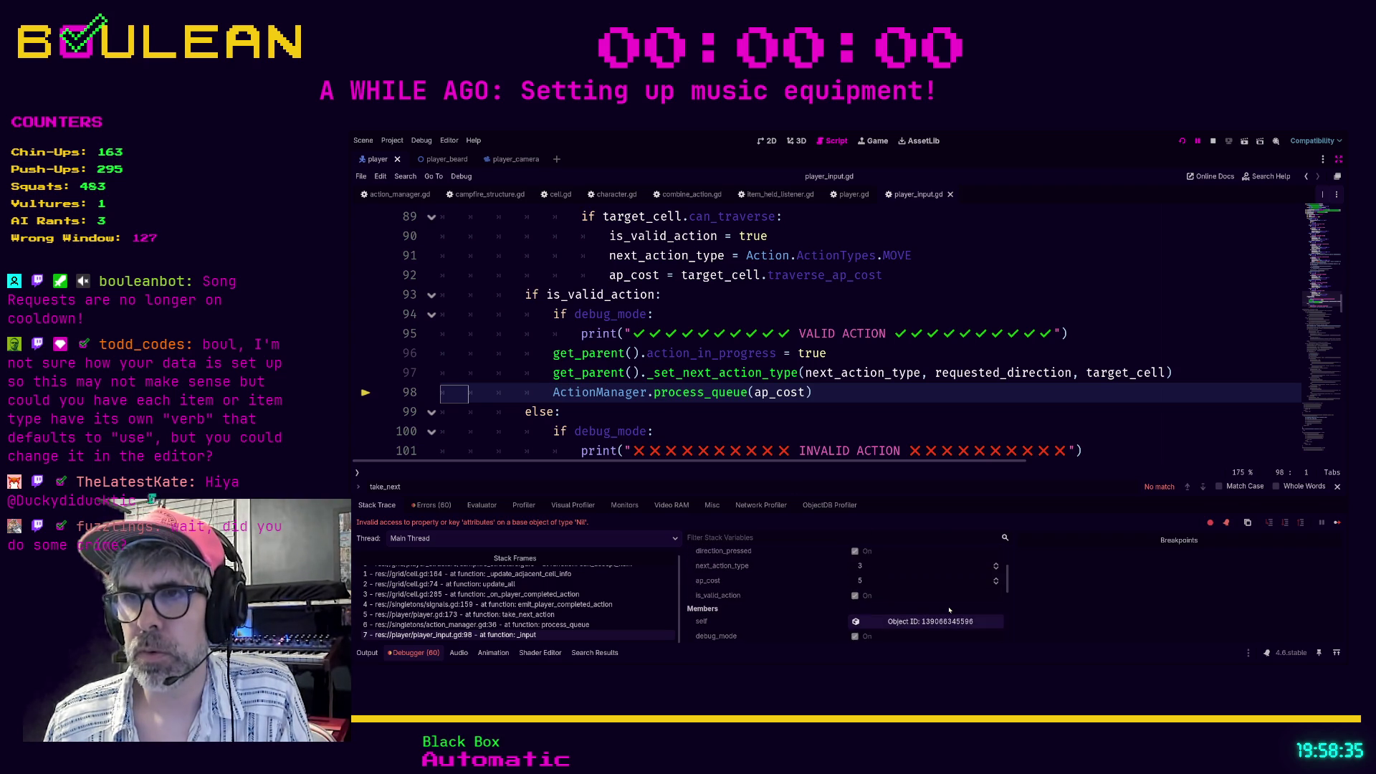
scroll(950, 609, "up", 3)
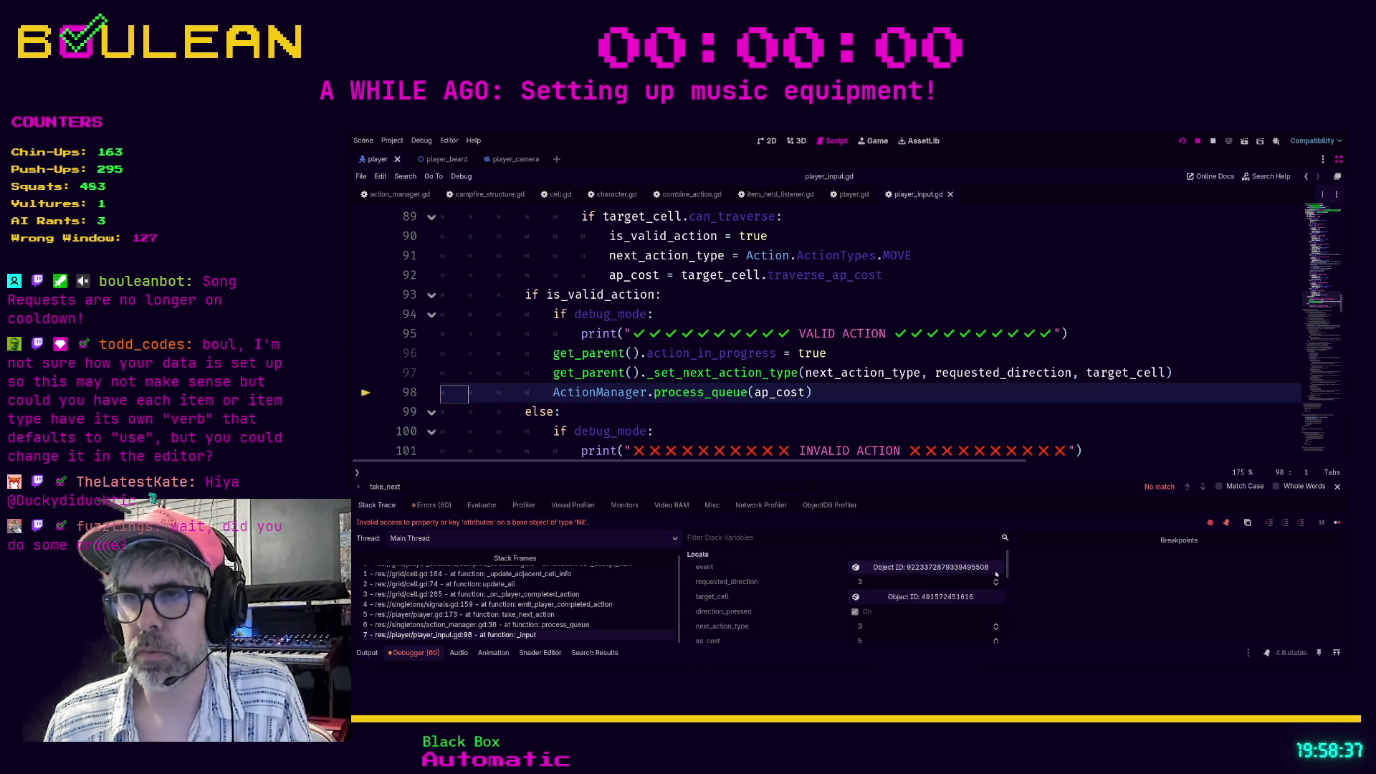
scroll(1010, 565, "down", 3)
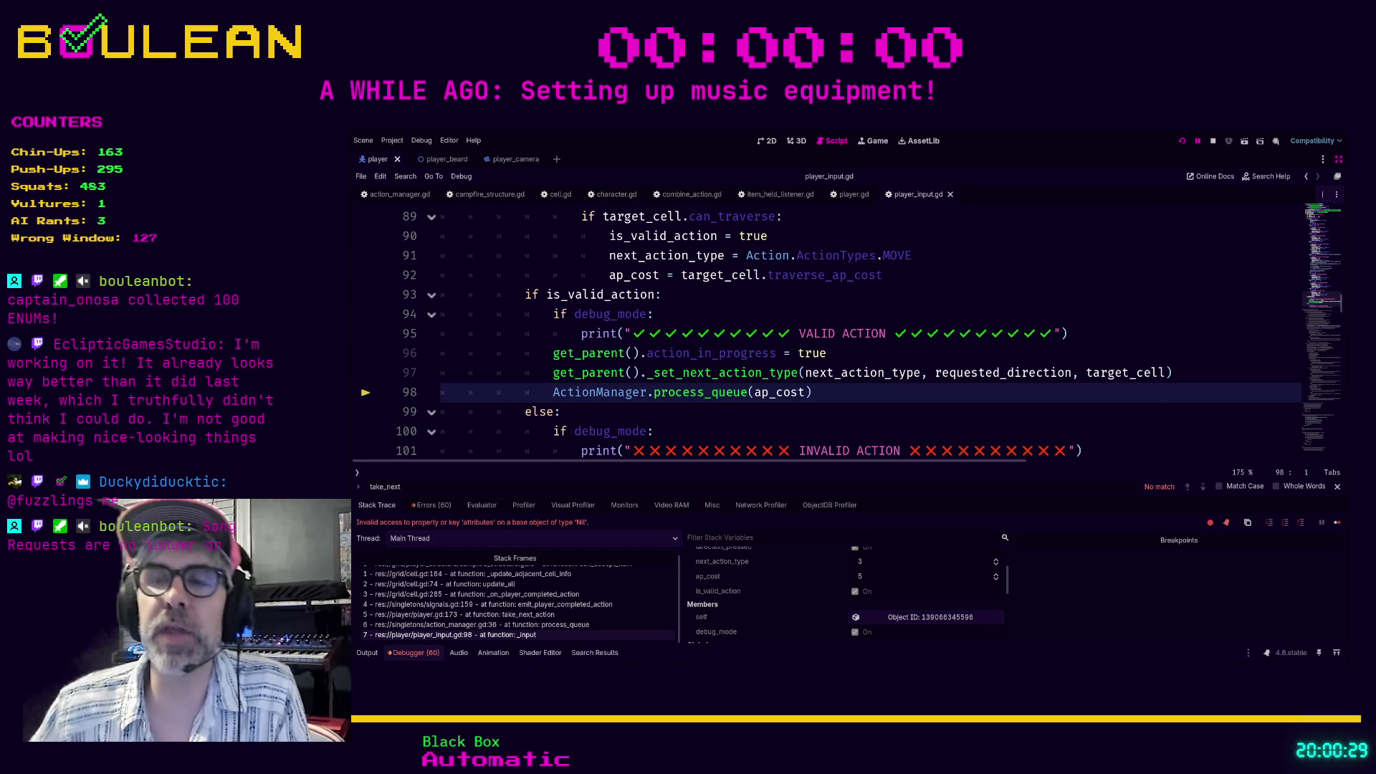
Place the cursor on lines 100 and 99, then end the debug session and relaunch the game.
left_click(702, 431)
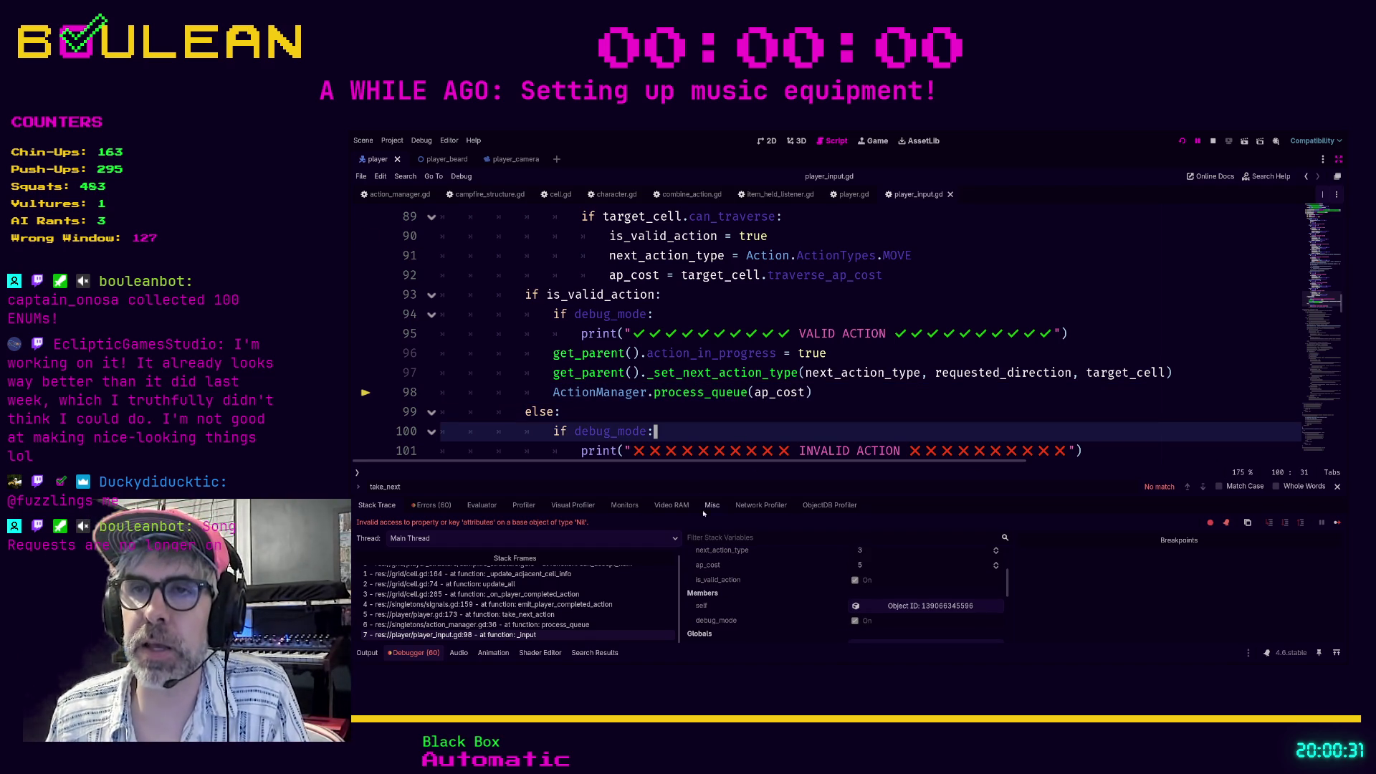
left_click(685, 412)
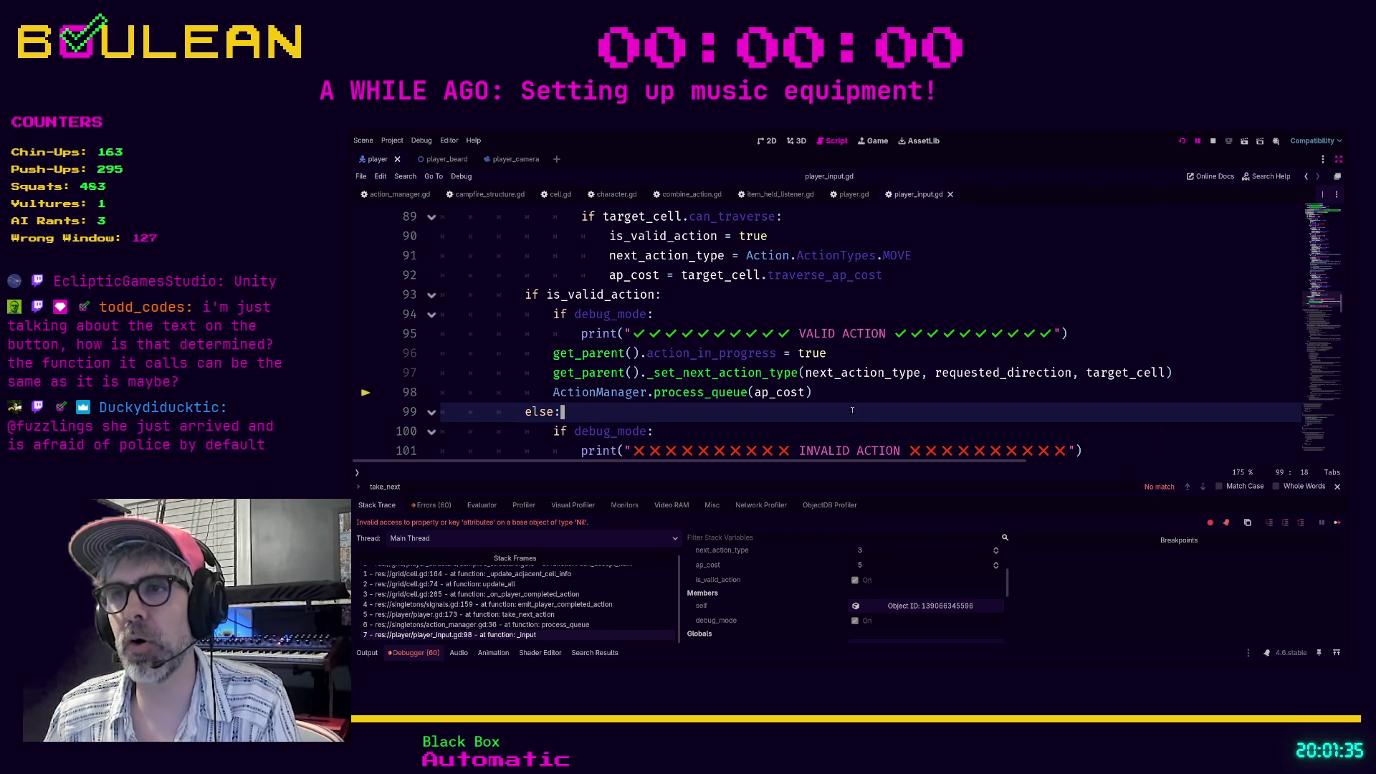
key("F5")
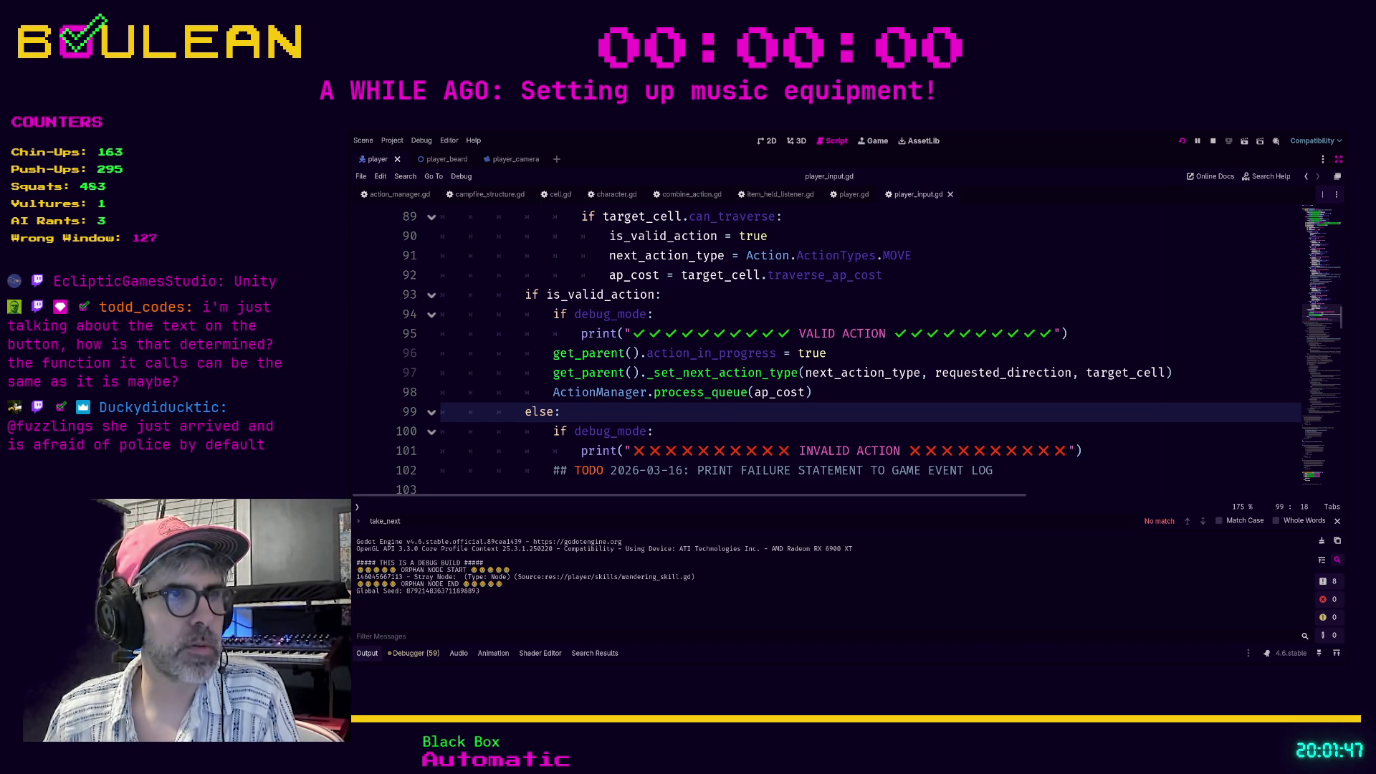
Switch to the running game window showing its Crafting recipe list.
key("alt+Tab")
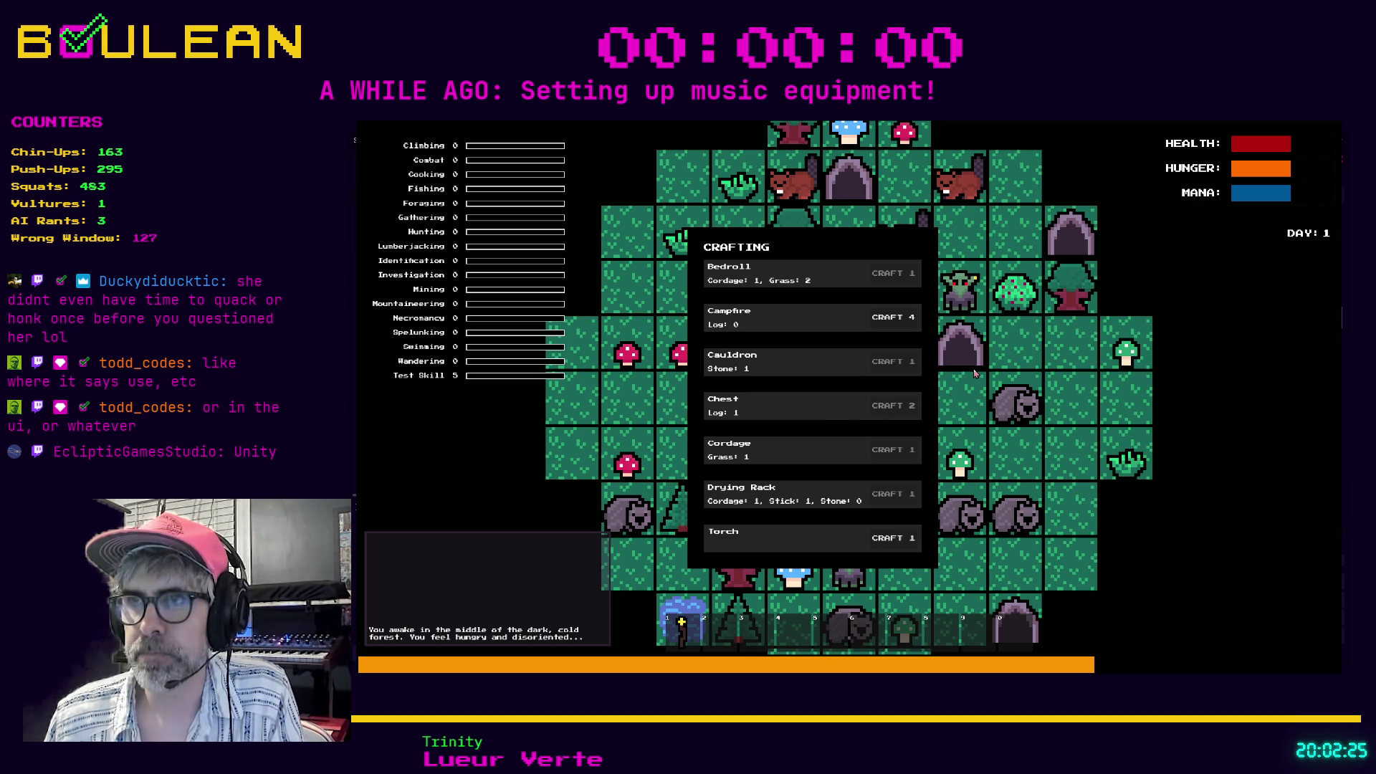
Close the Crafting panel and put the wizard in move mode with MOV:5 tiles shown.
key("Escape")
scroll(866, 415, "up", 3)
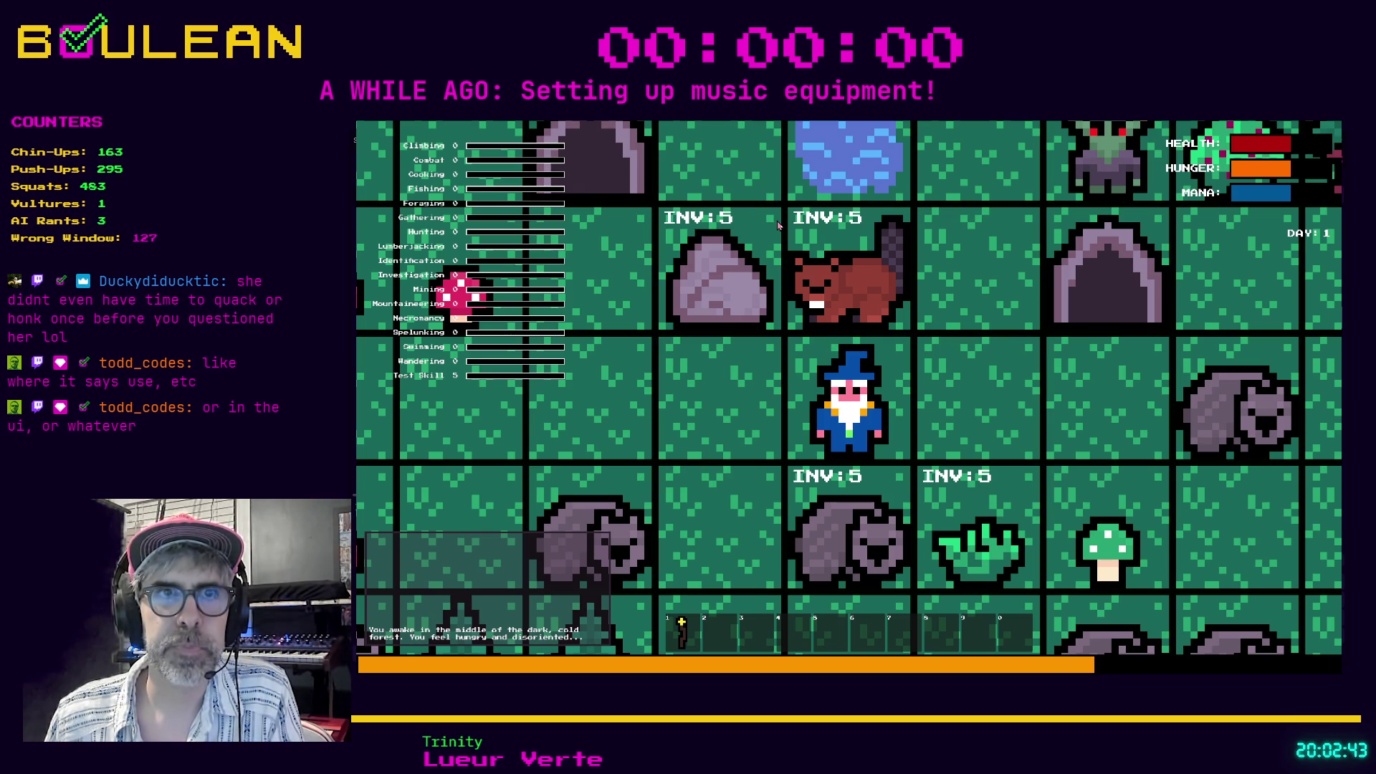
key("m")
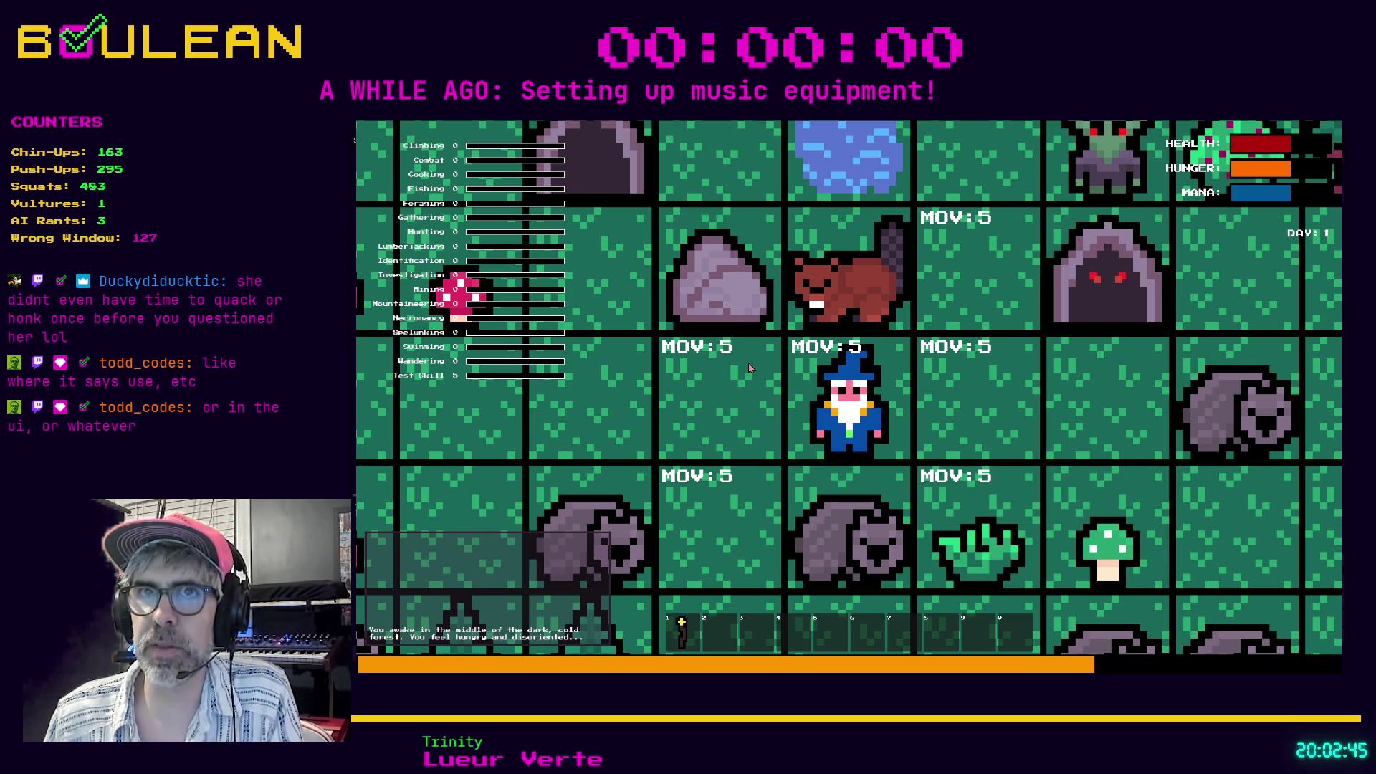
scroll(747, 375, "down", 3)
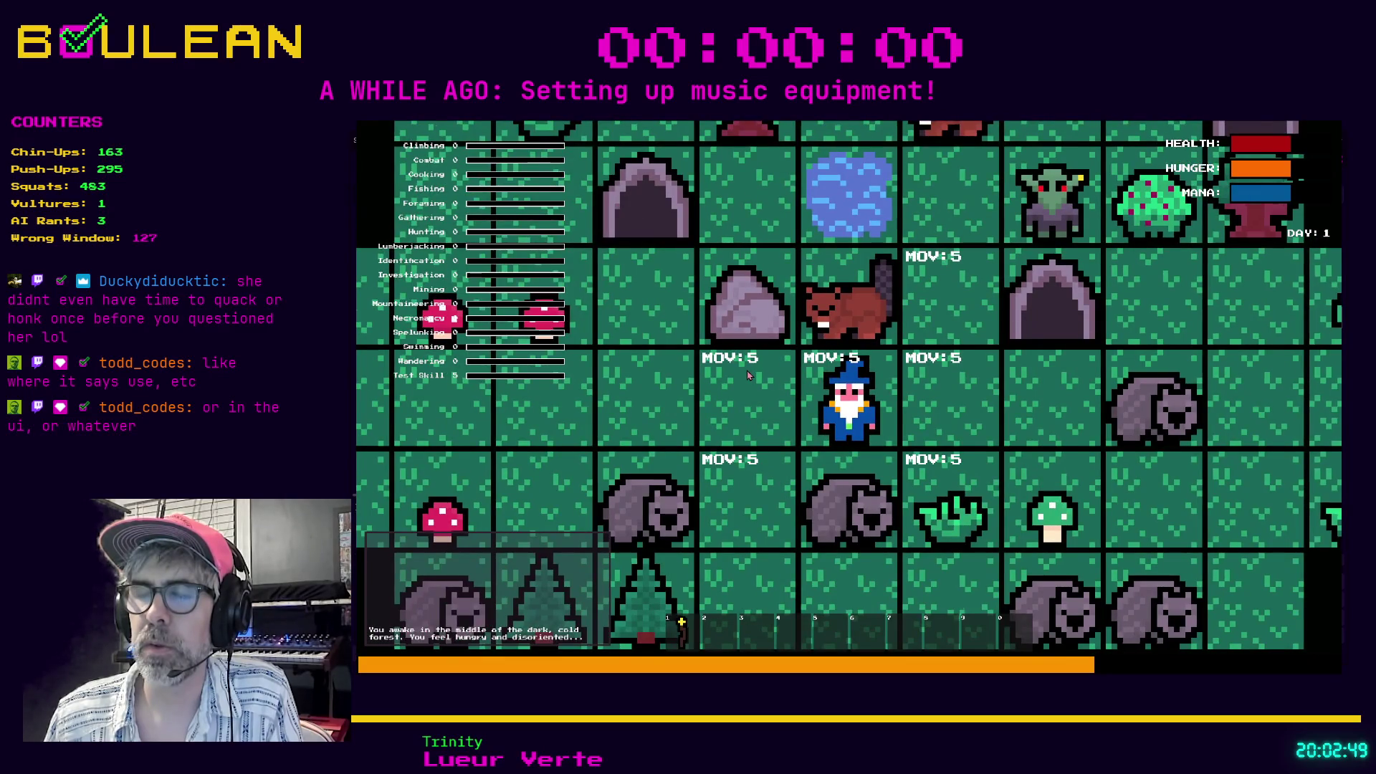
scroll(747, 374, "down", 2)
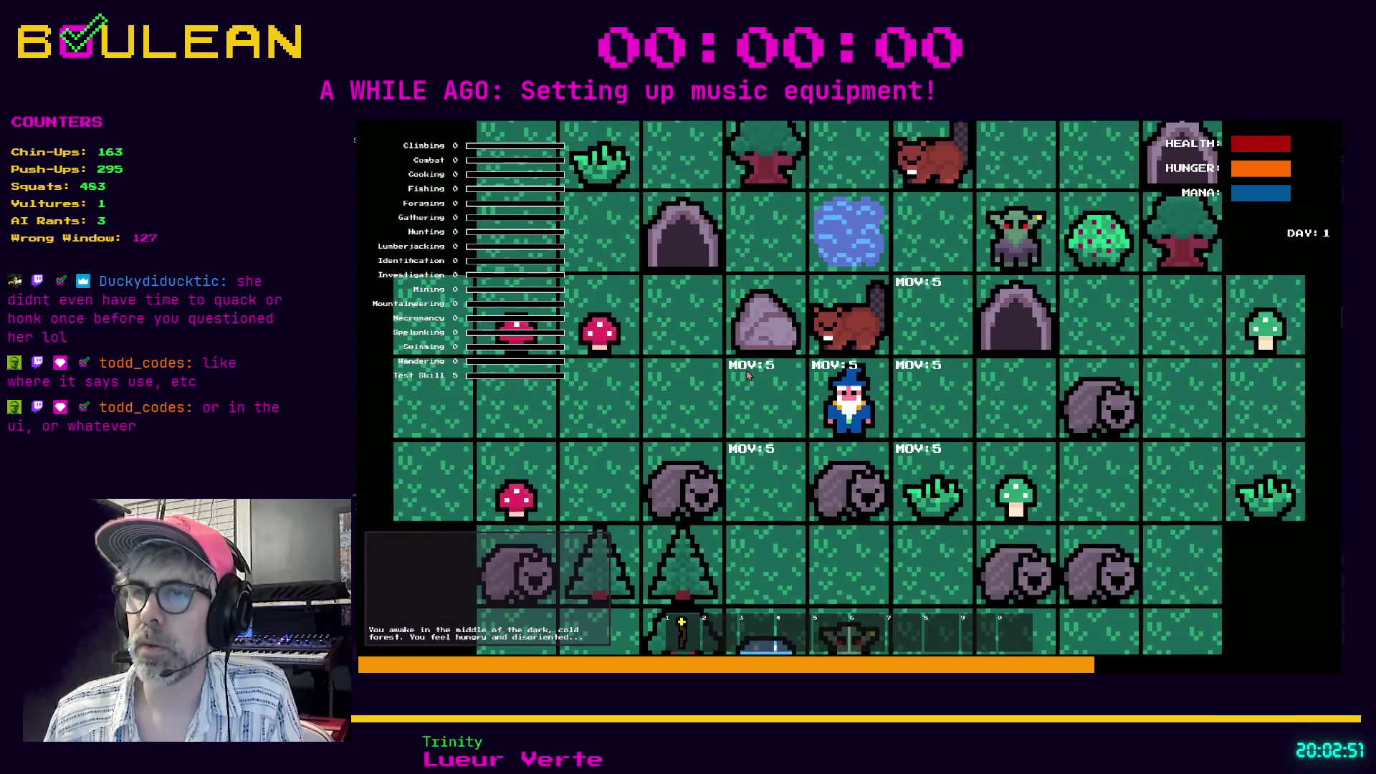
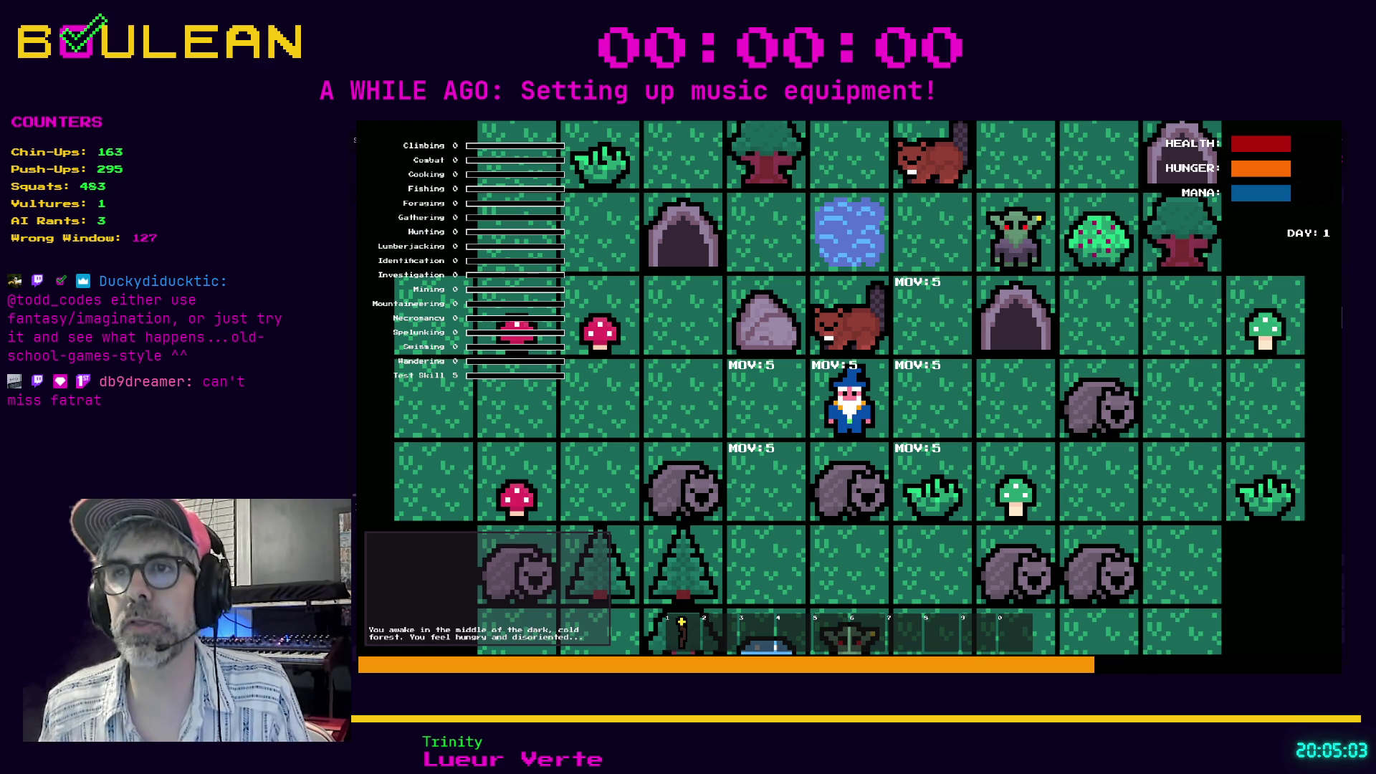
Scroll up over the running game to zoom the forest map in around the wizard.
scroll(849, 398, "up", 1)
scroll(850, 398, "up", 1)
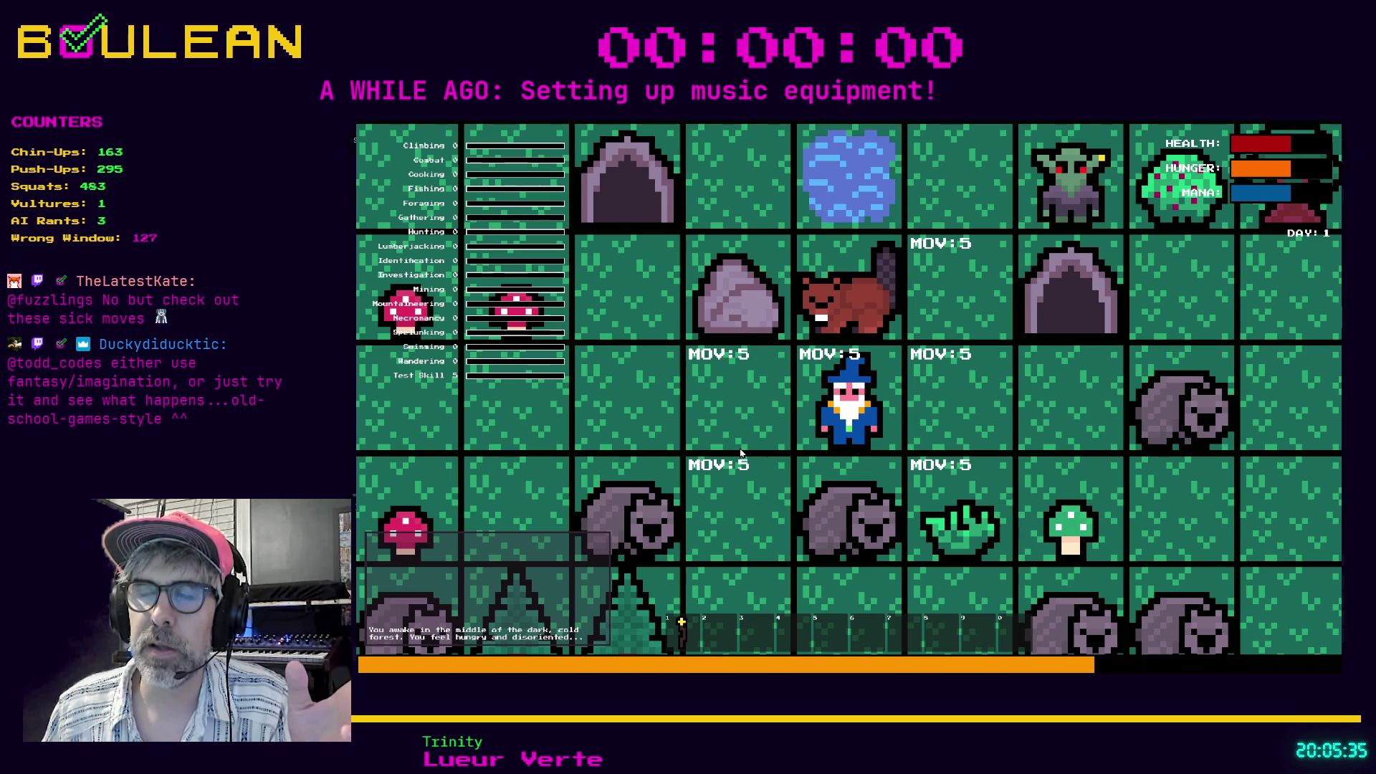
scroll(740, 451, "up", 3)
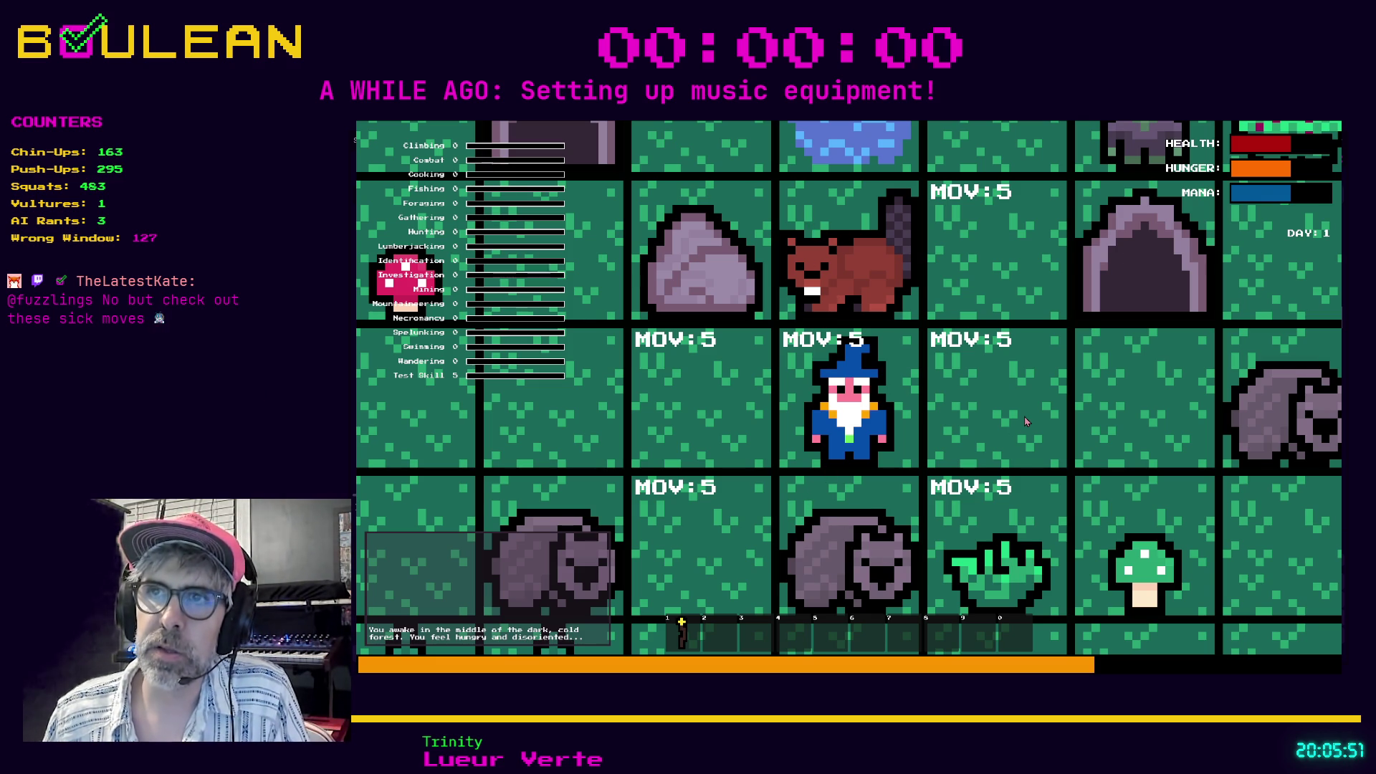
key("e")
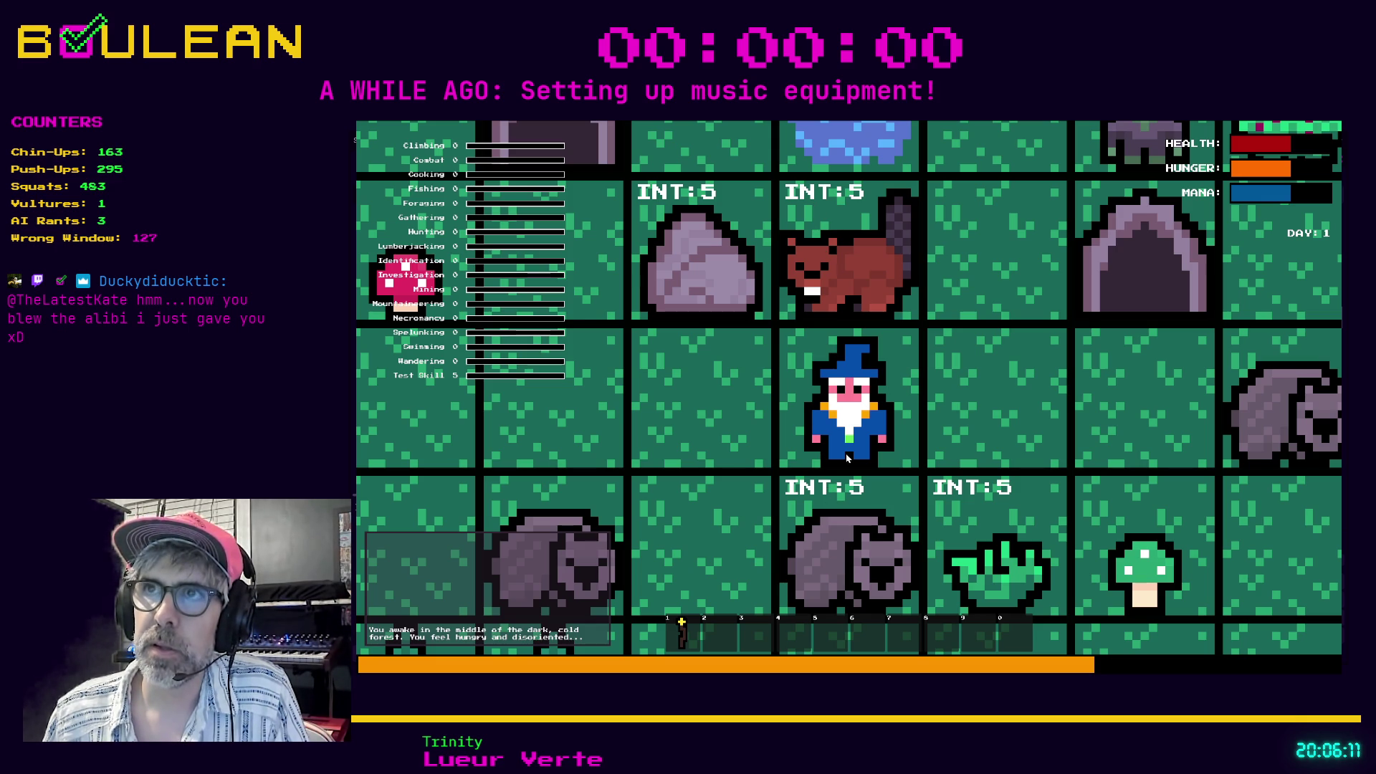
left_click(853, 416)
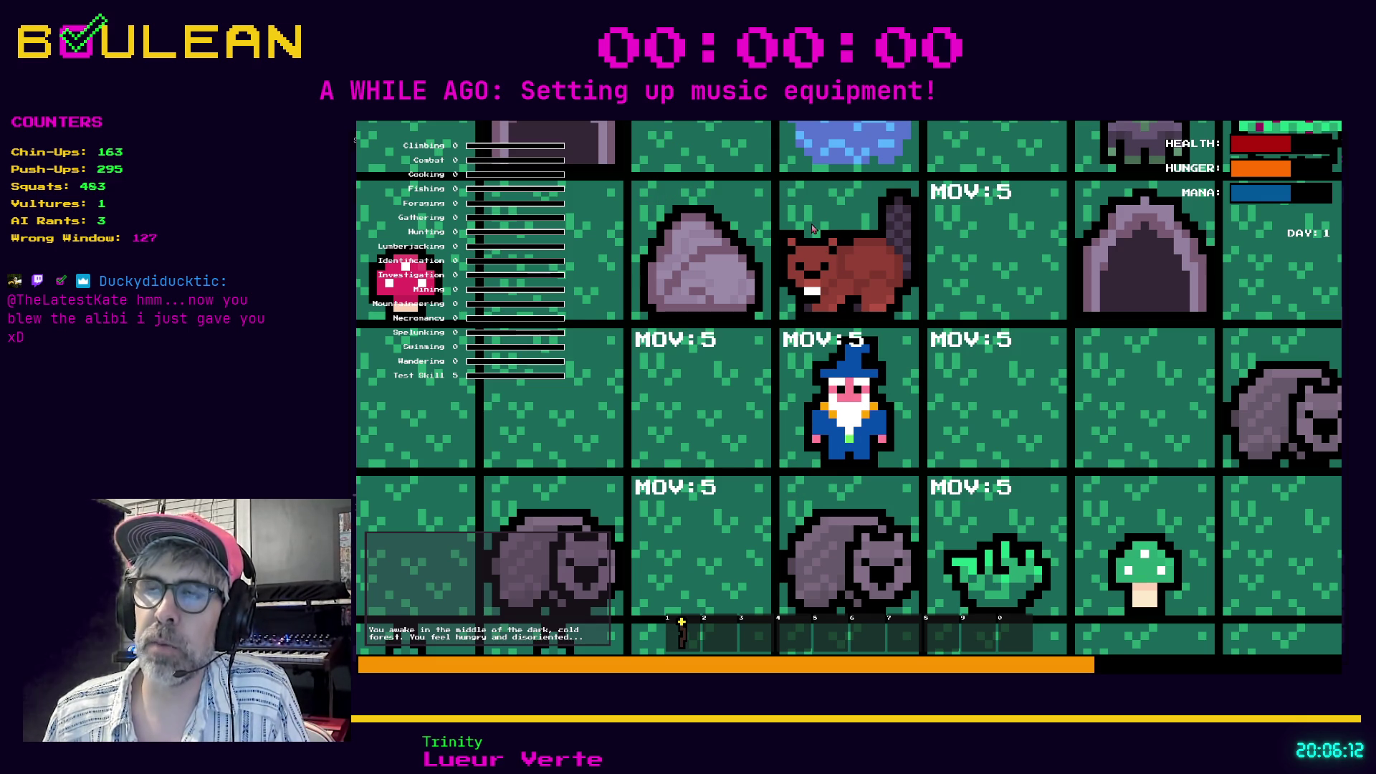
left_click(924, 437)
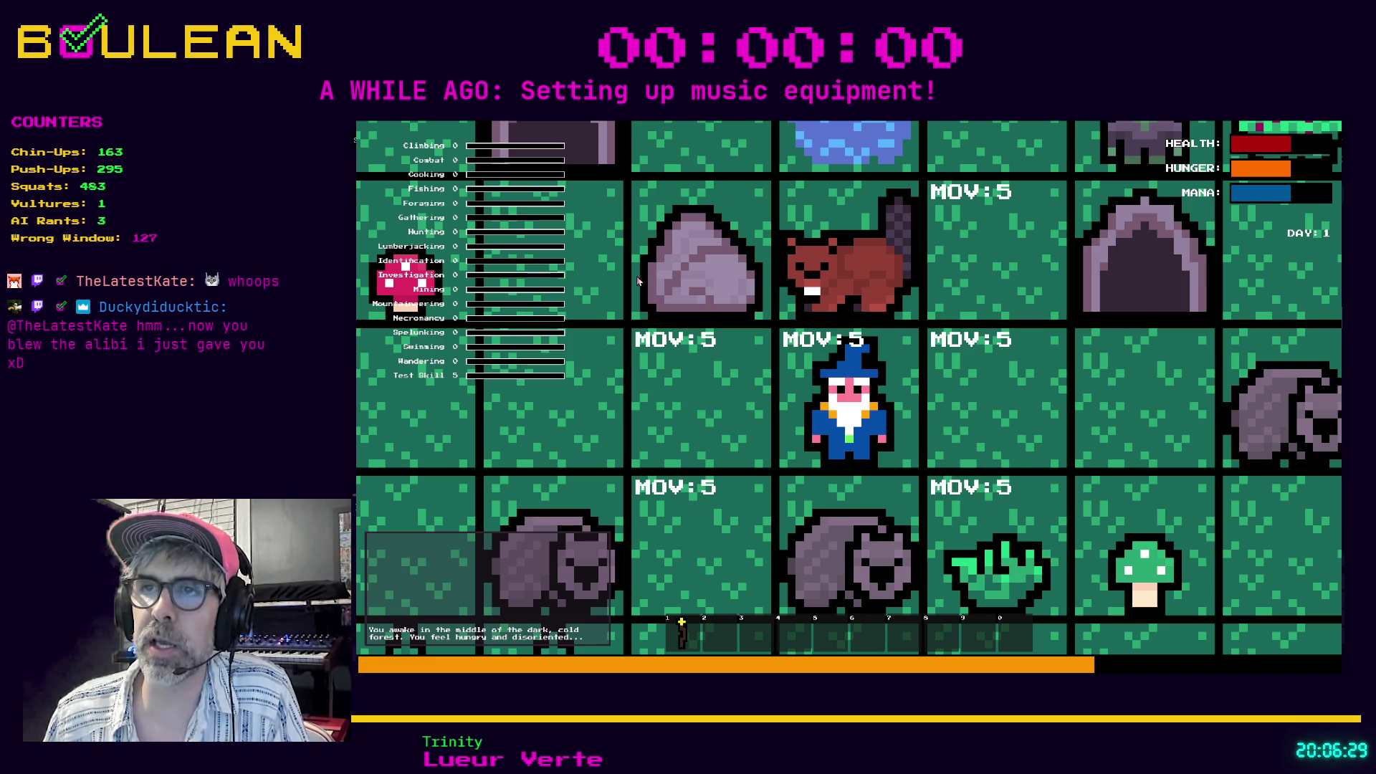
Craft a campfire and place it on the tile left of the wizard.
key("c")
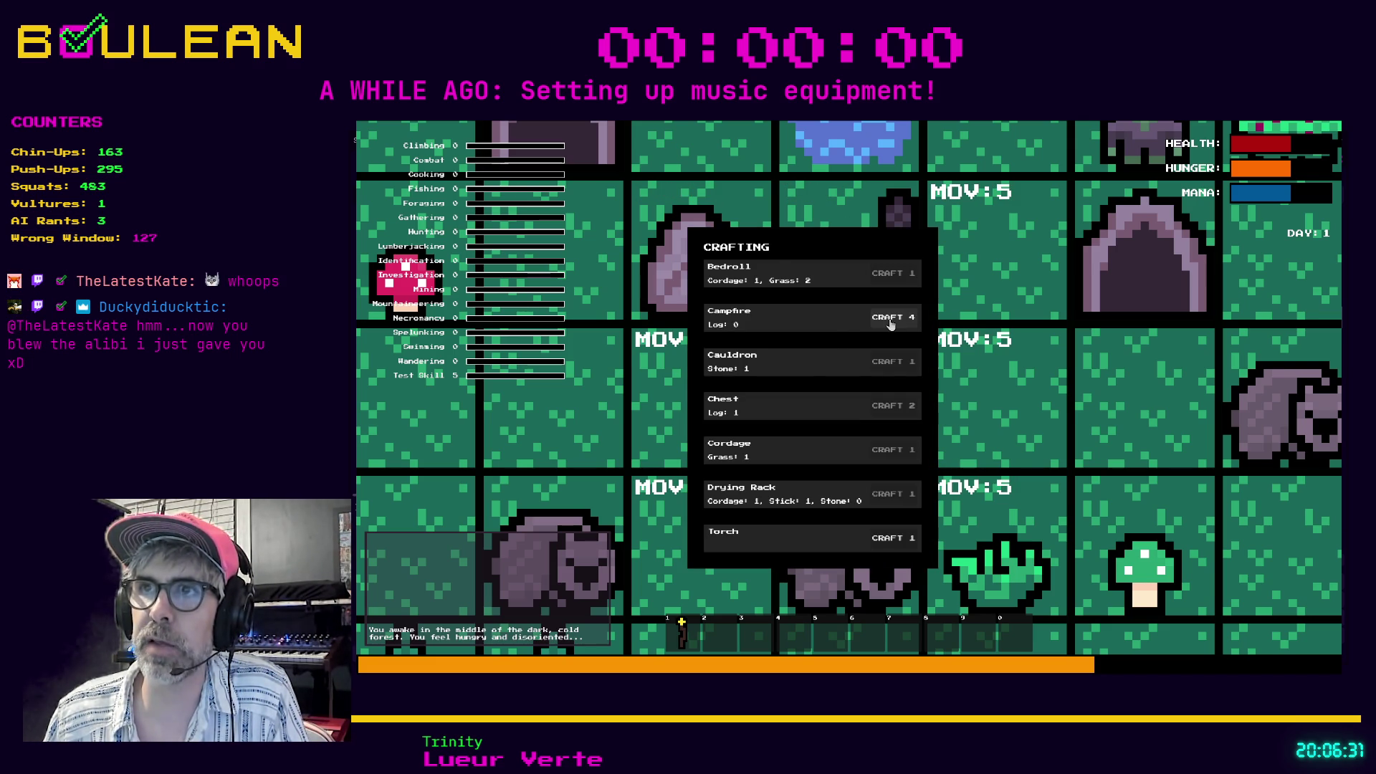
left_click(890, 321)
key("Left")
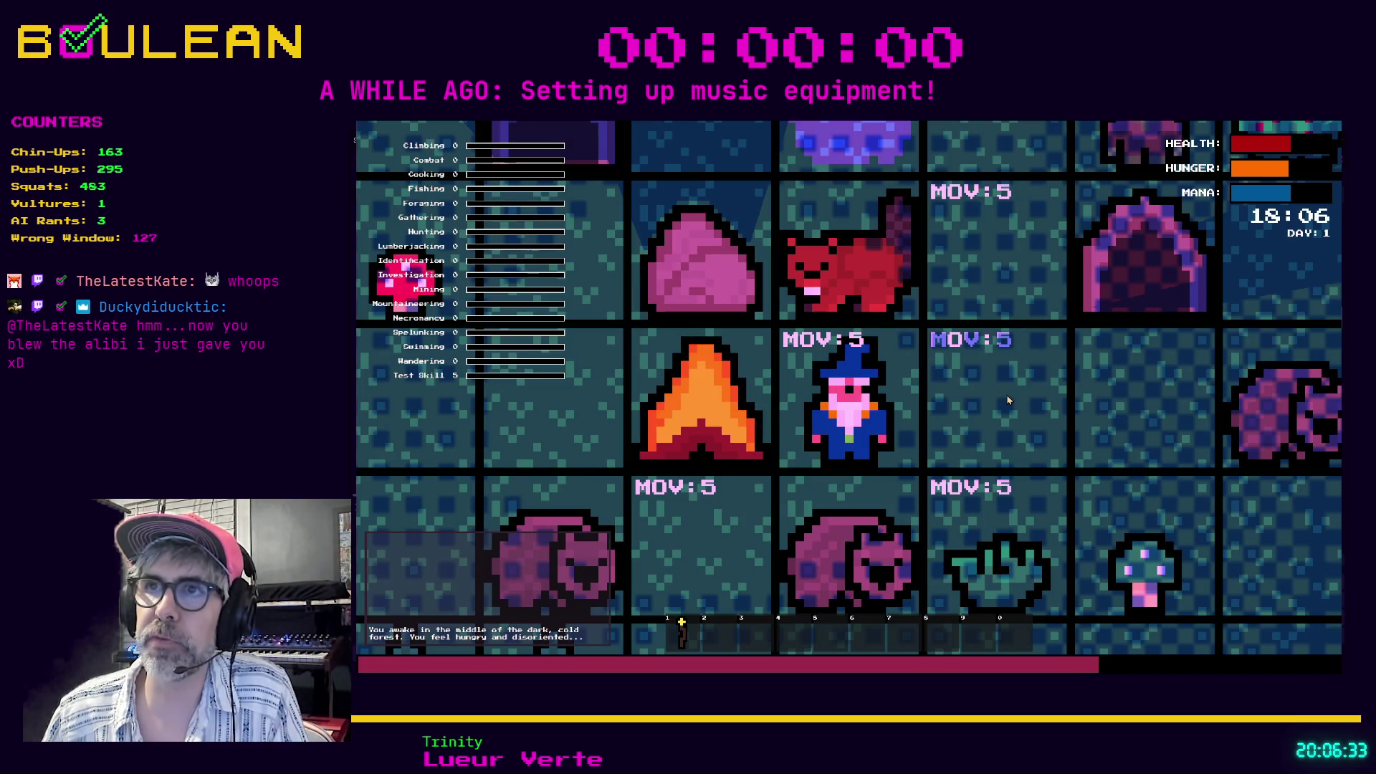
Kill the beaver and wombat, collect six raw meat, and switch to drop/combine mode.
key("Down")
key("Down")
key("Down")
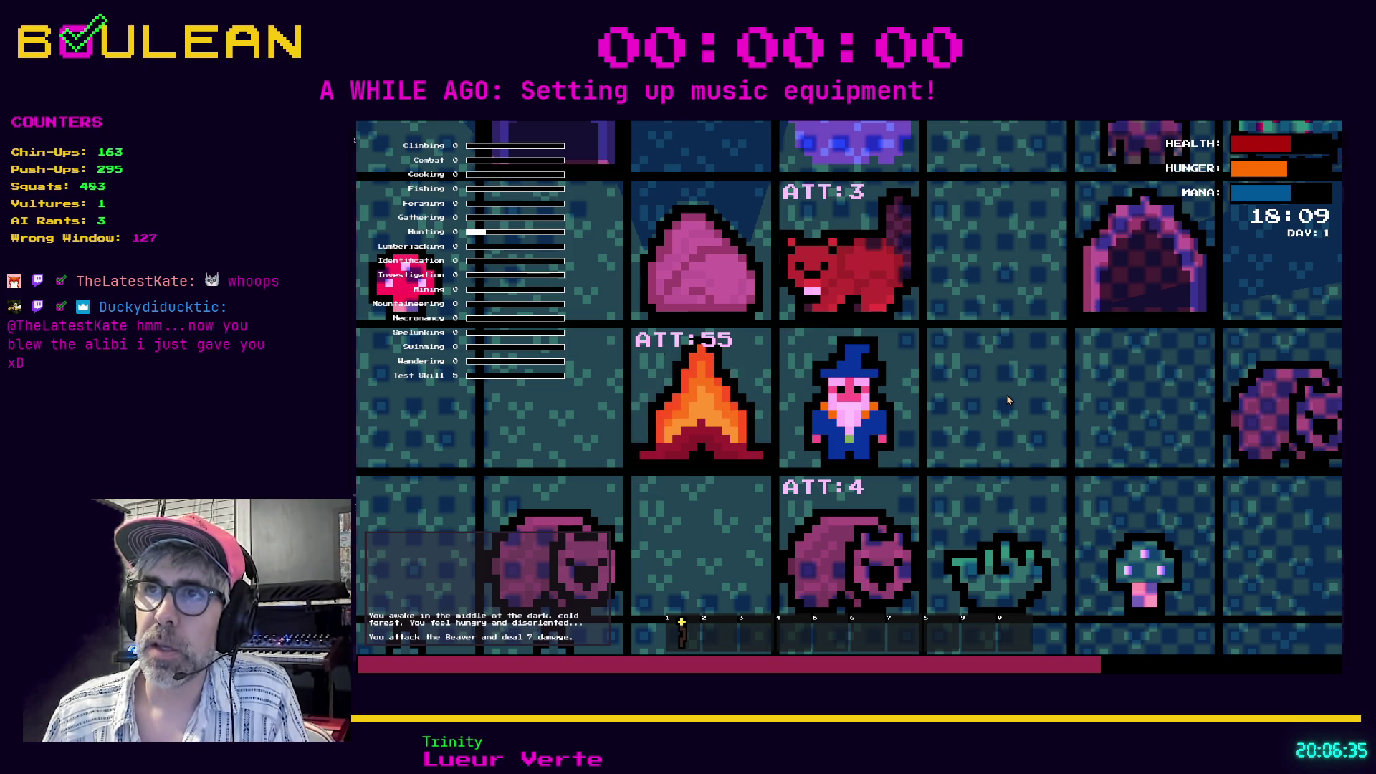
key("Up")
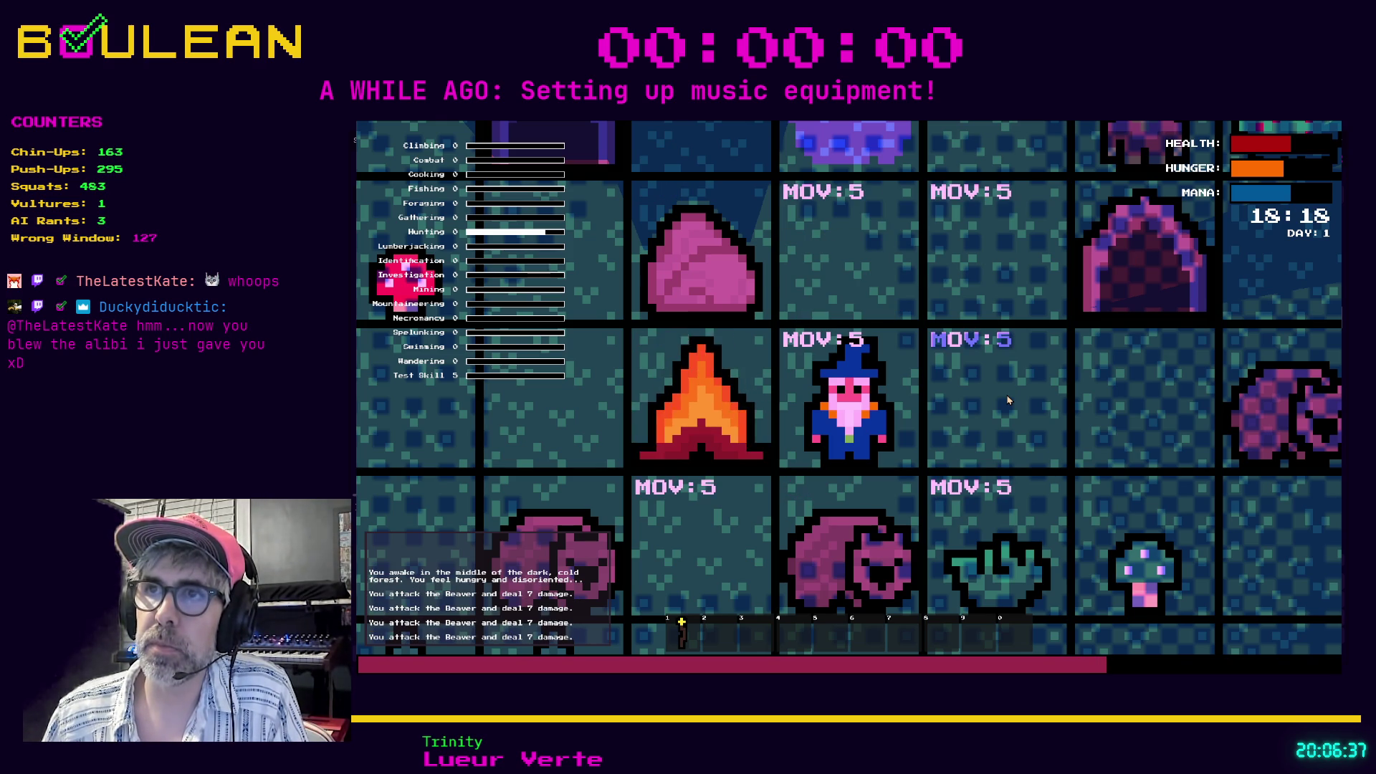
key("Down")
key("Down")
key("Down")
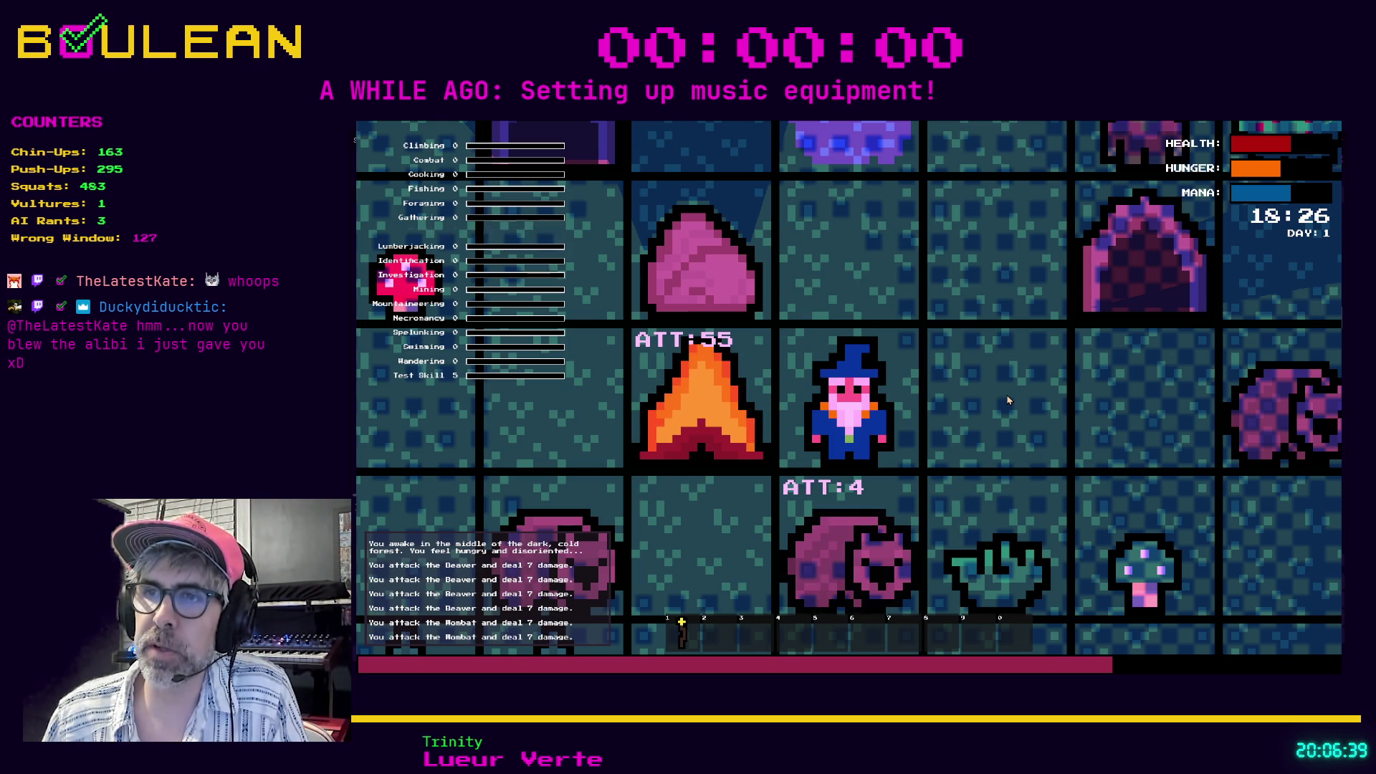
key("Down")
key("Left")
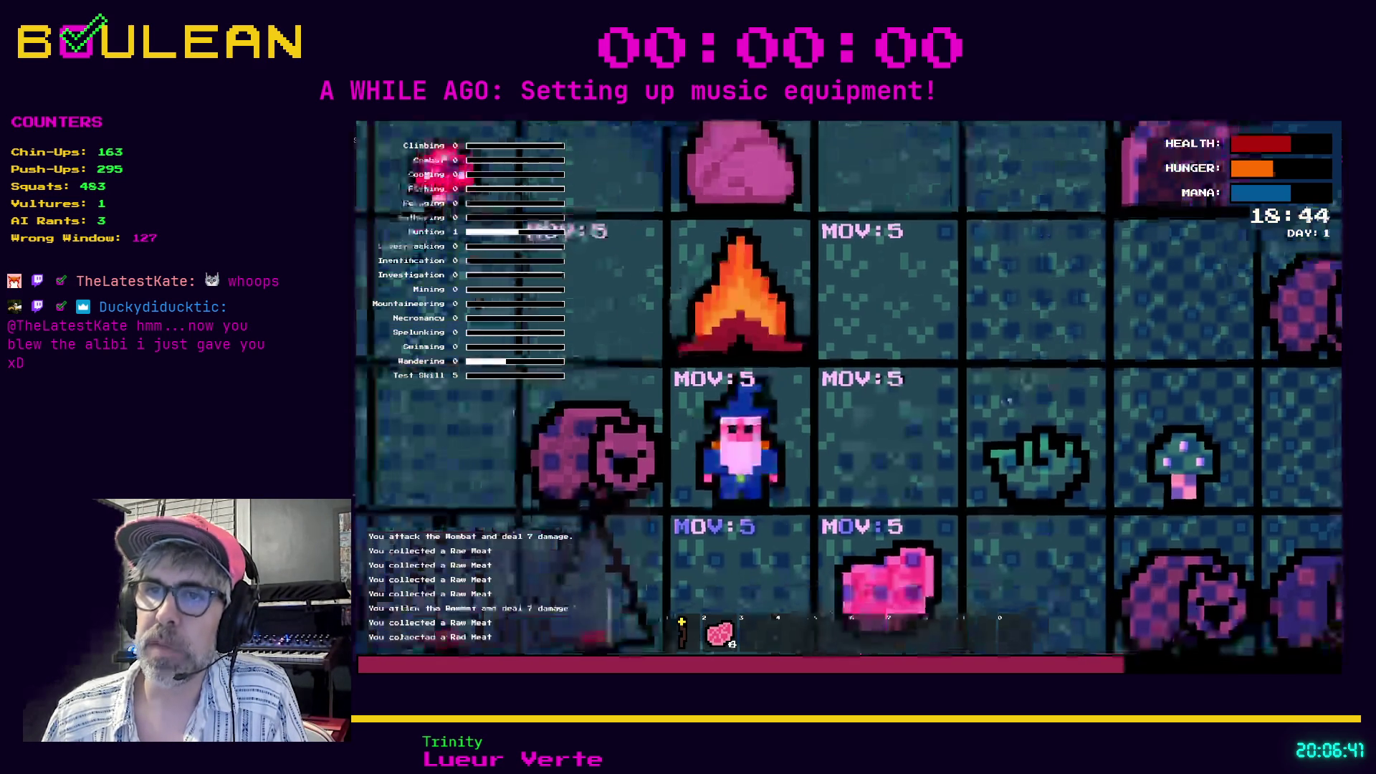
key("e")
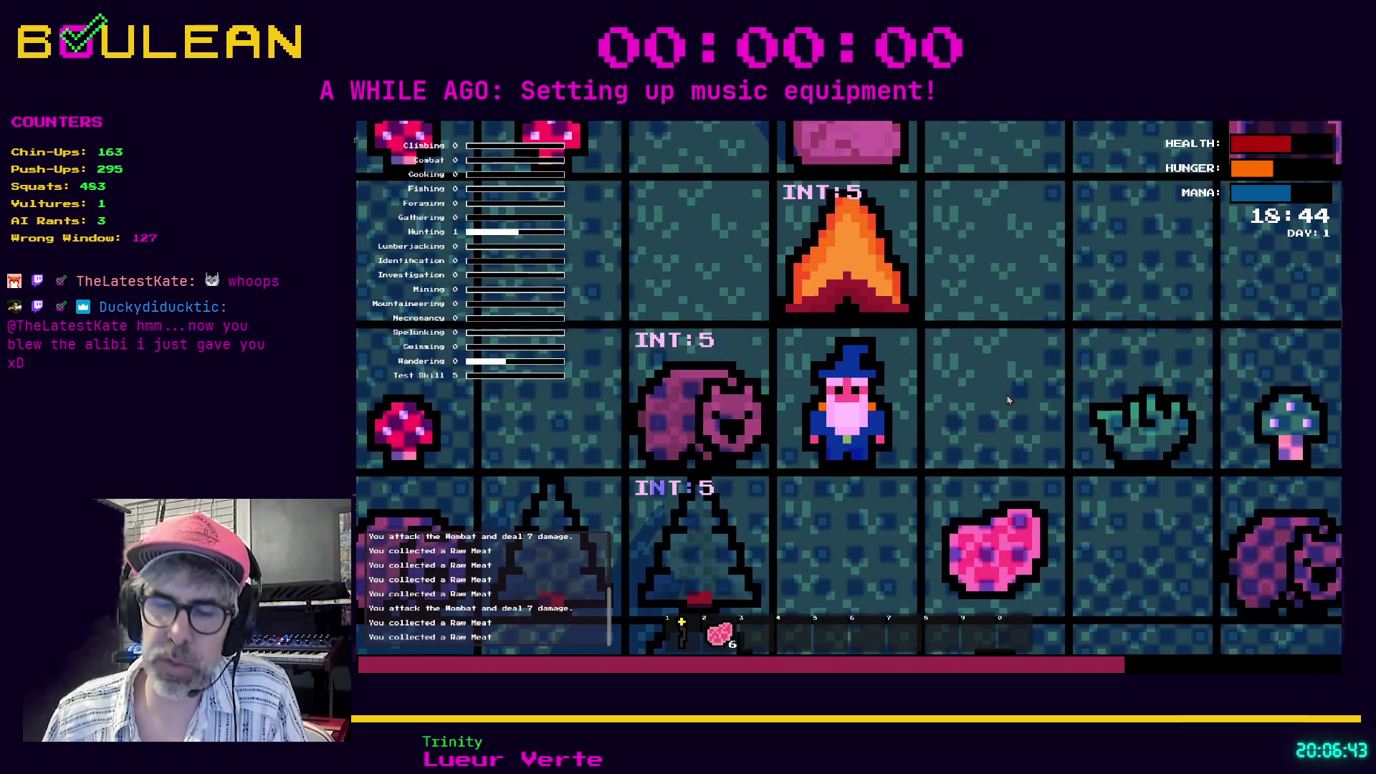
key("e")
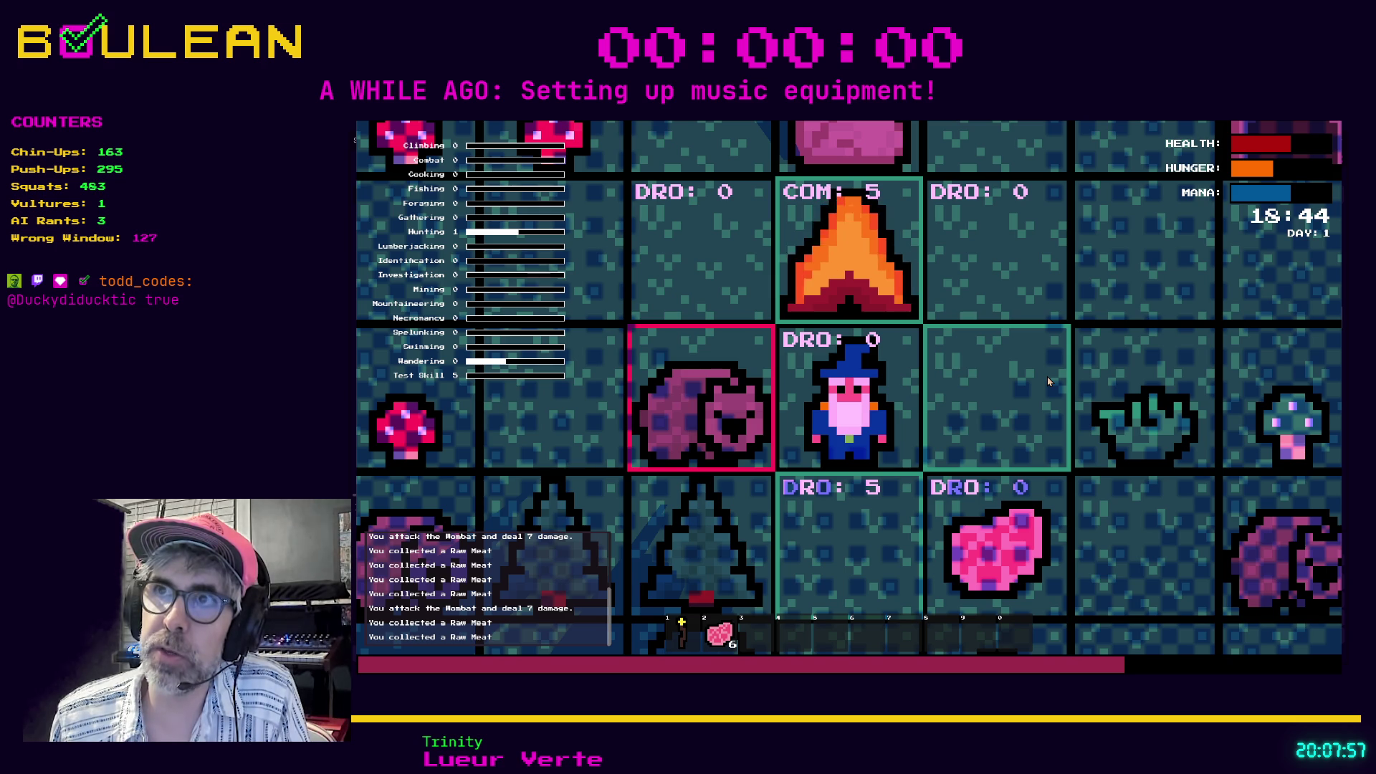
Toggle repeatedly between interact and drop/combine modes, comparing INT and drop tile labels.
key("i")
key("i")
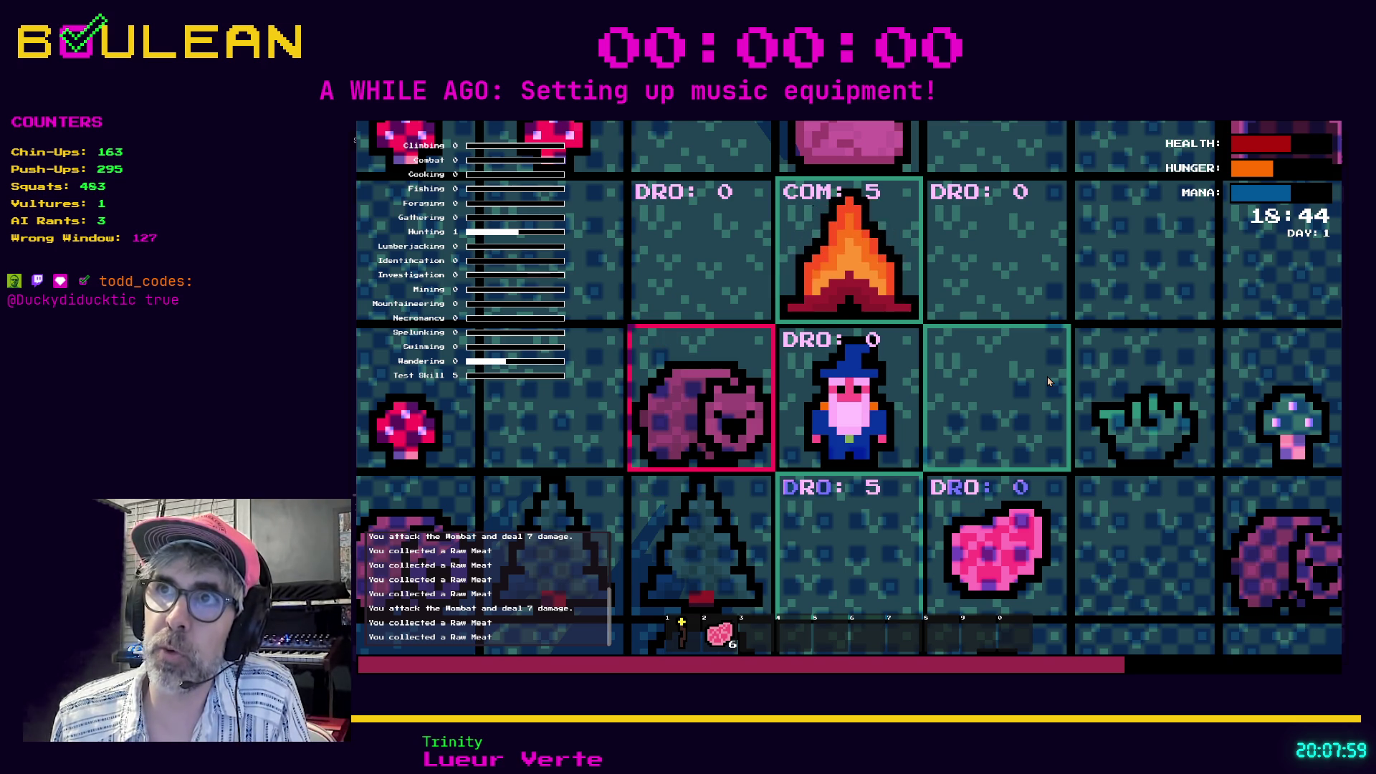
key("i")
key("i")
key("i")
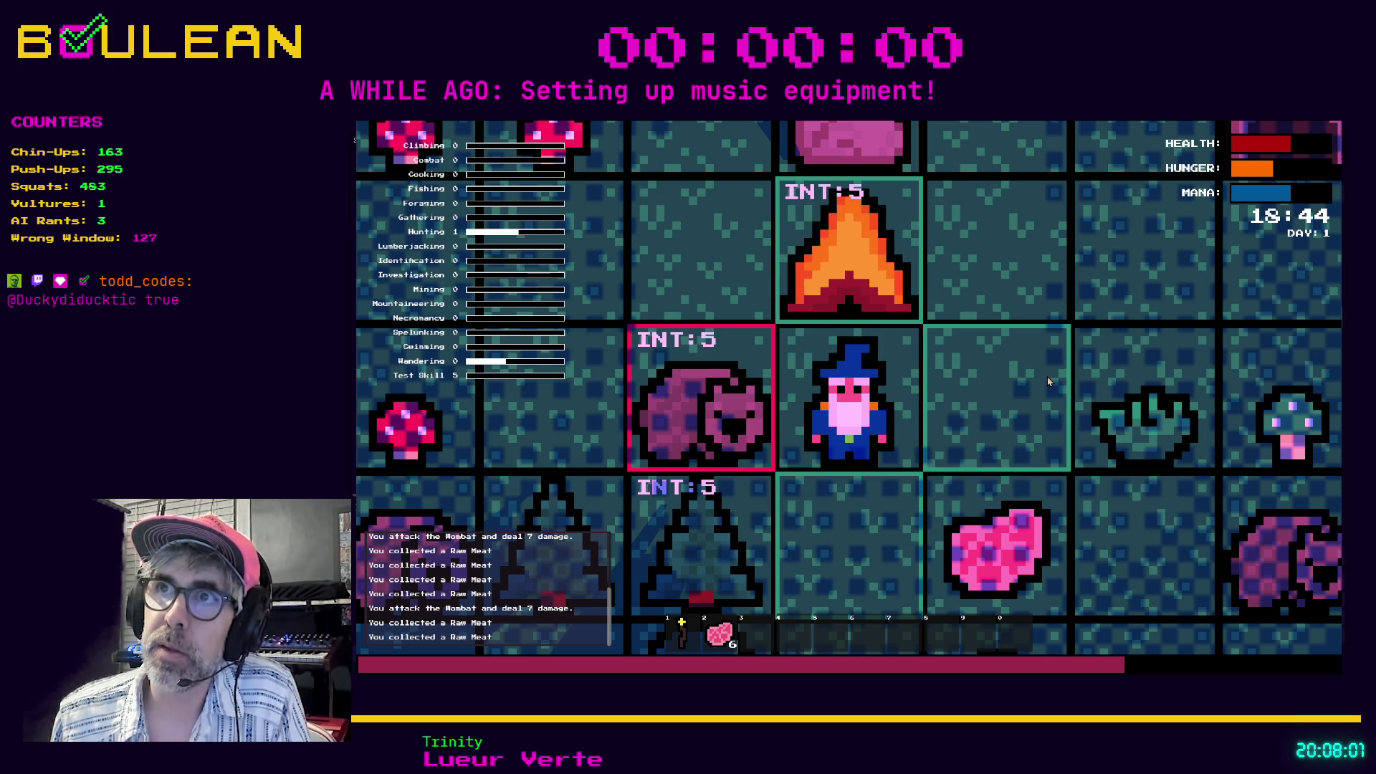
key("i")
key("i")
key("i")
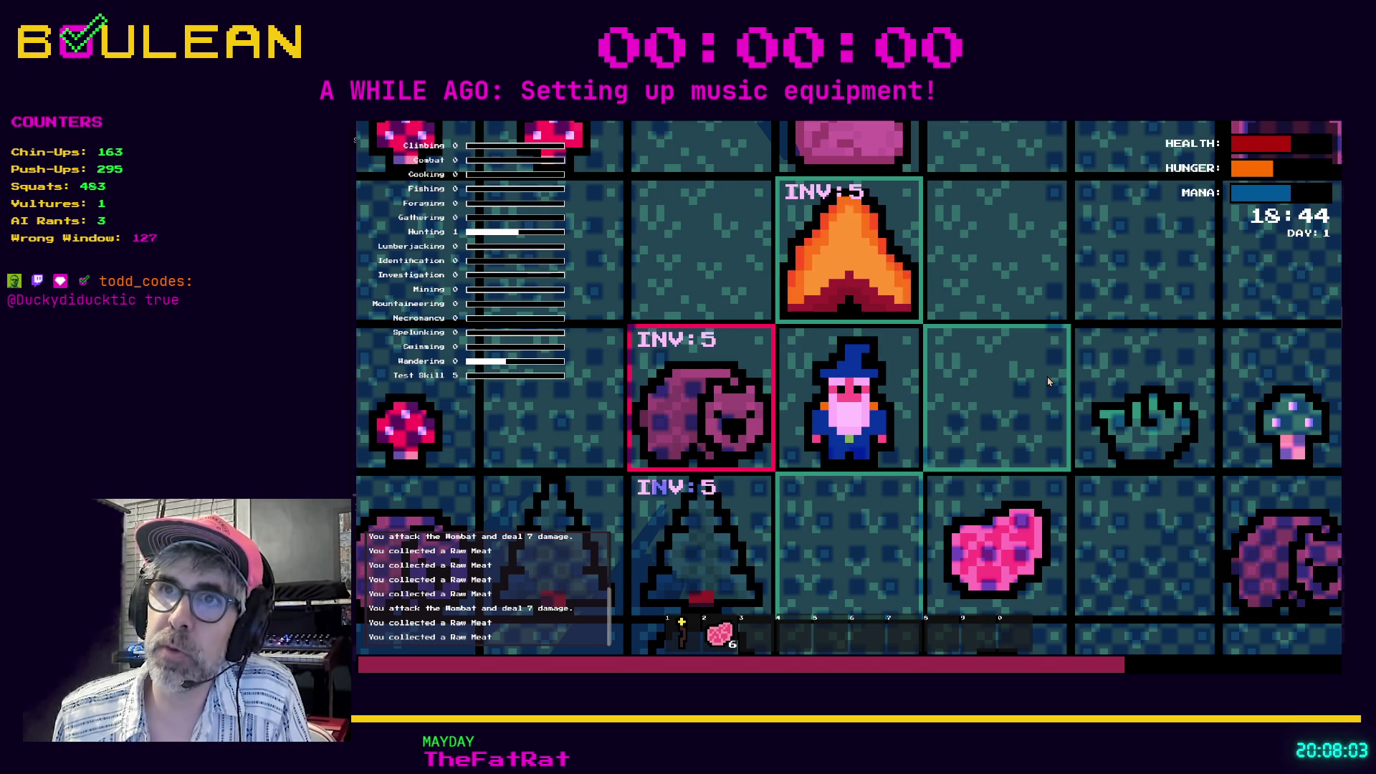
key("i")
key("i")
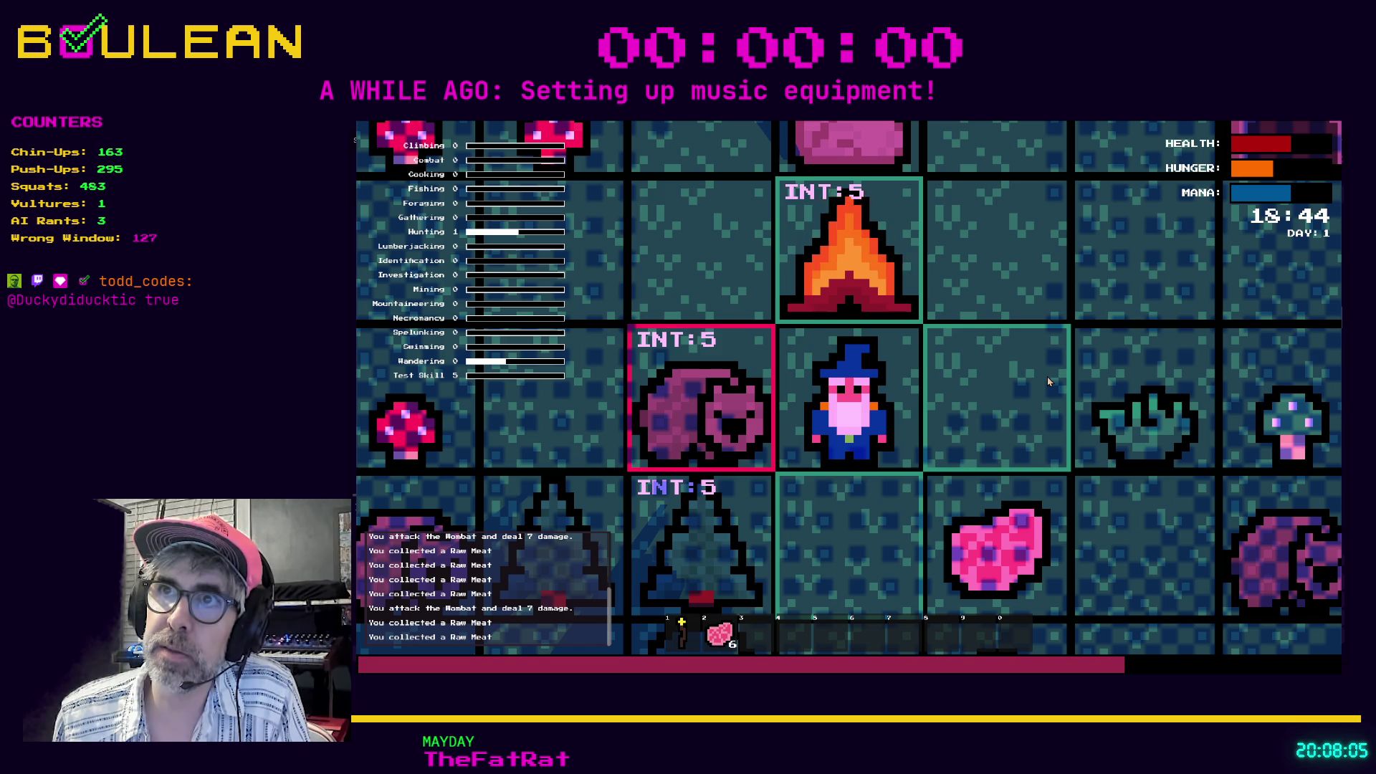
key("i")
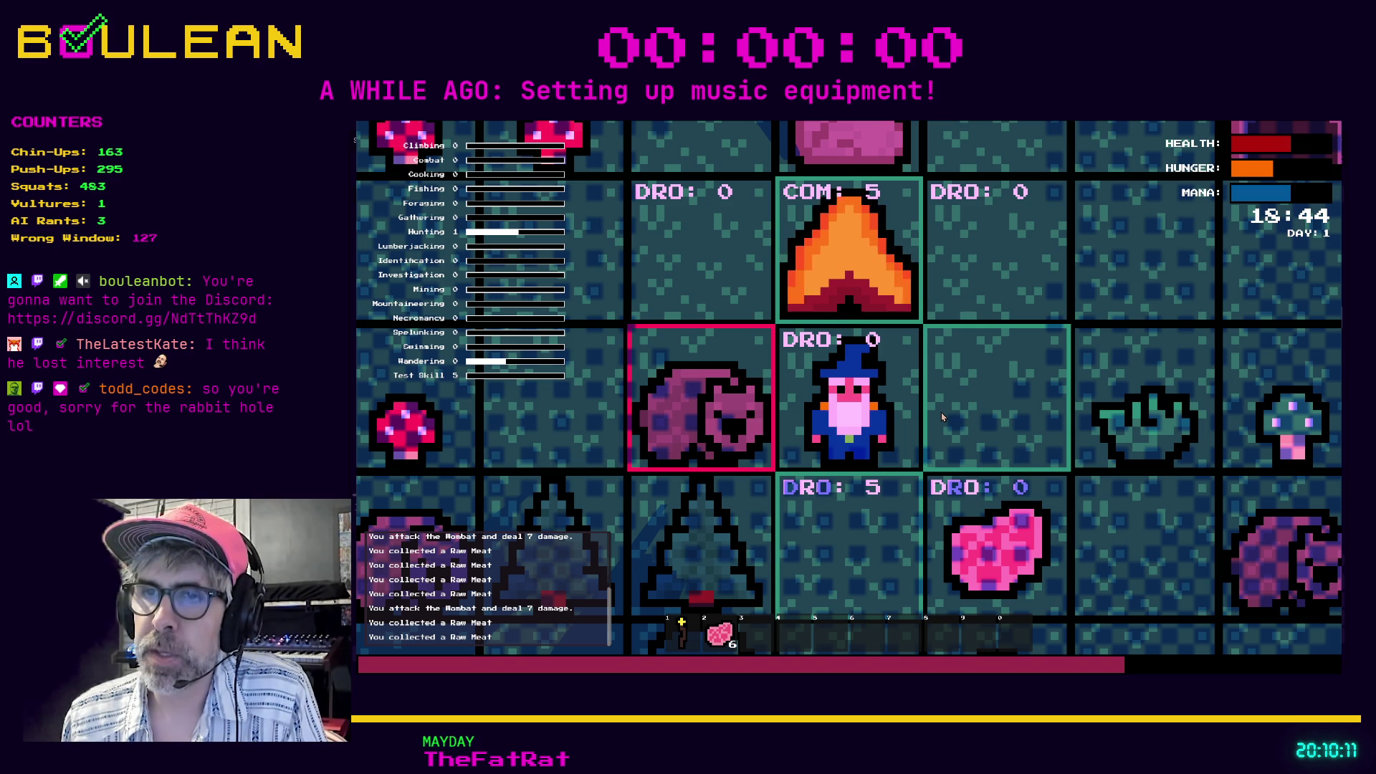
Cycle through the action modes and eat one raw meat, leaving five.
key("i")
key("m")
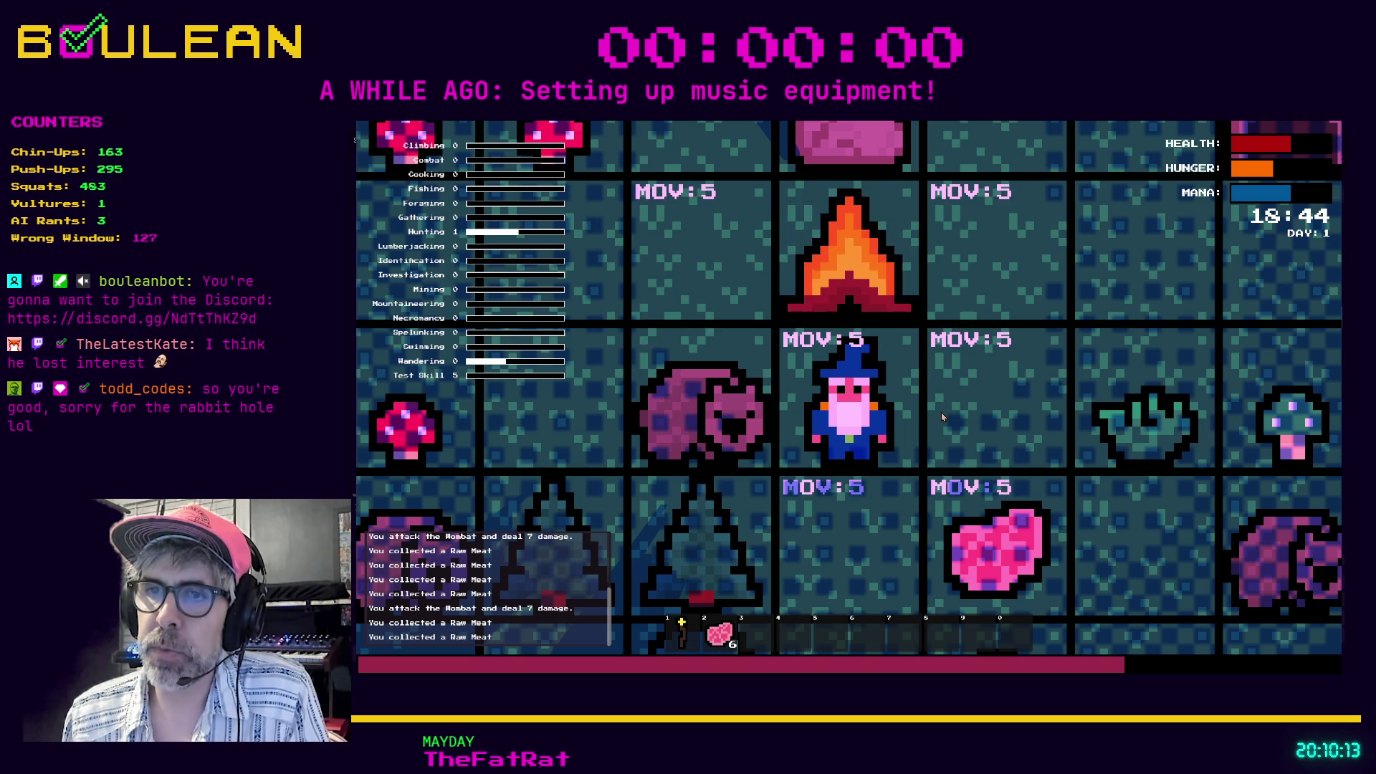
key("i")
key("i")
key("e")
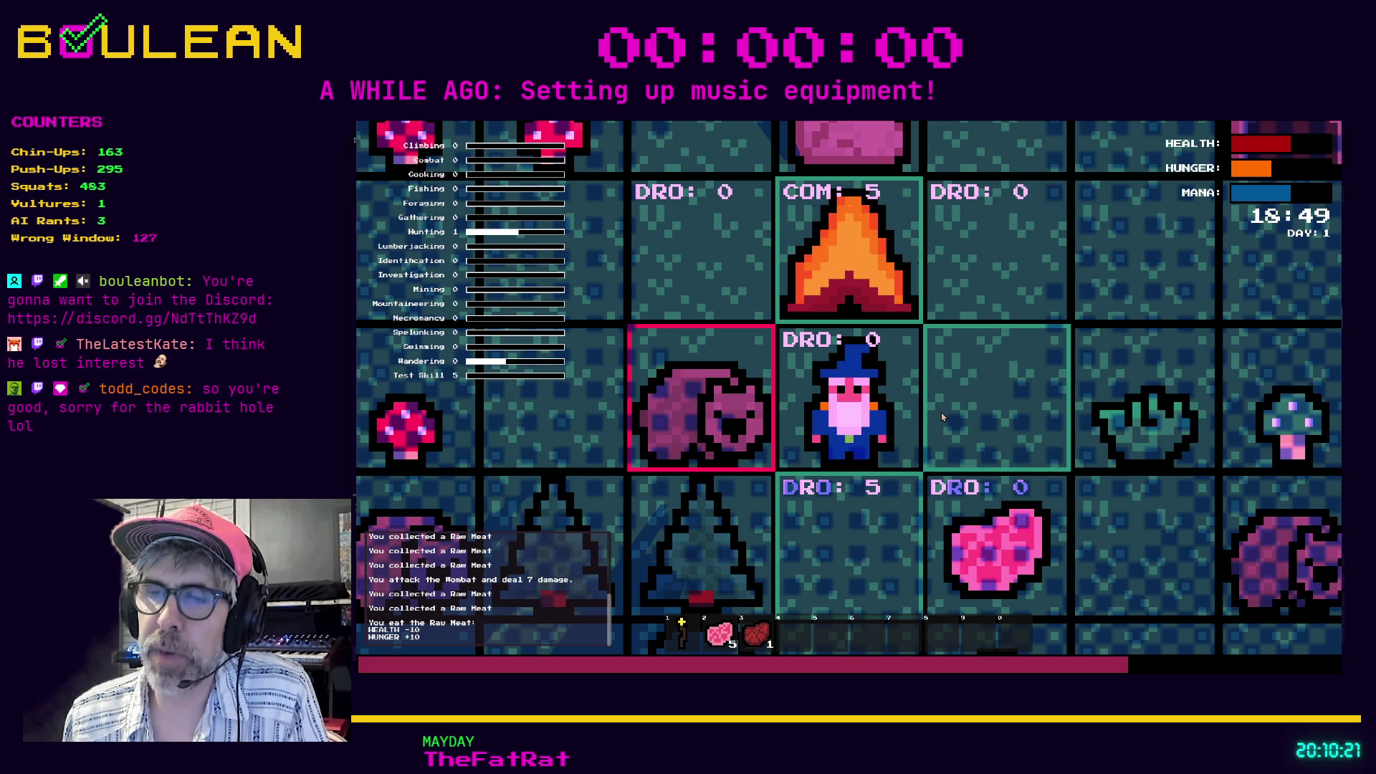
Switch through interact and movement modes, then back to drop/combine mode.
key("i")
key("m")
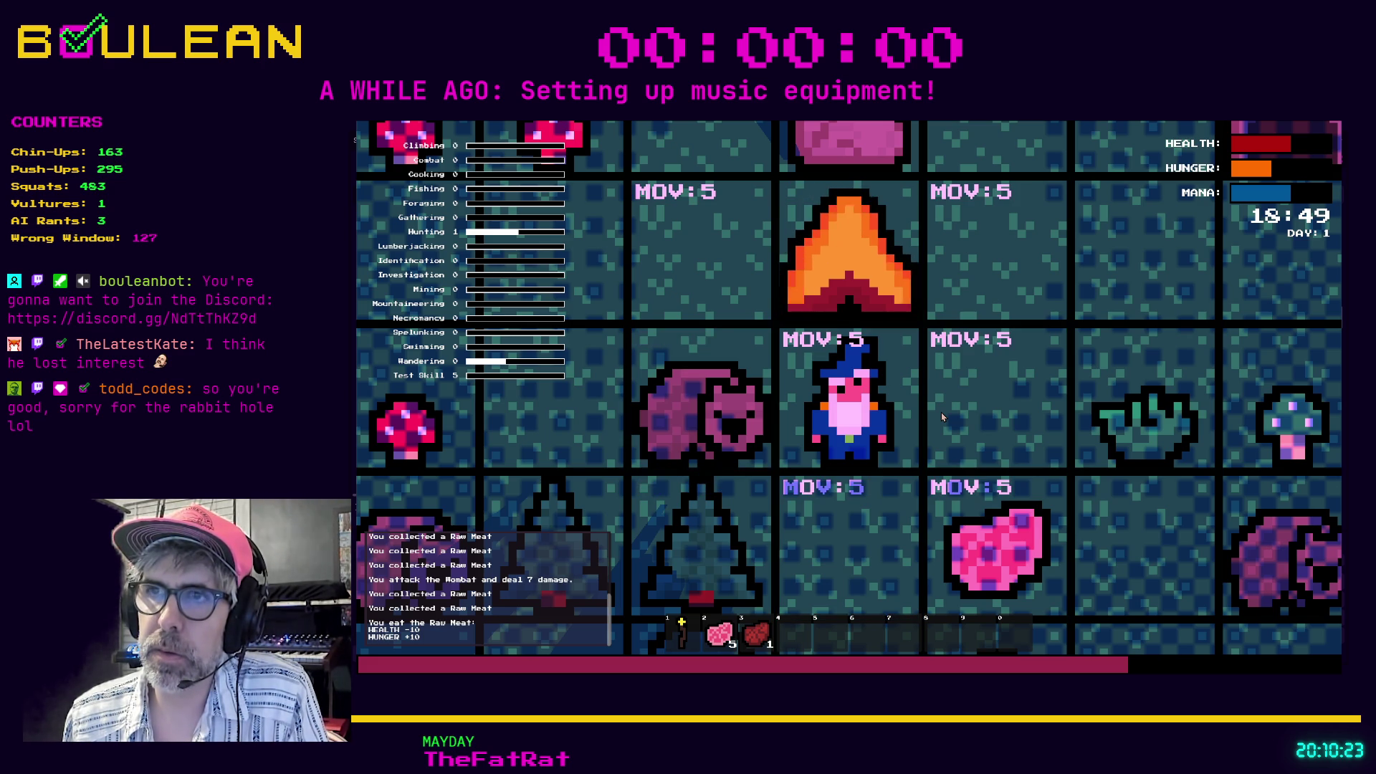
key("Escape")
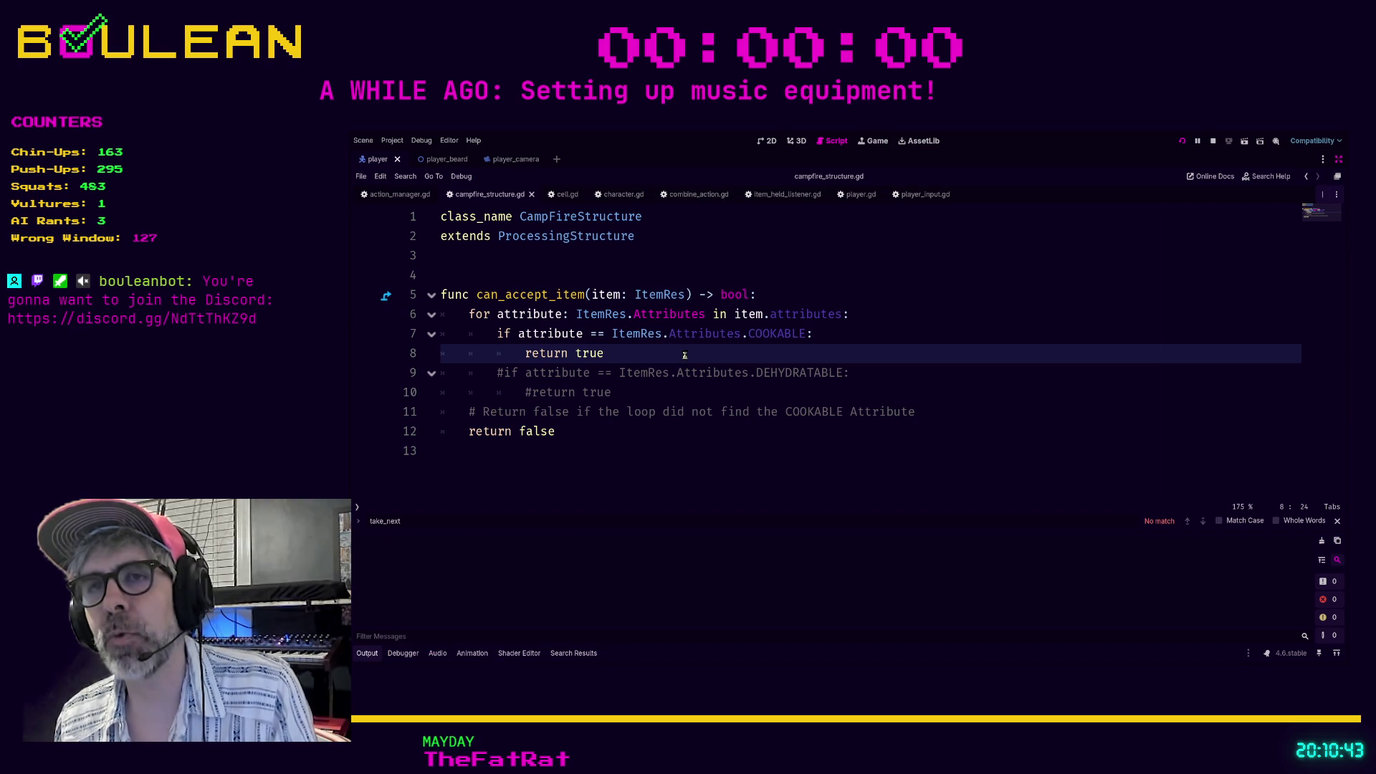
Rerun the project with F5 and attack the wombat right of the wizard for its meat.
key("F5")
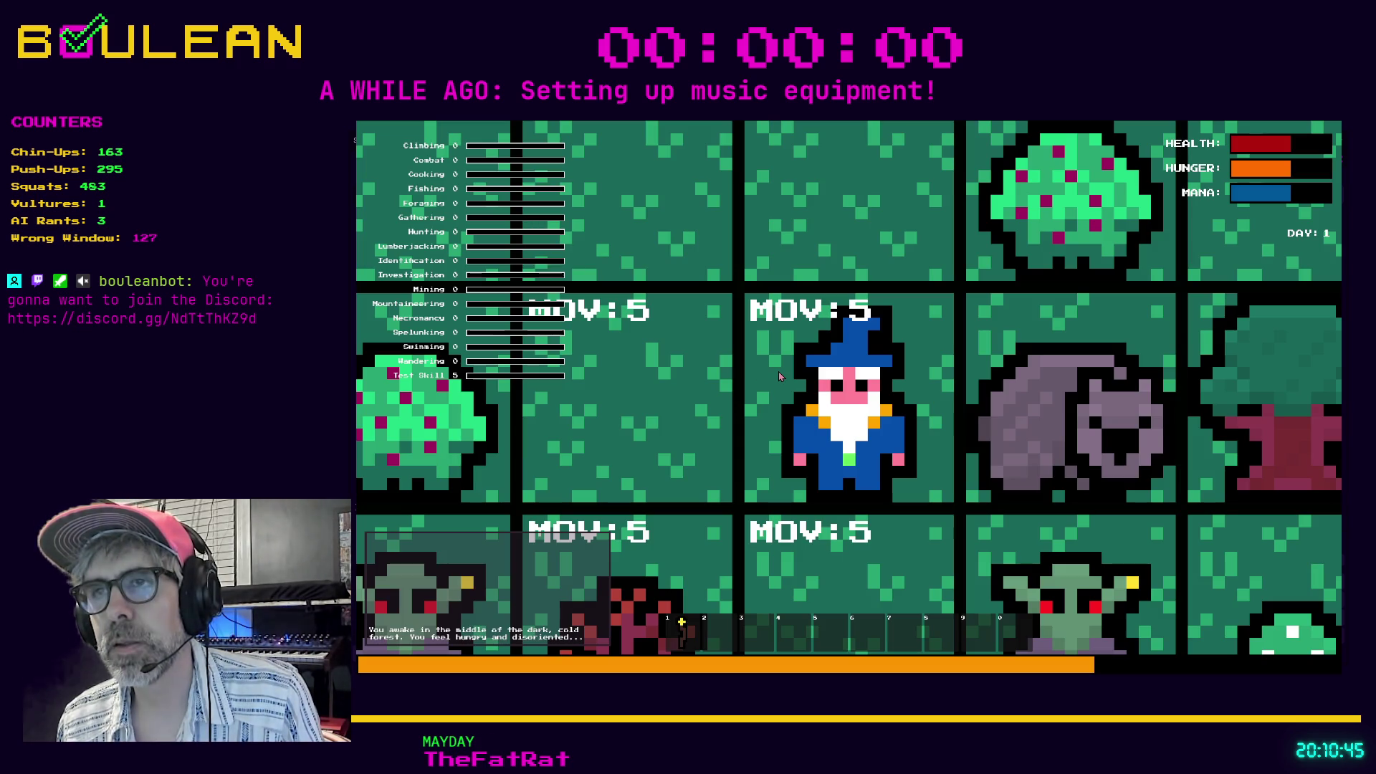
key("Right")
key("Right")
key("Right")
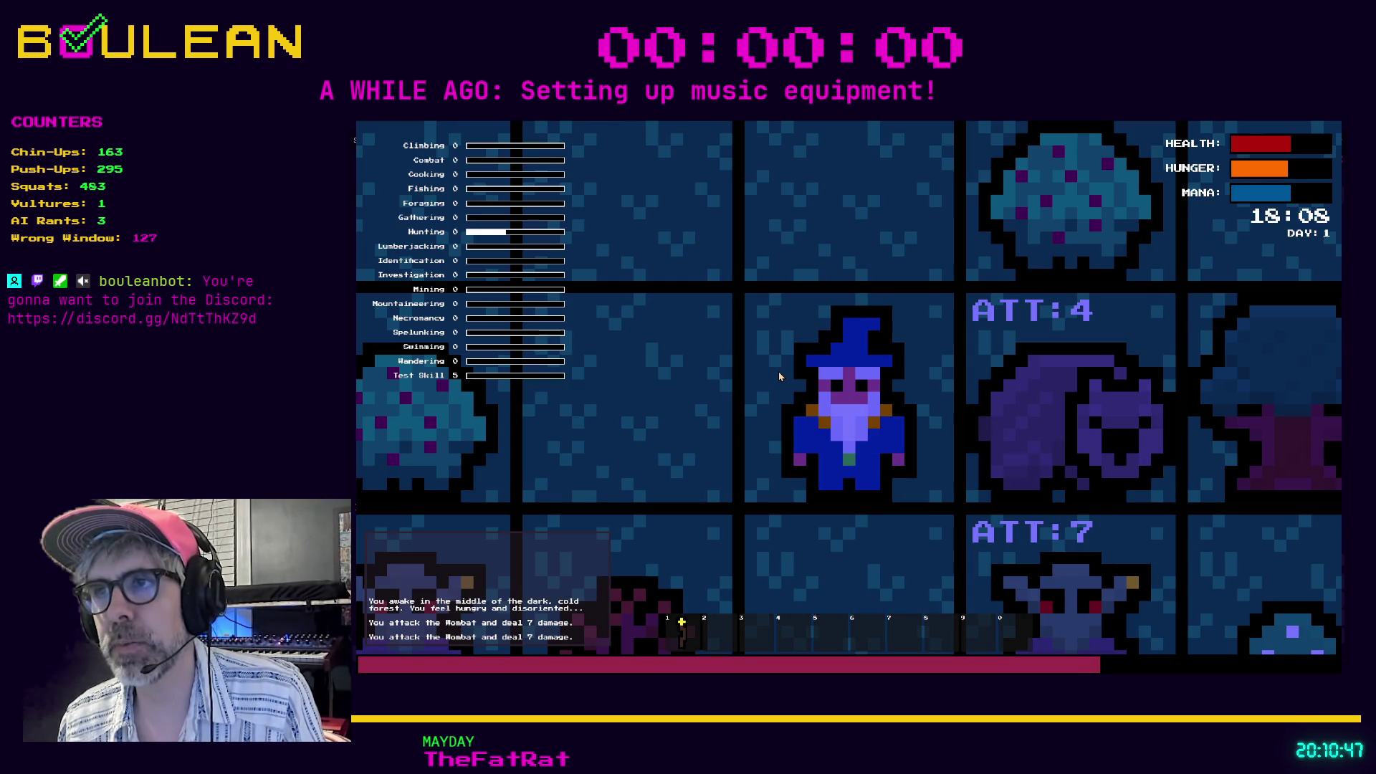
key("Right")
scroll(778, 371, "down", 3)
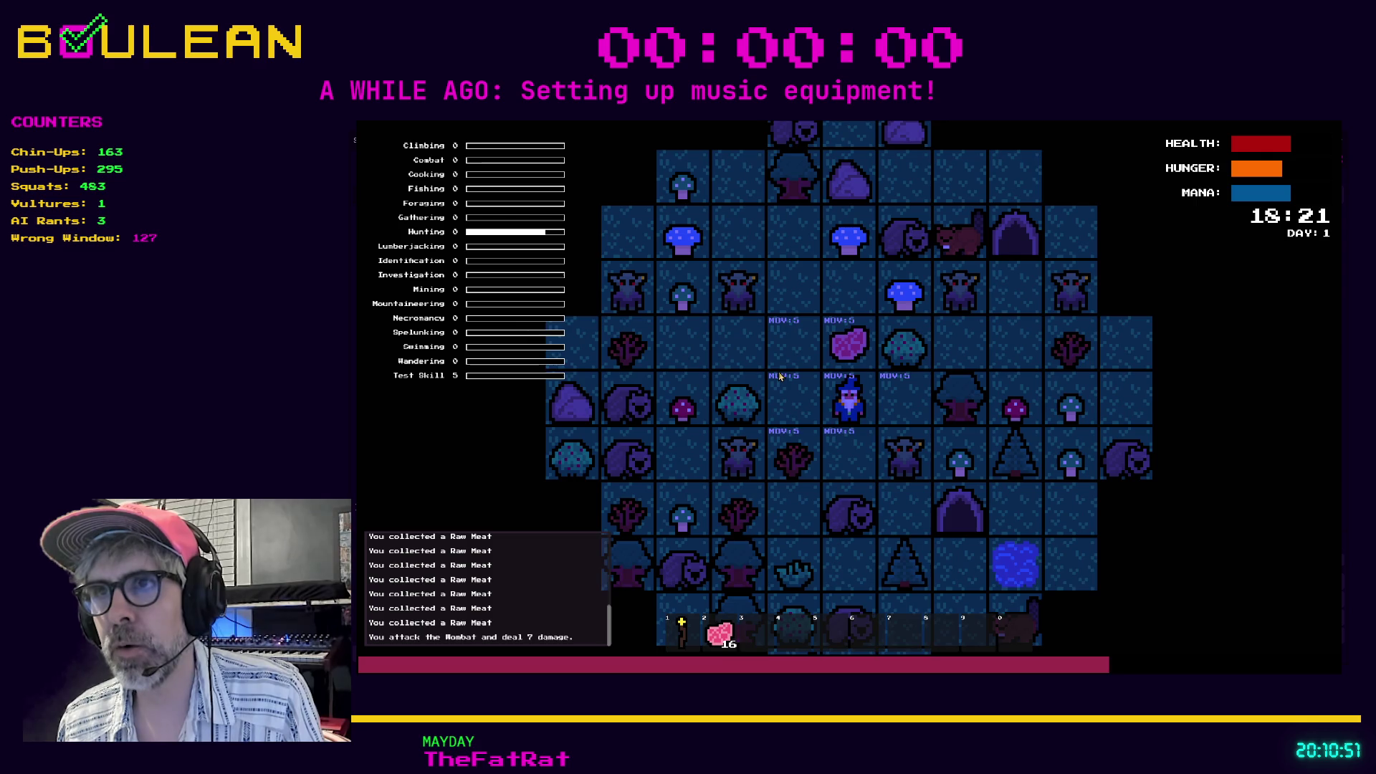
Drop a raw meat, harvest and drop a berry, then walk back to reclaim the meat.
key("Up")
left_click(780, 376)
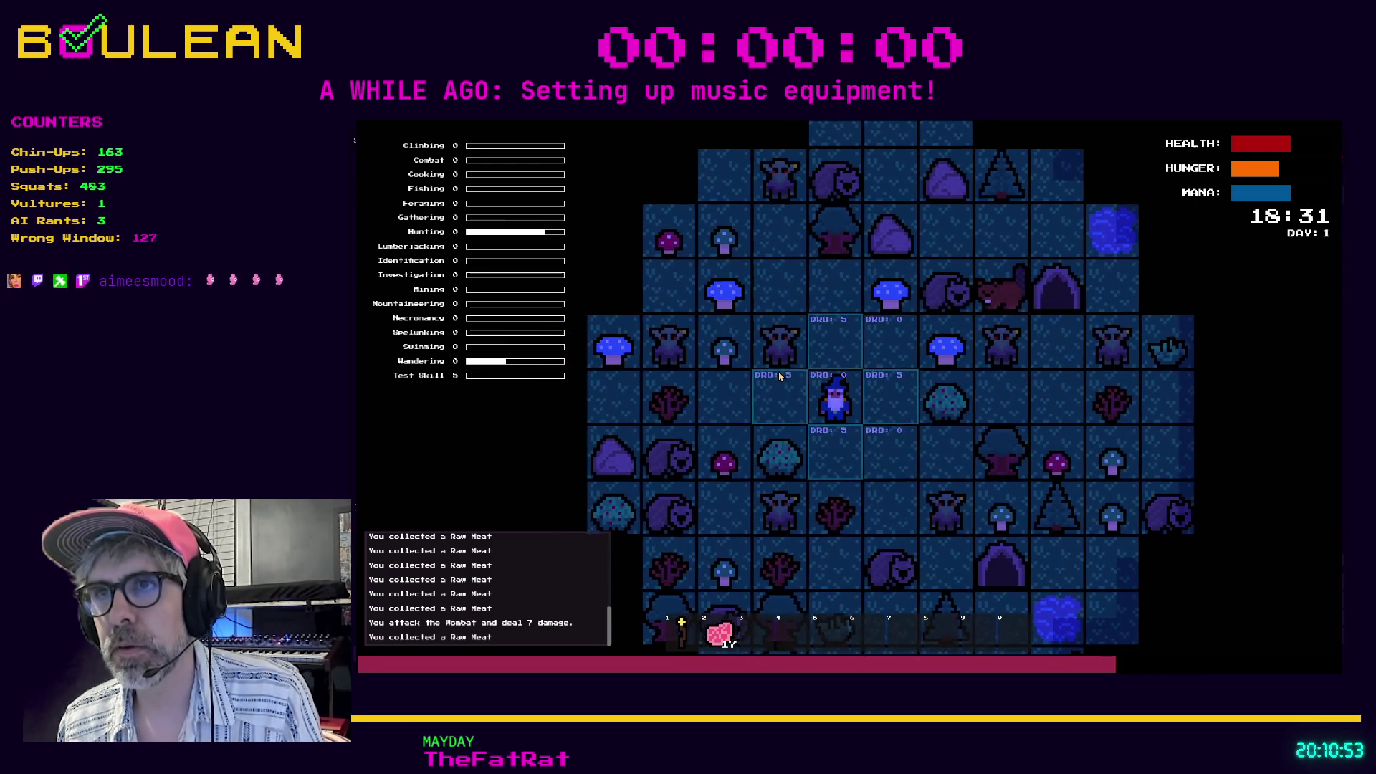
key("Down")
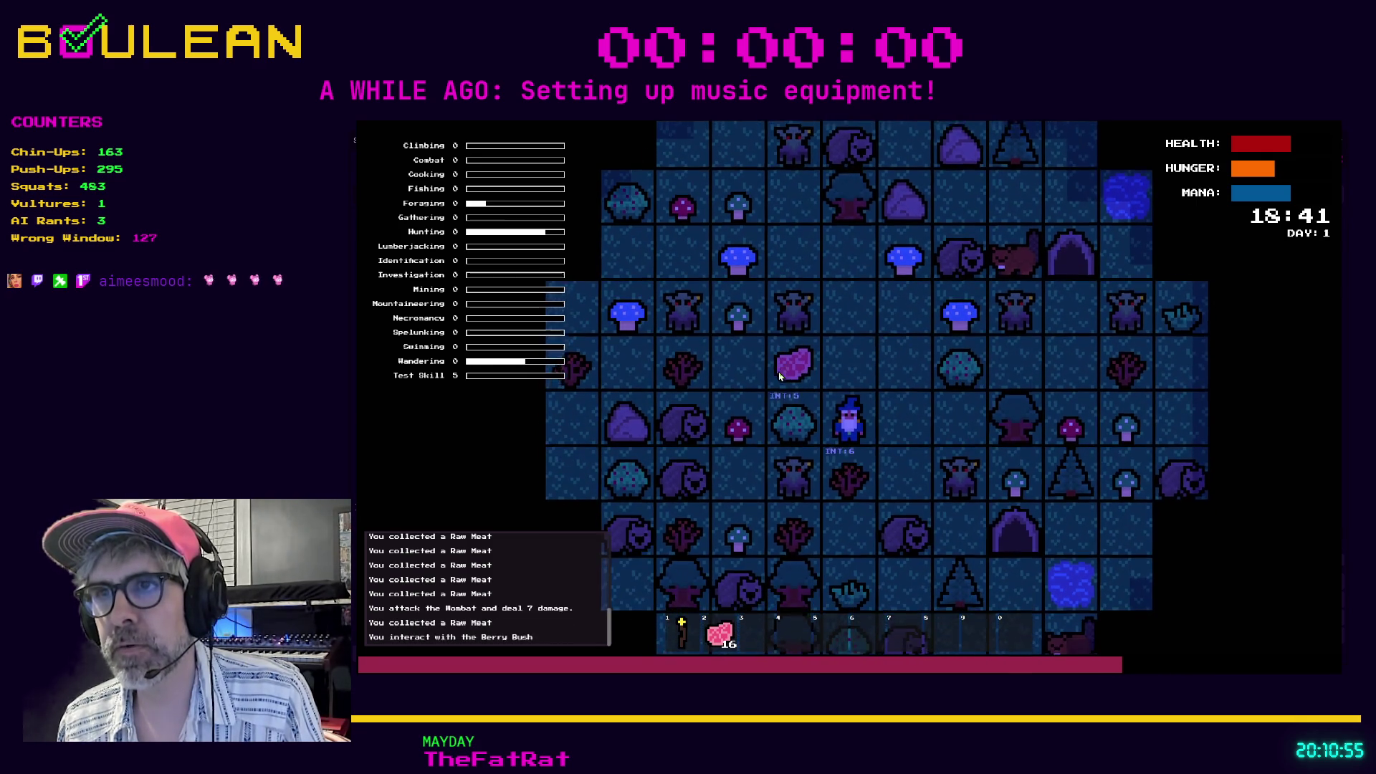
key("Left")
key("3")
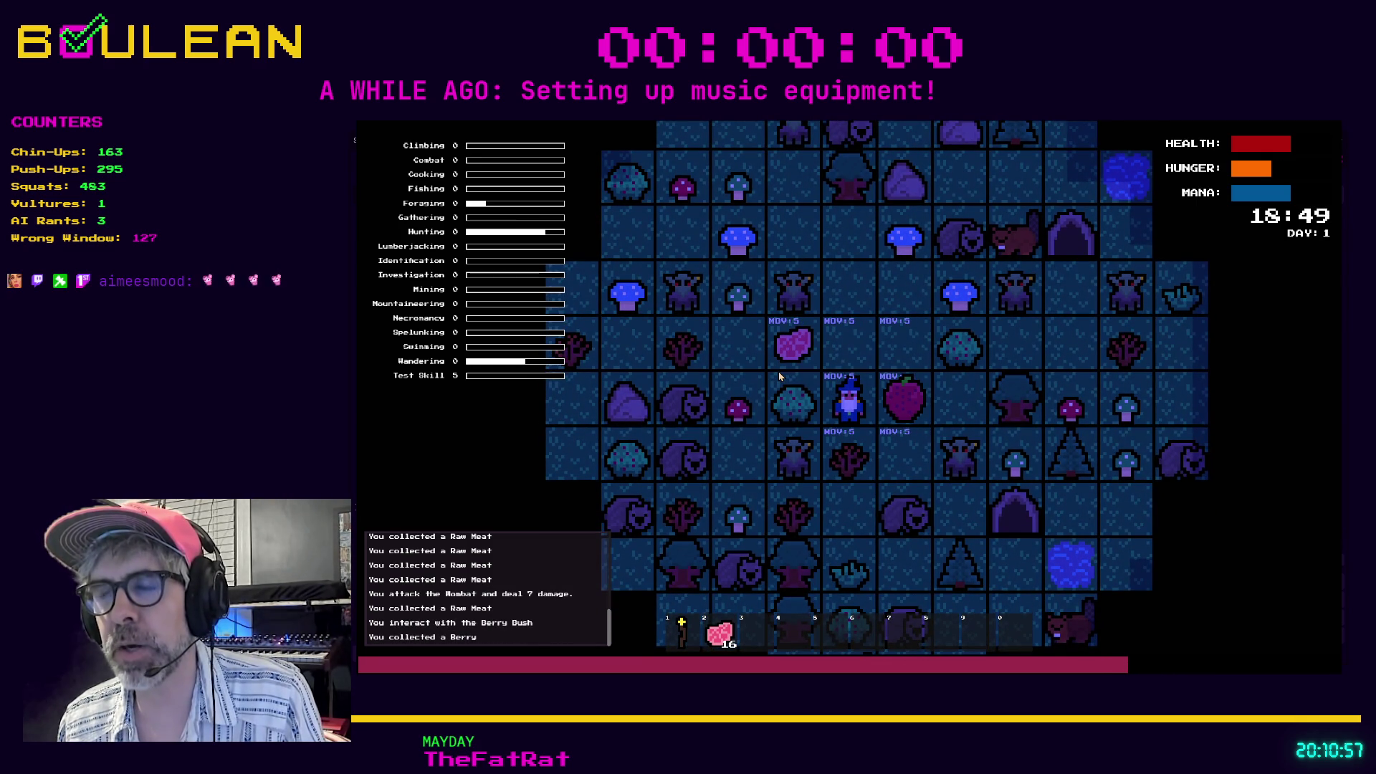
key("Up")
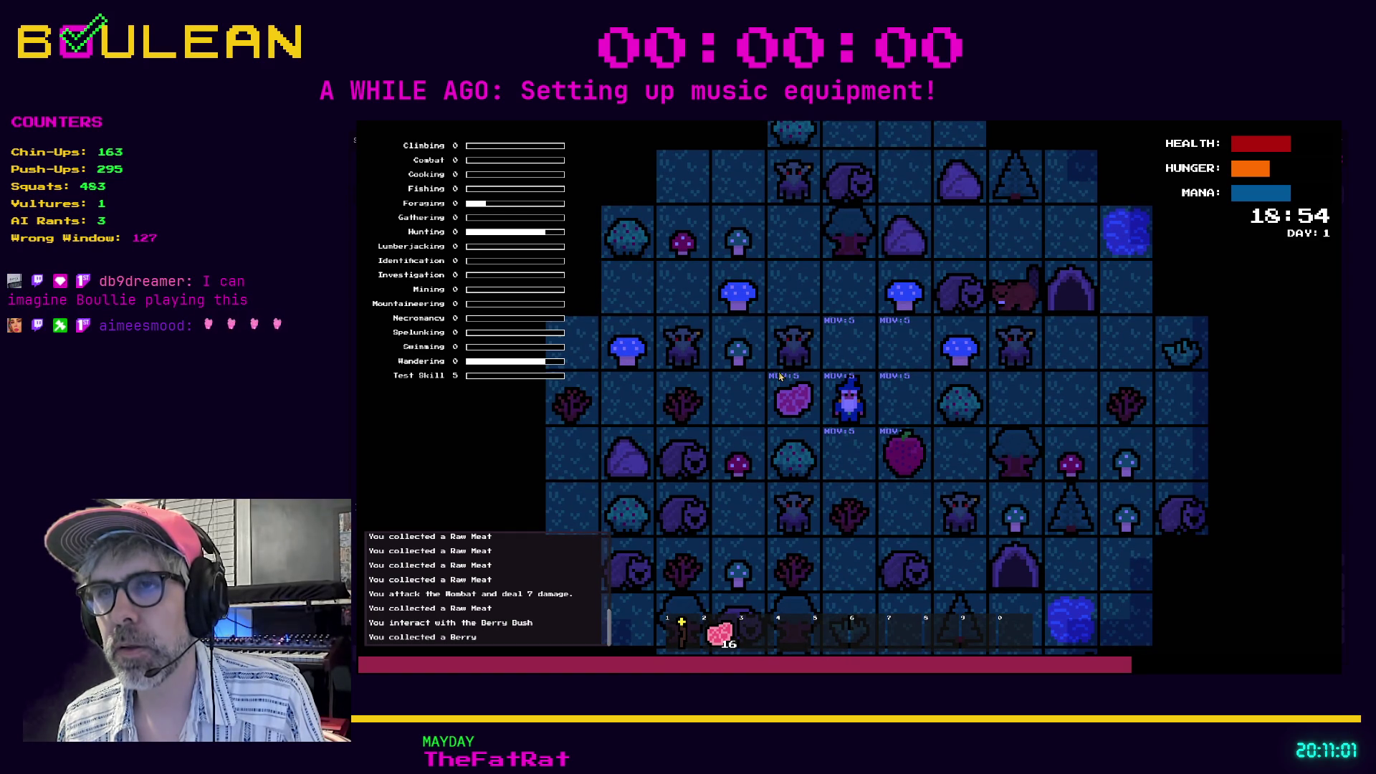
key("Left")
key("Left")
Collect red mushrooms, drop them beside the wizard, and move onto the berry.
key("Down")
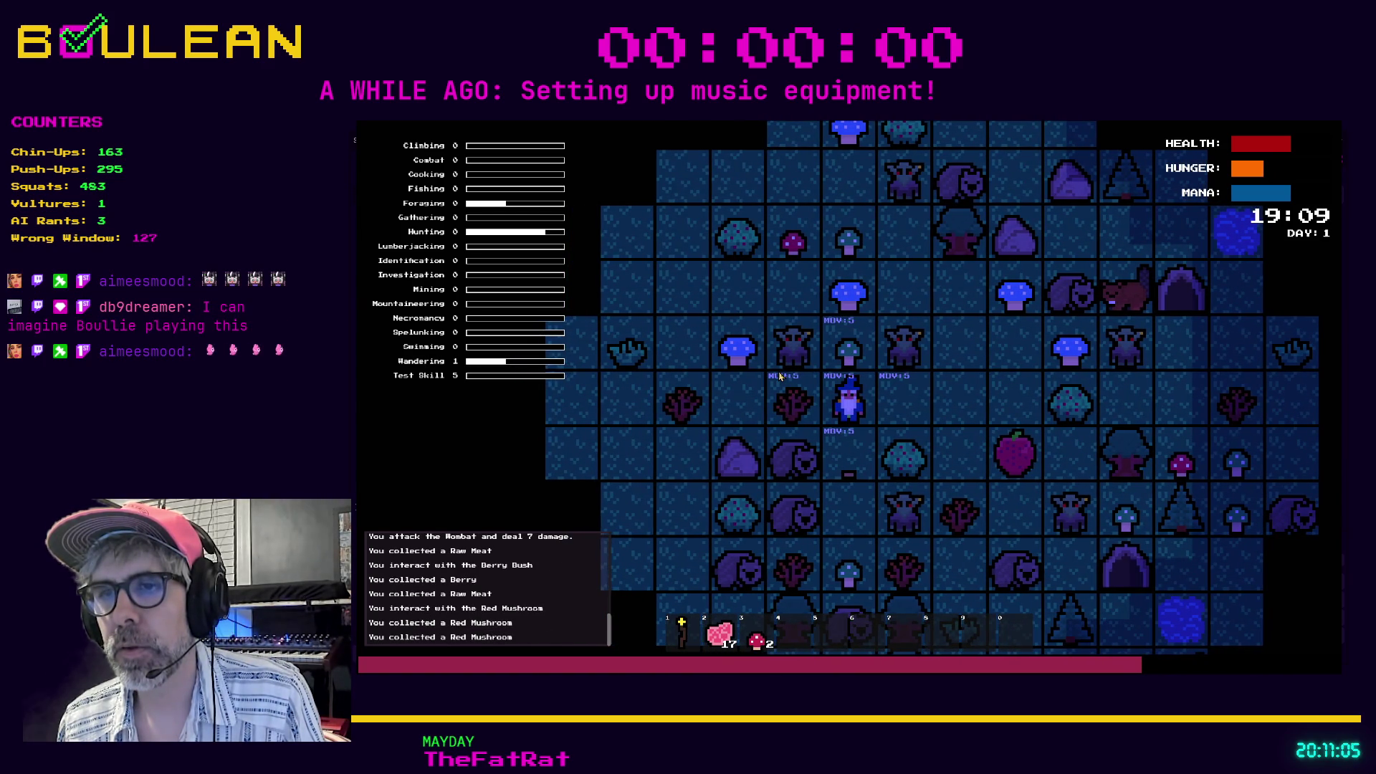
key("Right")
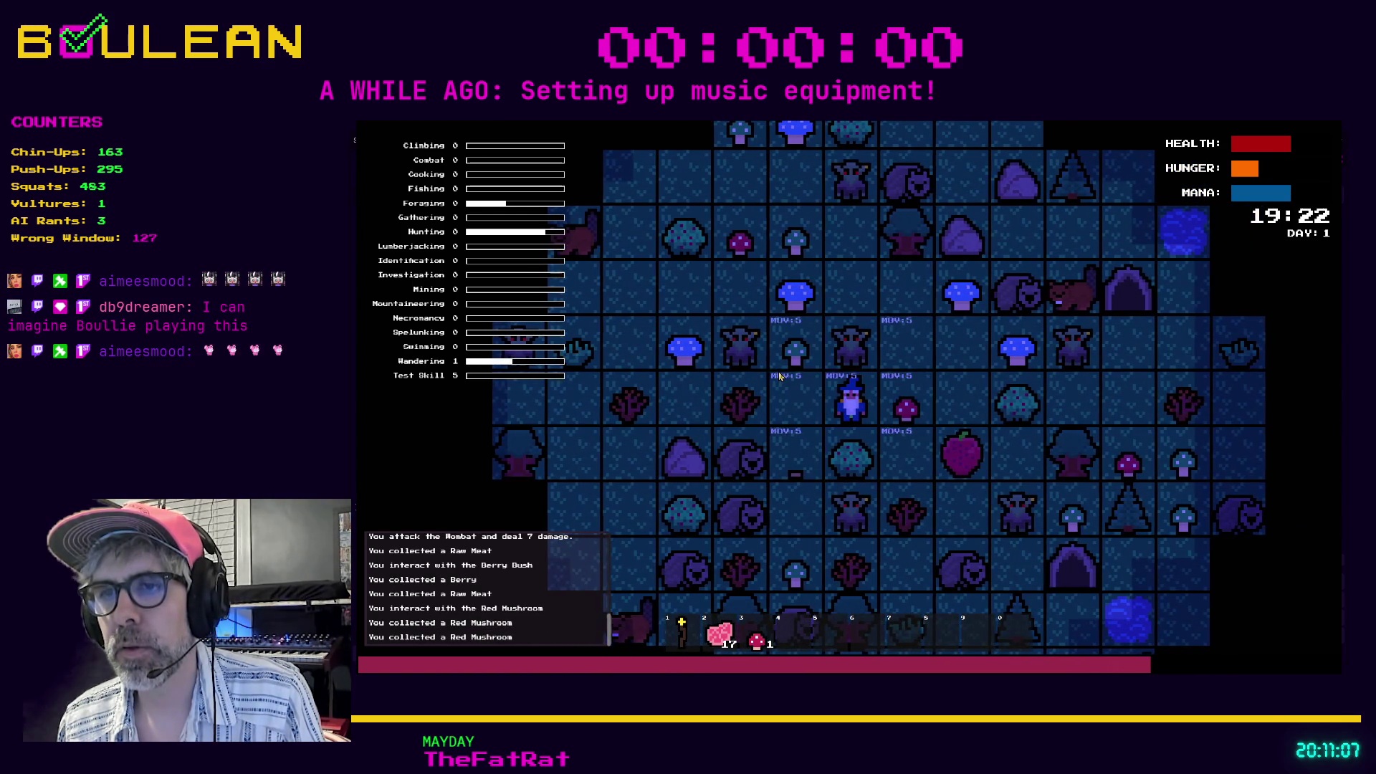
key("3")
left_click(780, 376)
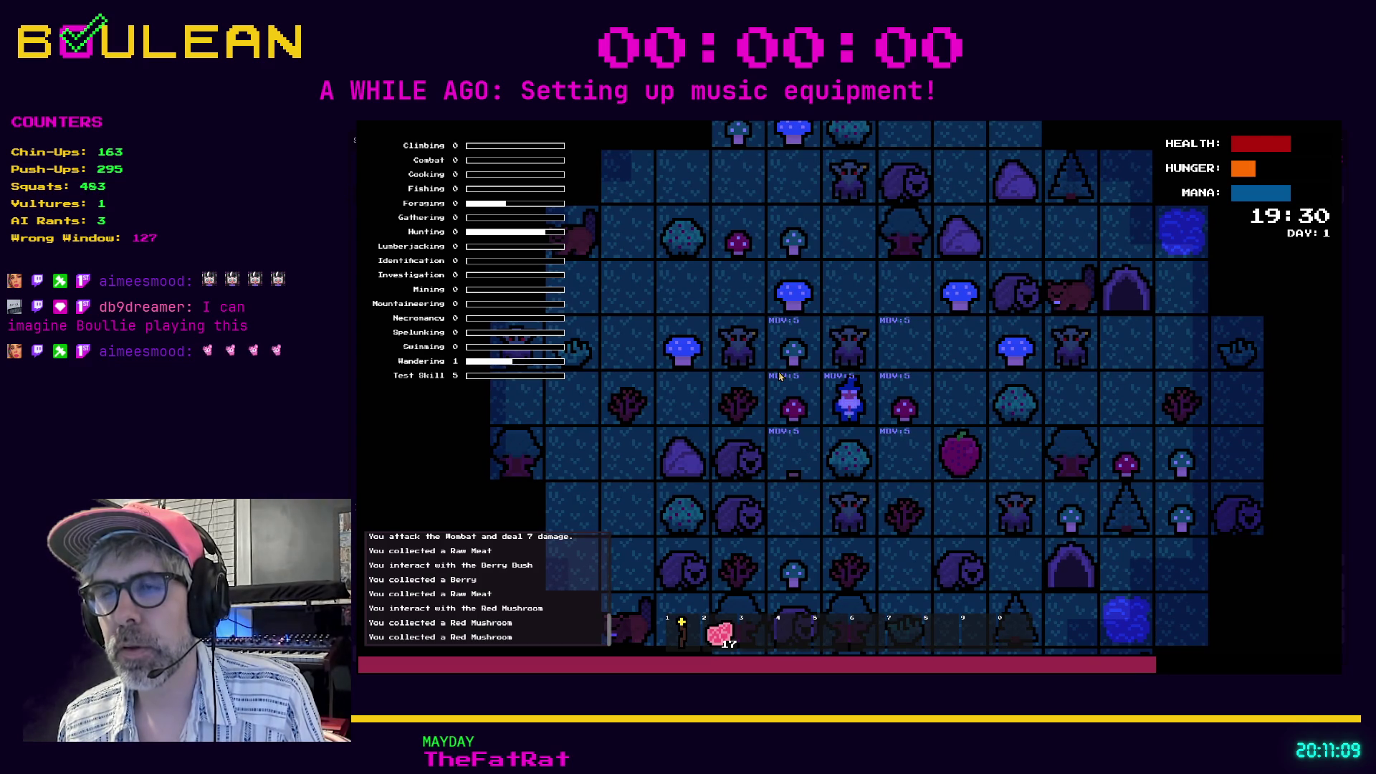
key("Right")
key("Right")
key("Down")
Build a campfire on the tile above the wizard.
key("c")
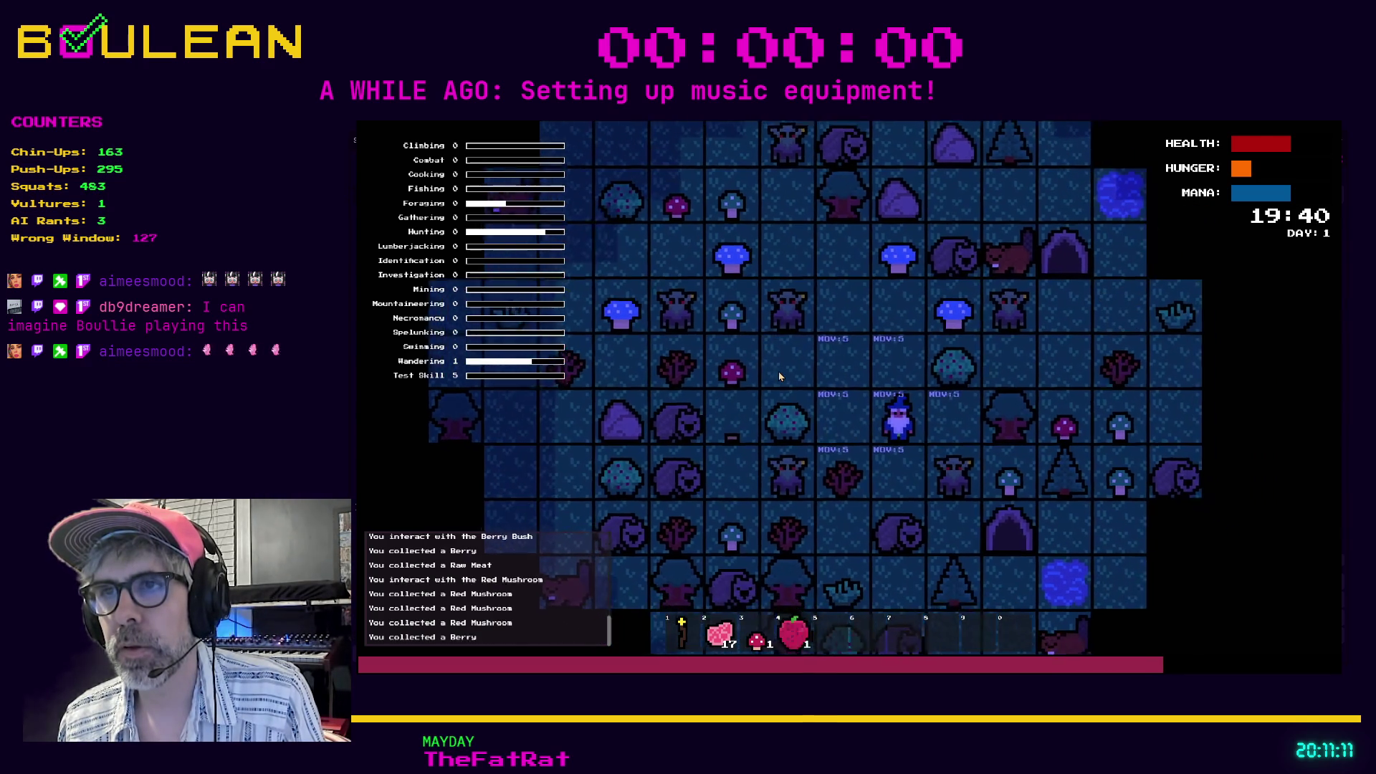
key("b")
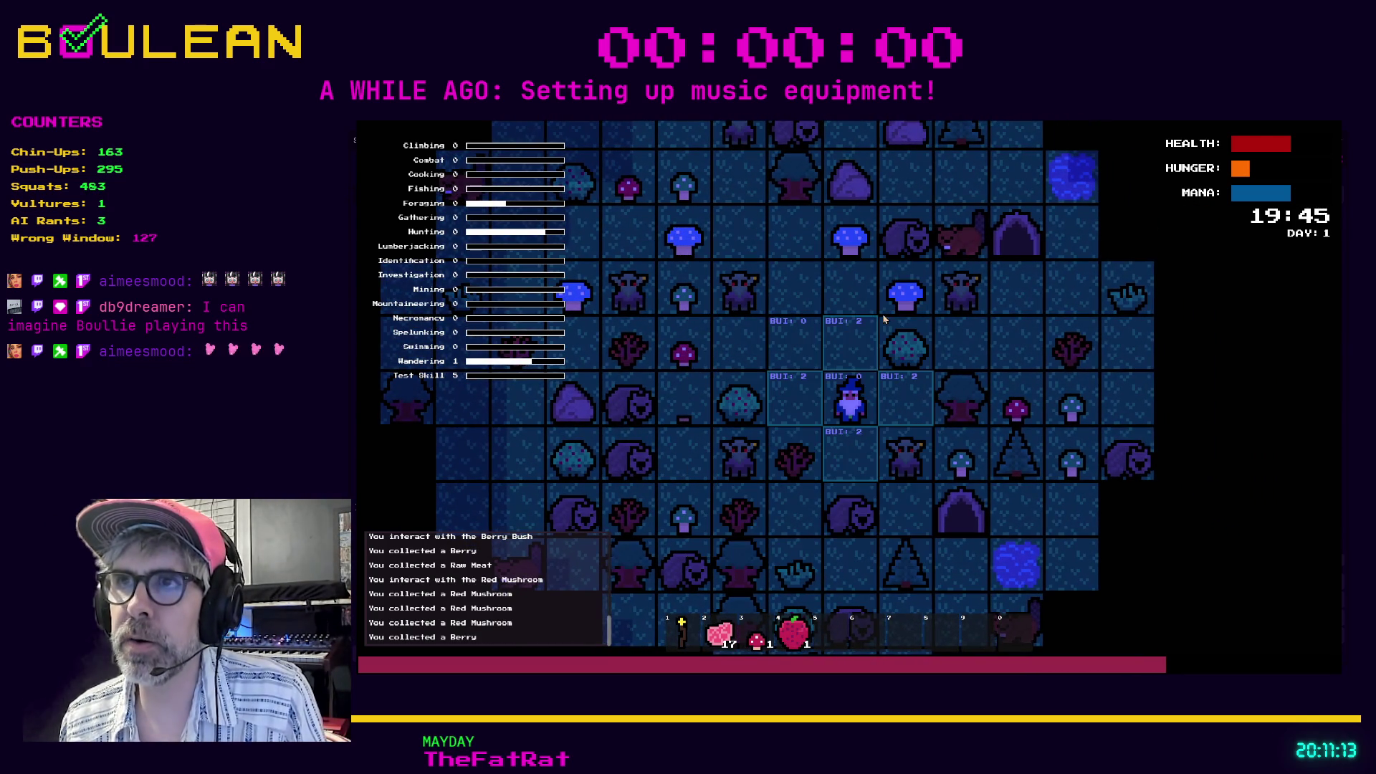
key("Up")
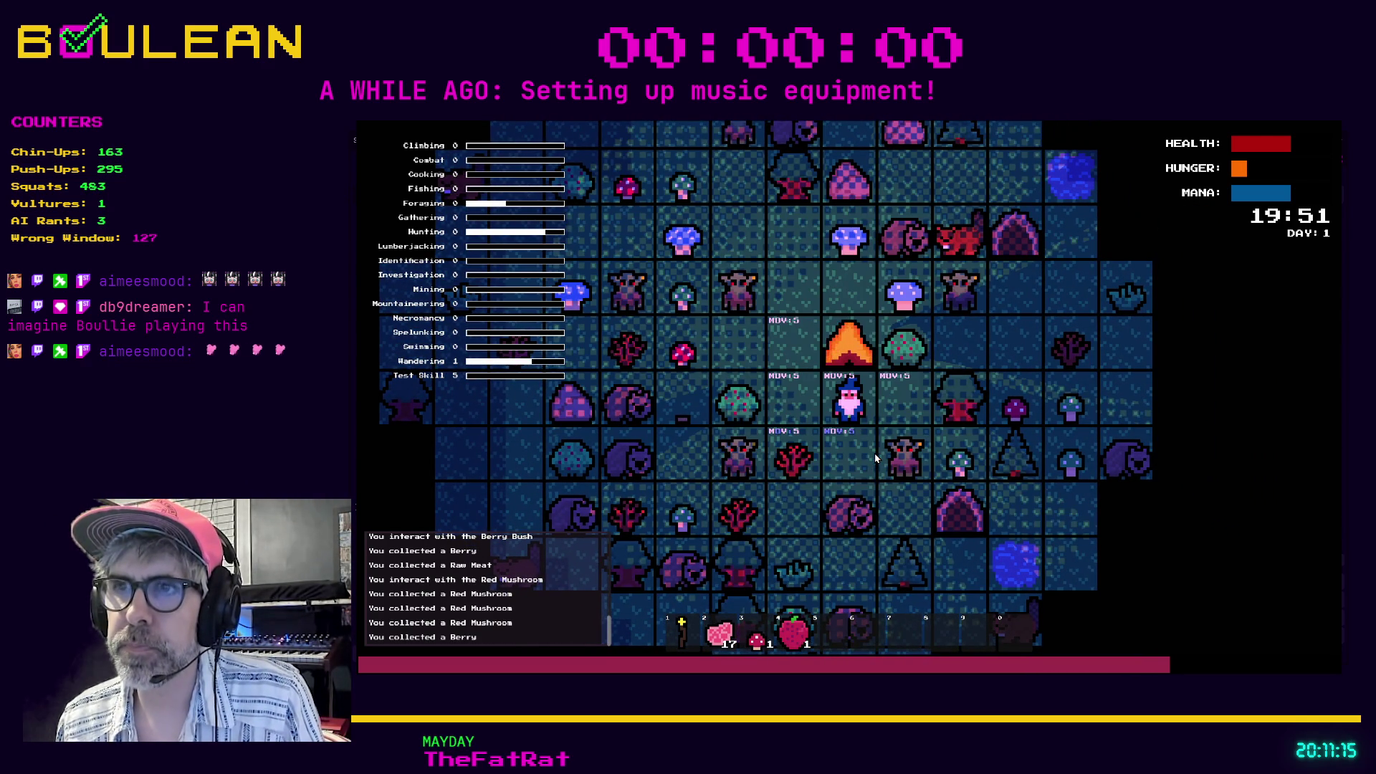
Walk the wizard left and up to collect another red mushroom.
key("Left")
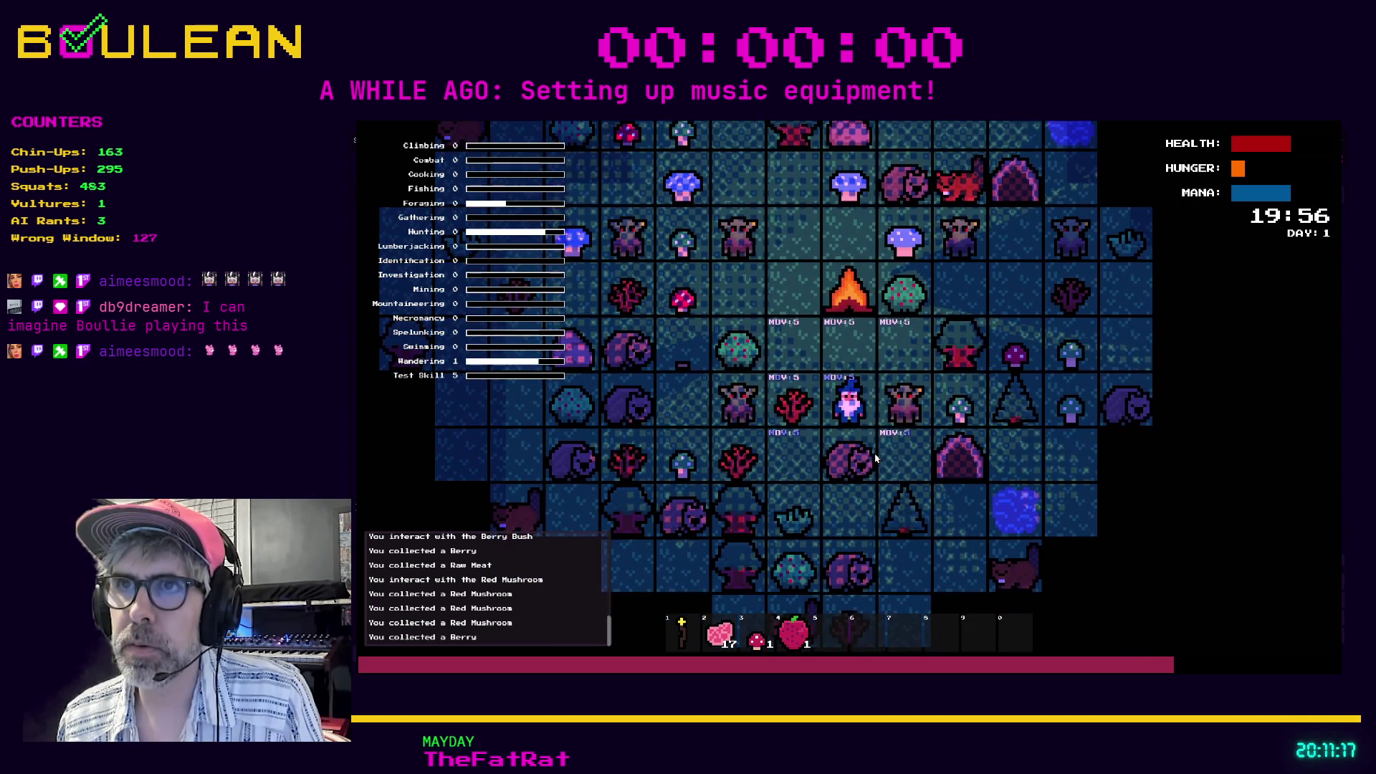
key("Left")
key("Up")
key("Left")
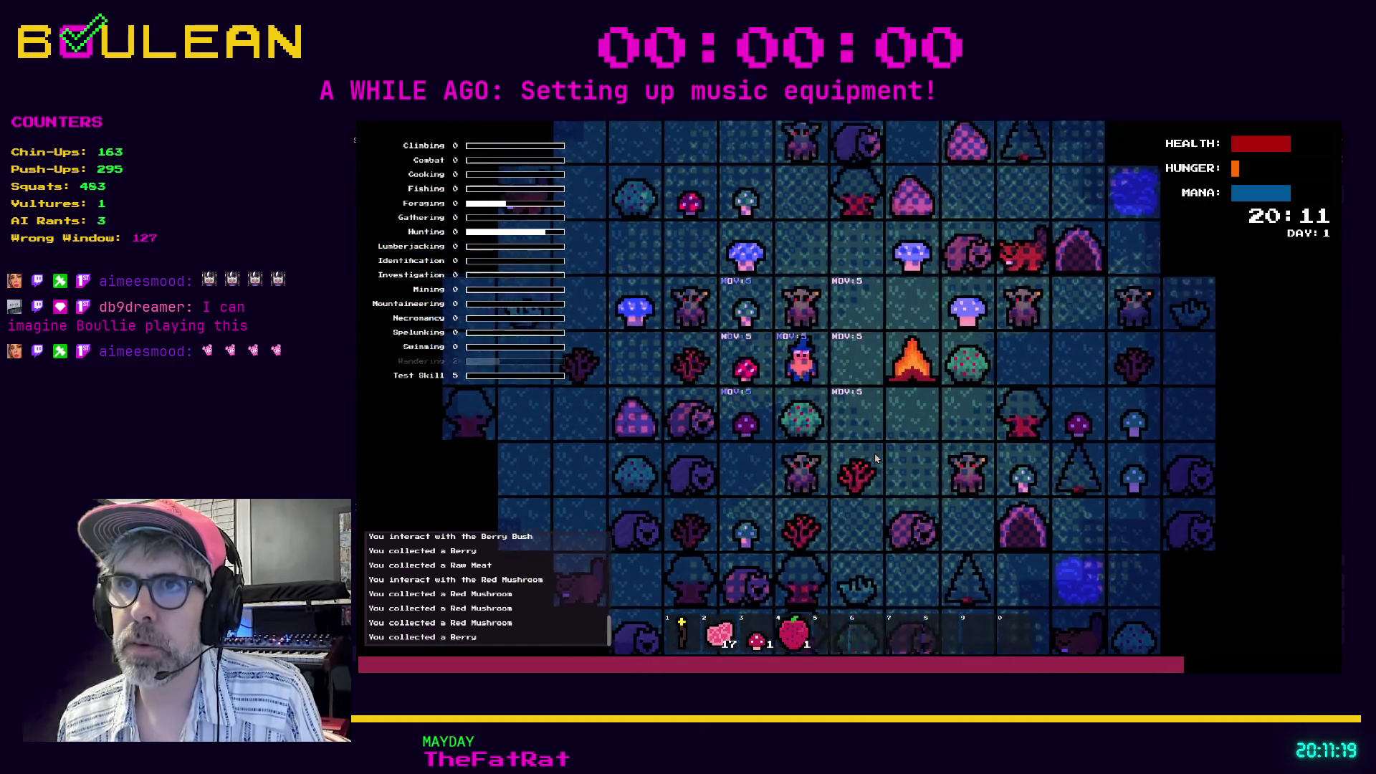
key("Up")
key("Left")
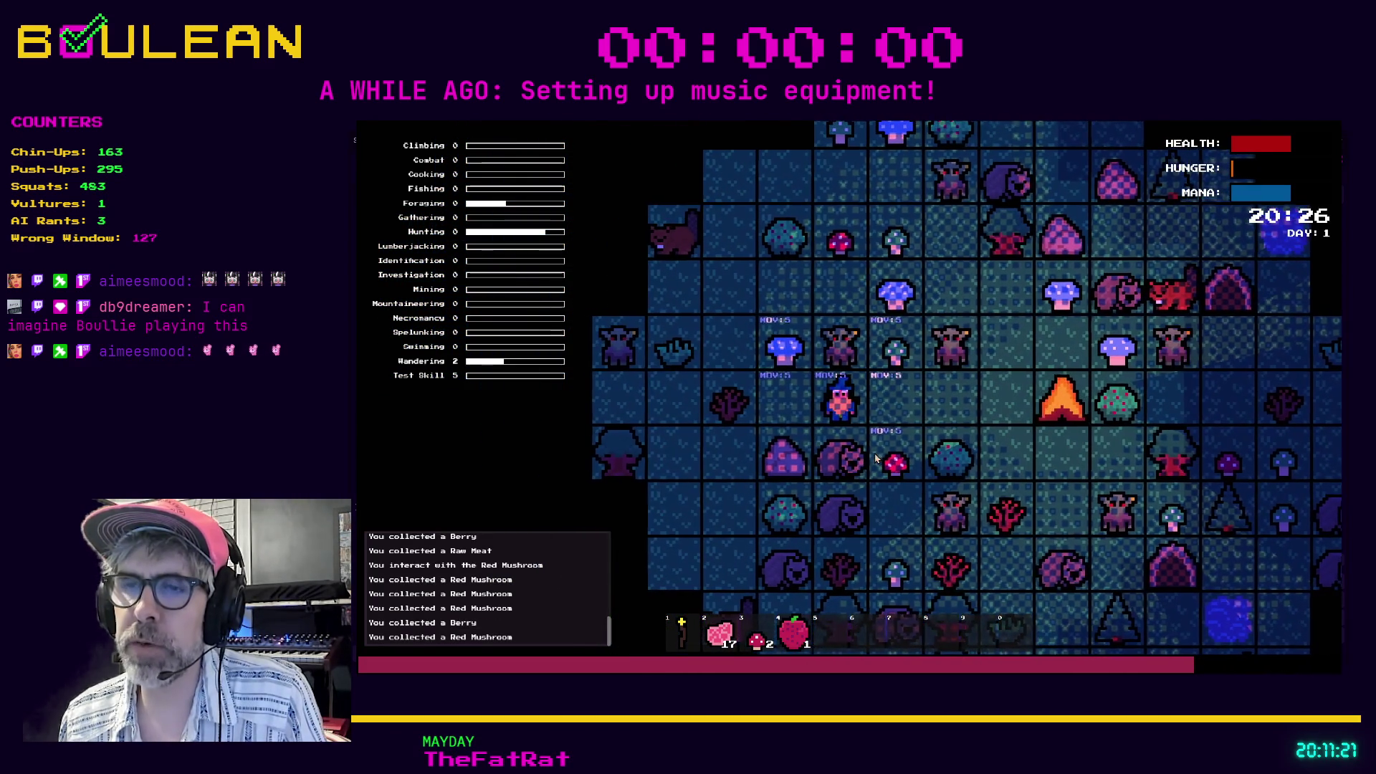
Drop one raw meat to the left and one to the right, then pick it back up.
key("2")
key("Left")
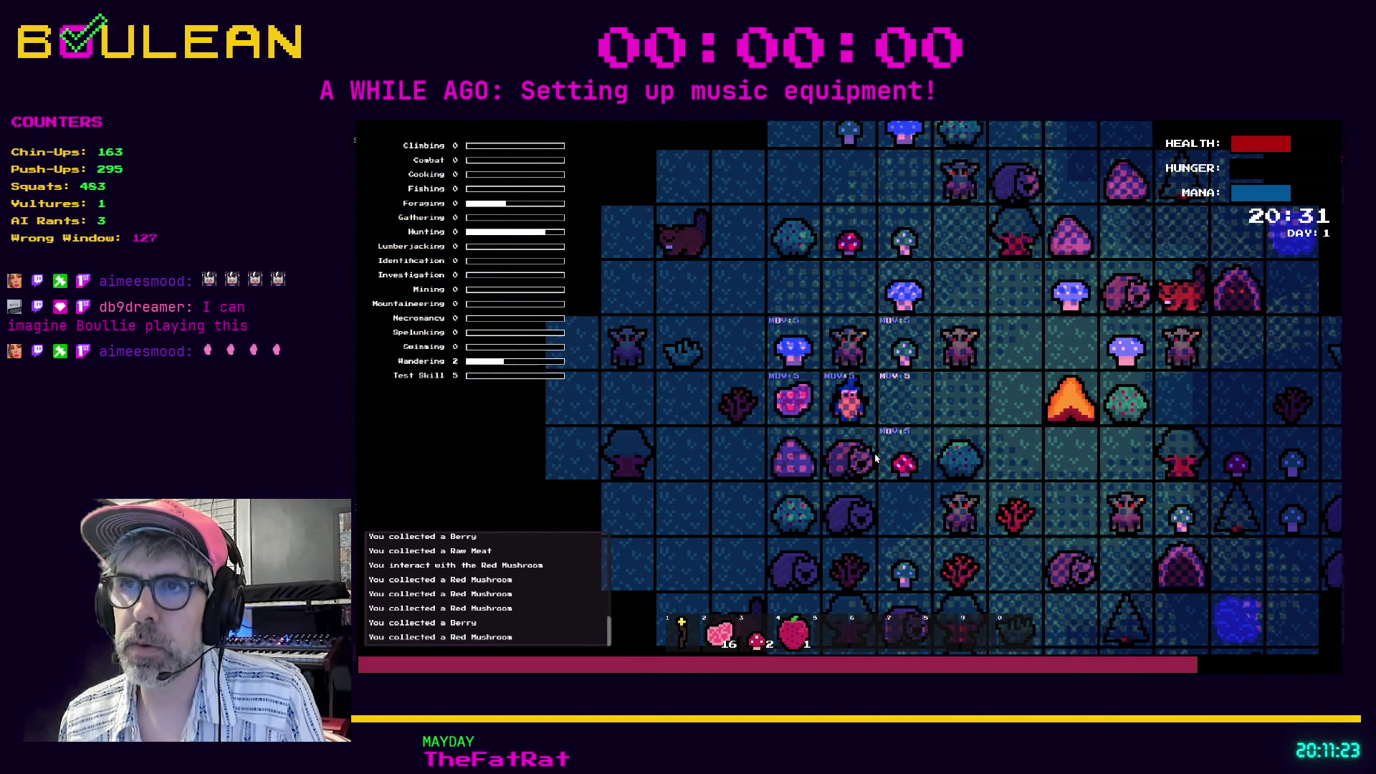
key("Right")
key("Right")
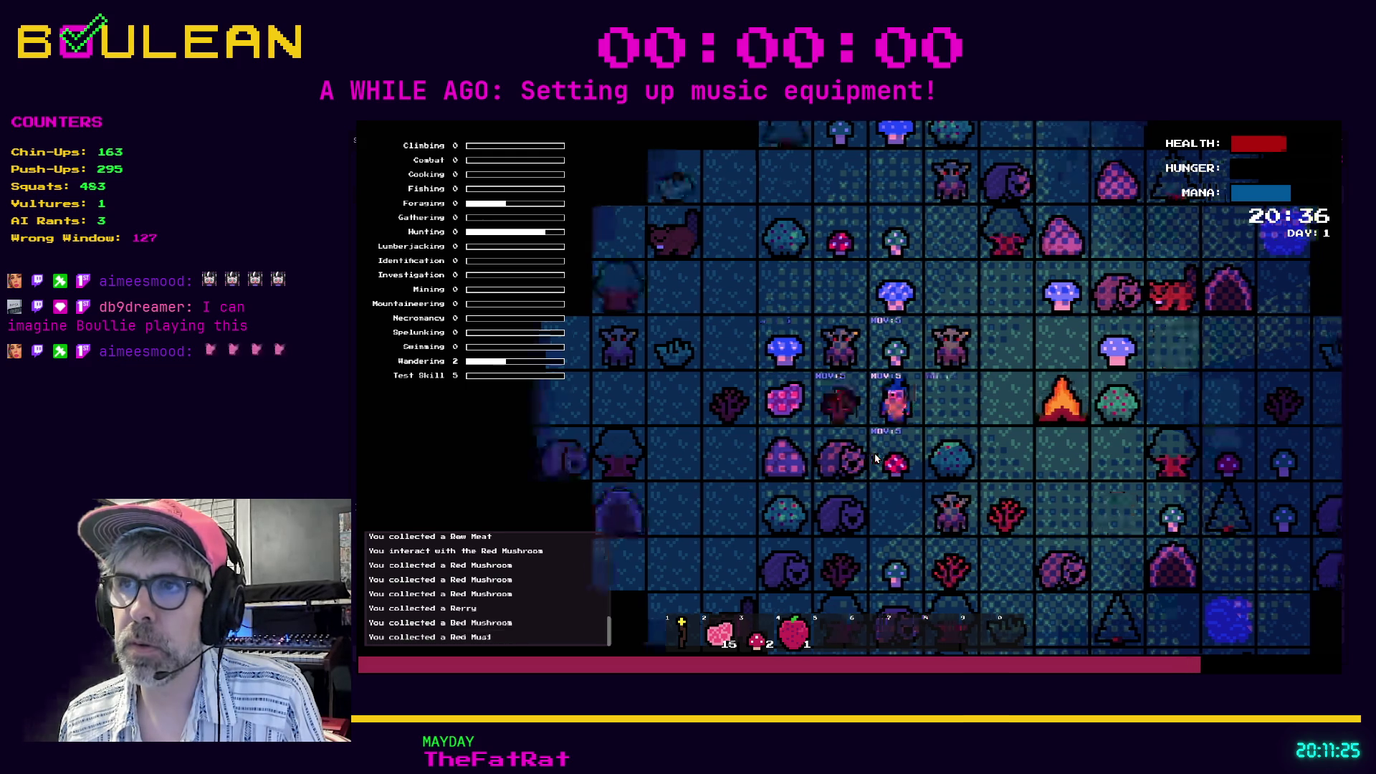
key("2")
key("Right")
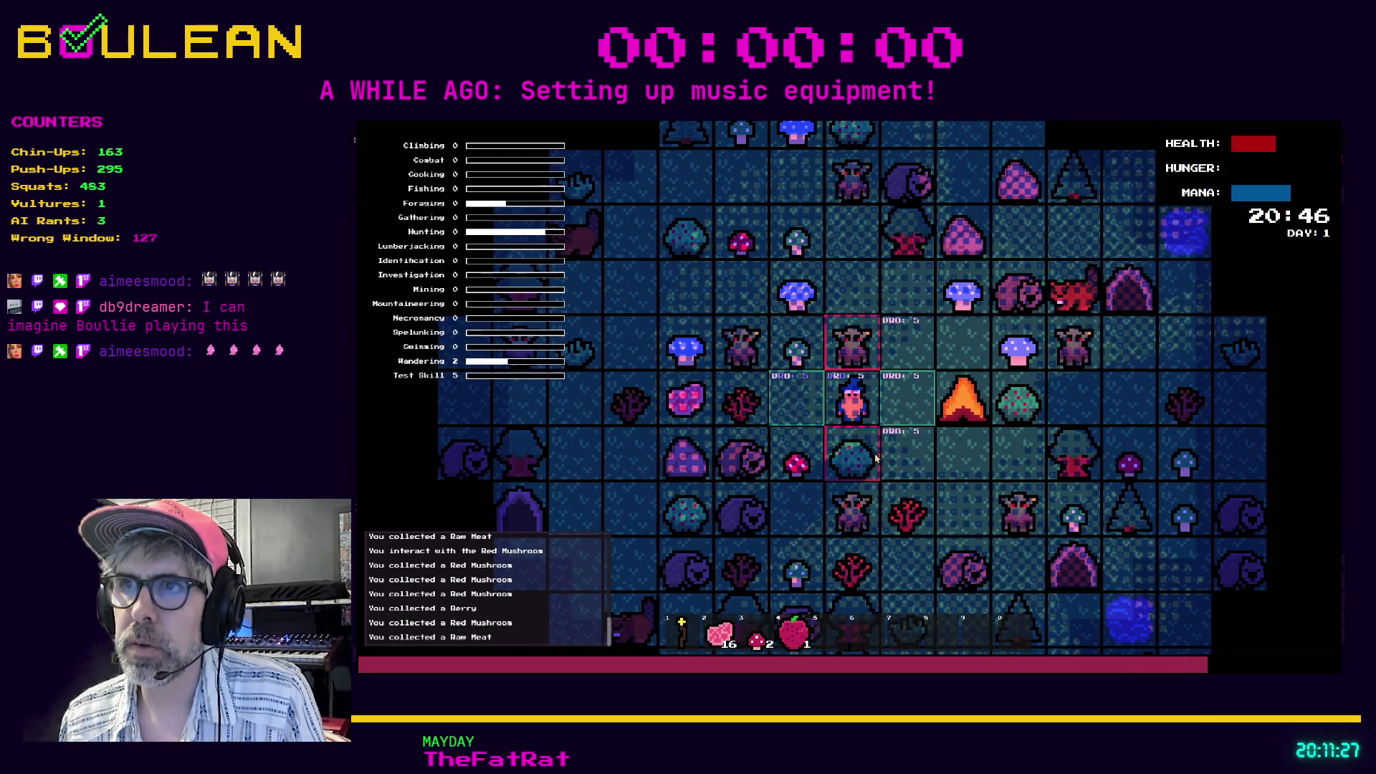
key("Right")
key("2")
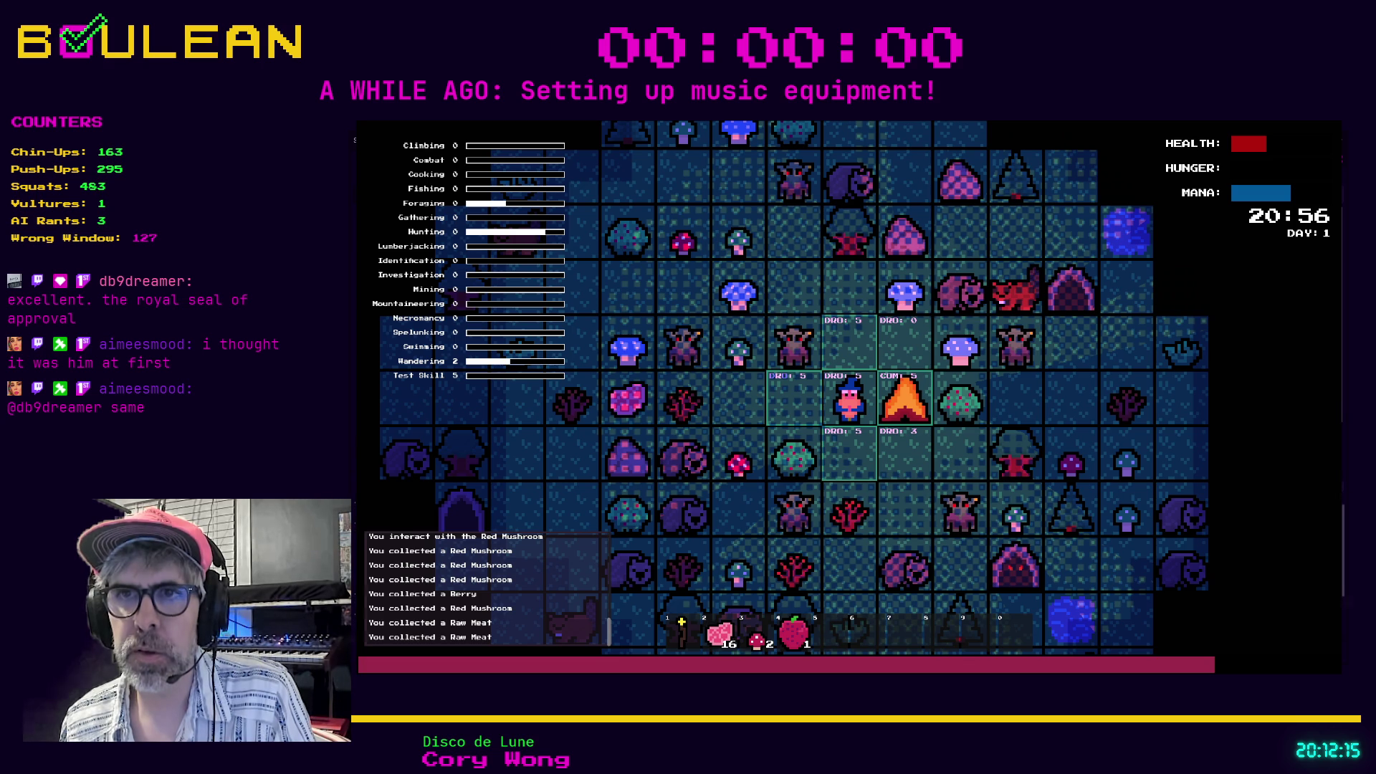
Relaunch the game with F5 and kill the wombat to the left for raw meat.
key("alt+Tab")
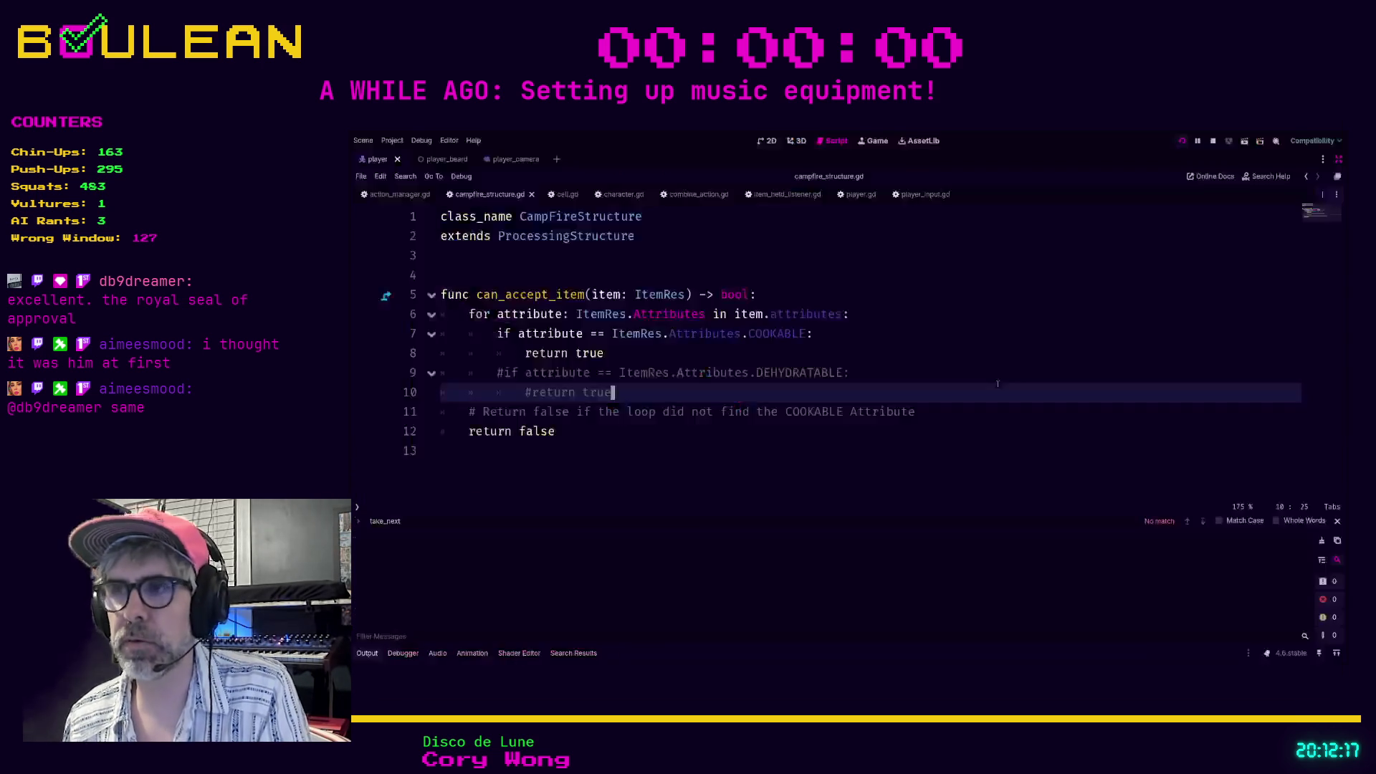
key("F5")
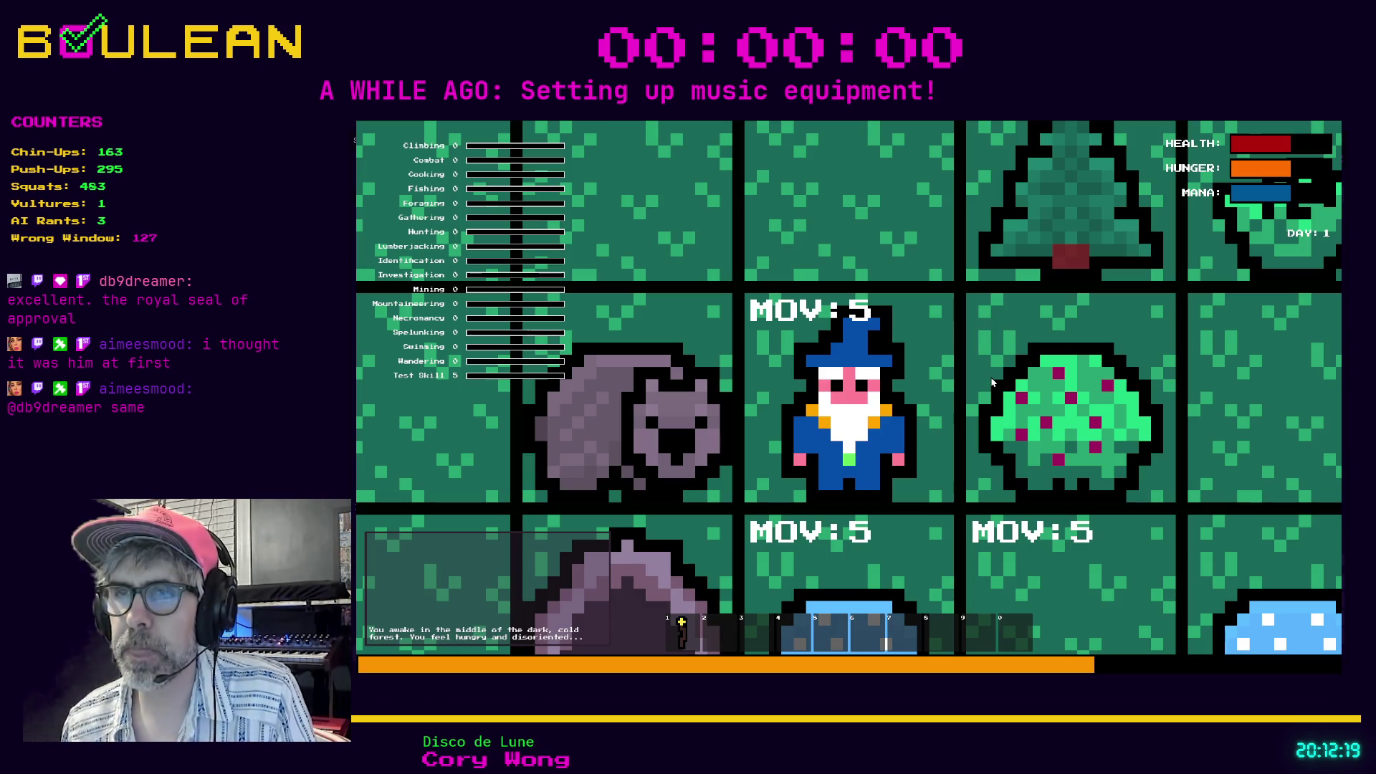
key("Left")
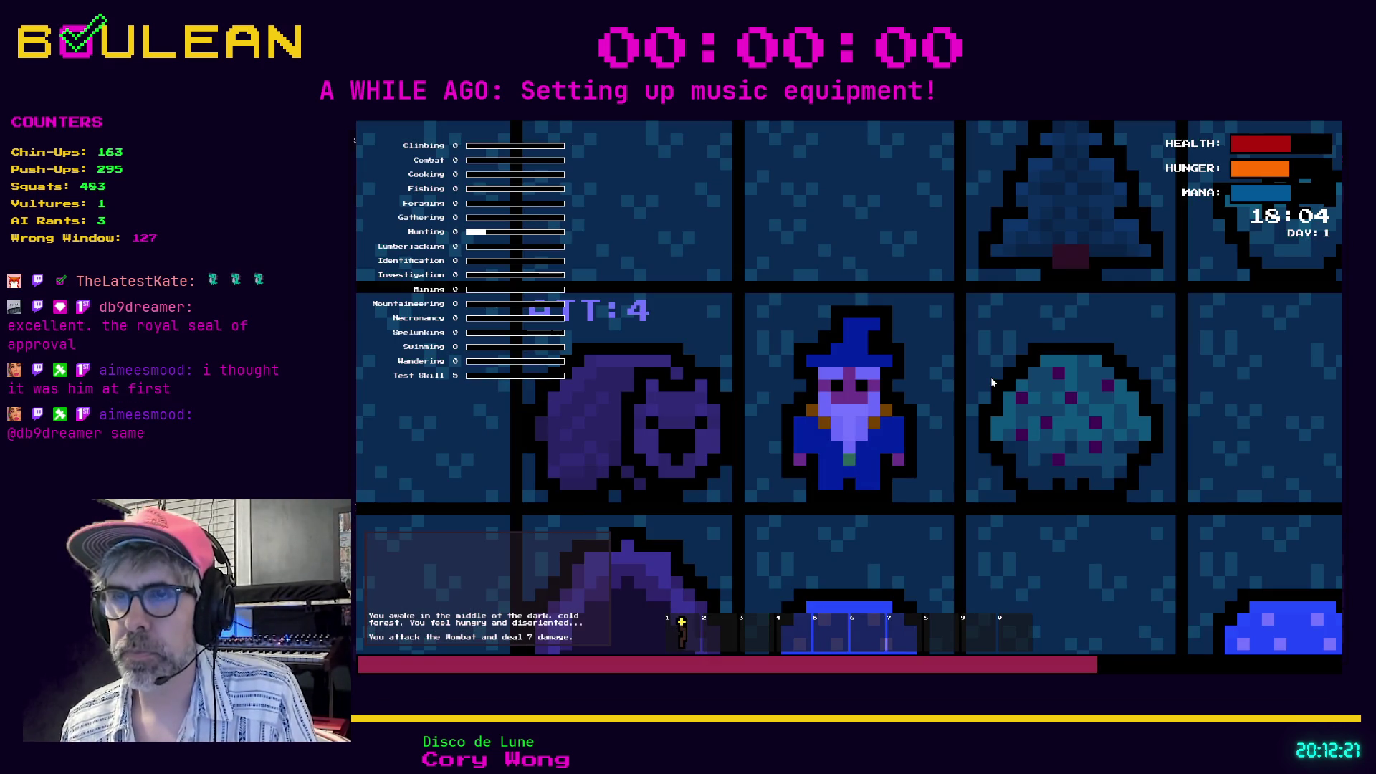
key("Left")
key("Left")
scroll(993, 382, "down", 3)
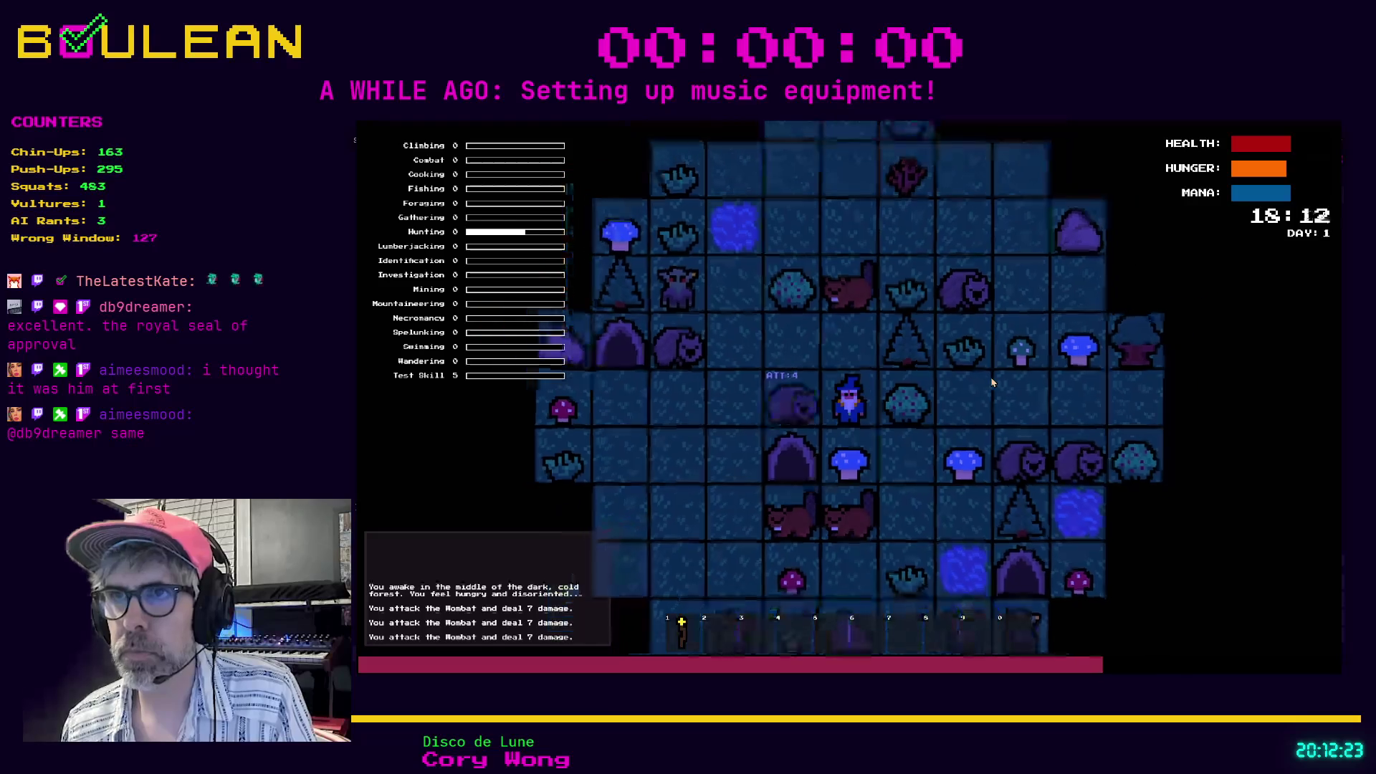
key("Left")
key("Left")
key("Left")
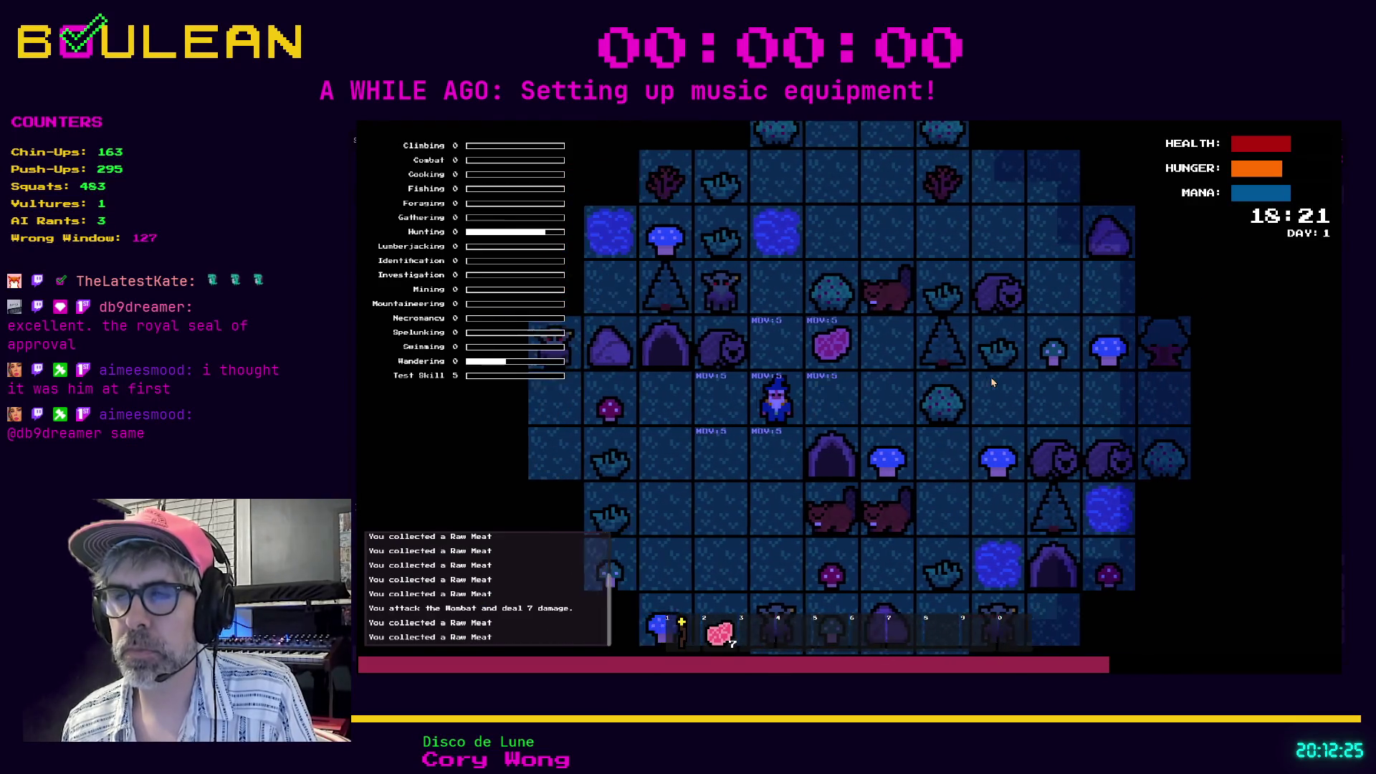
Build a campfire left of the wizard and show the drop/combine actions nearby.
key("c")
left_click(887, 345)
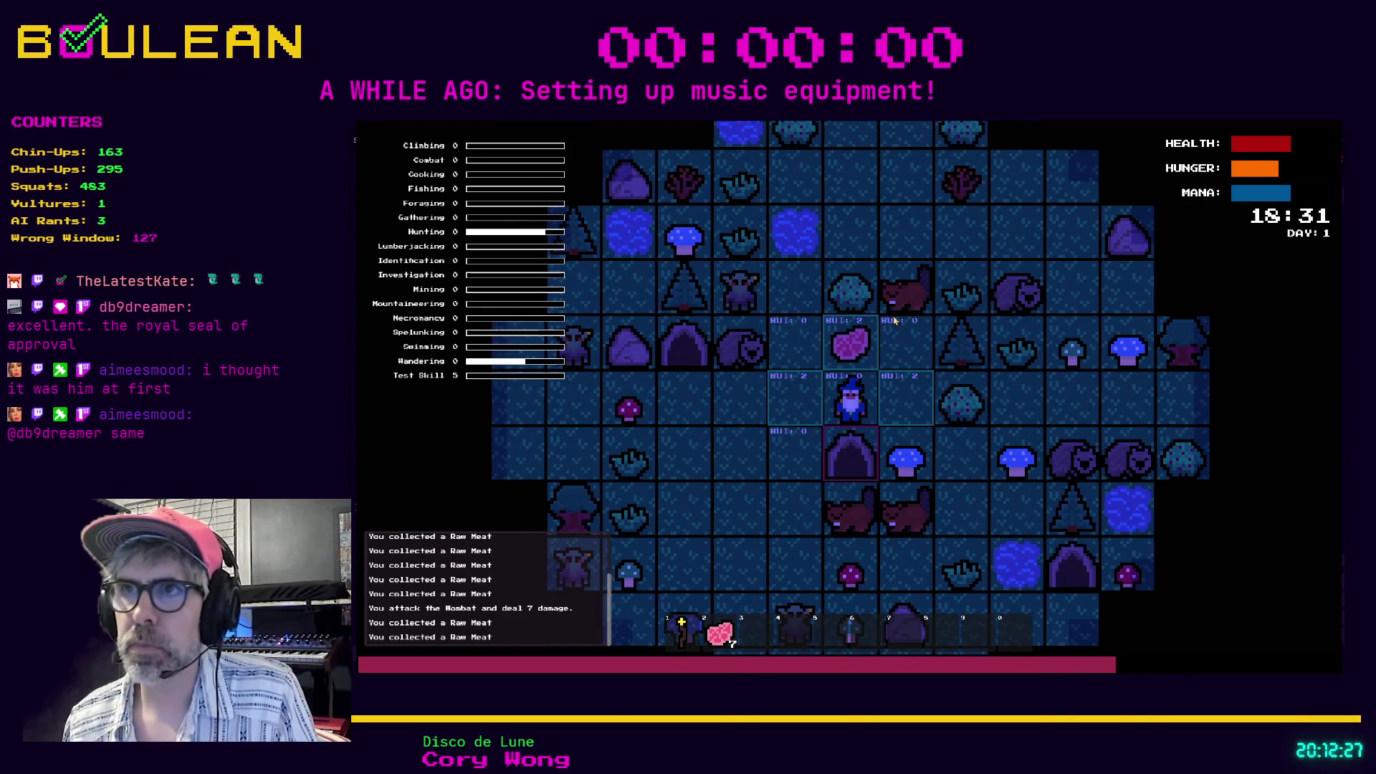
key("Left")
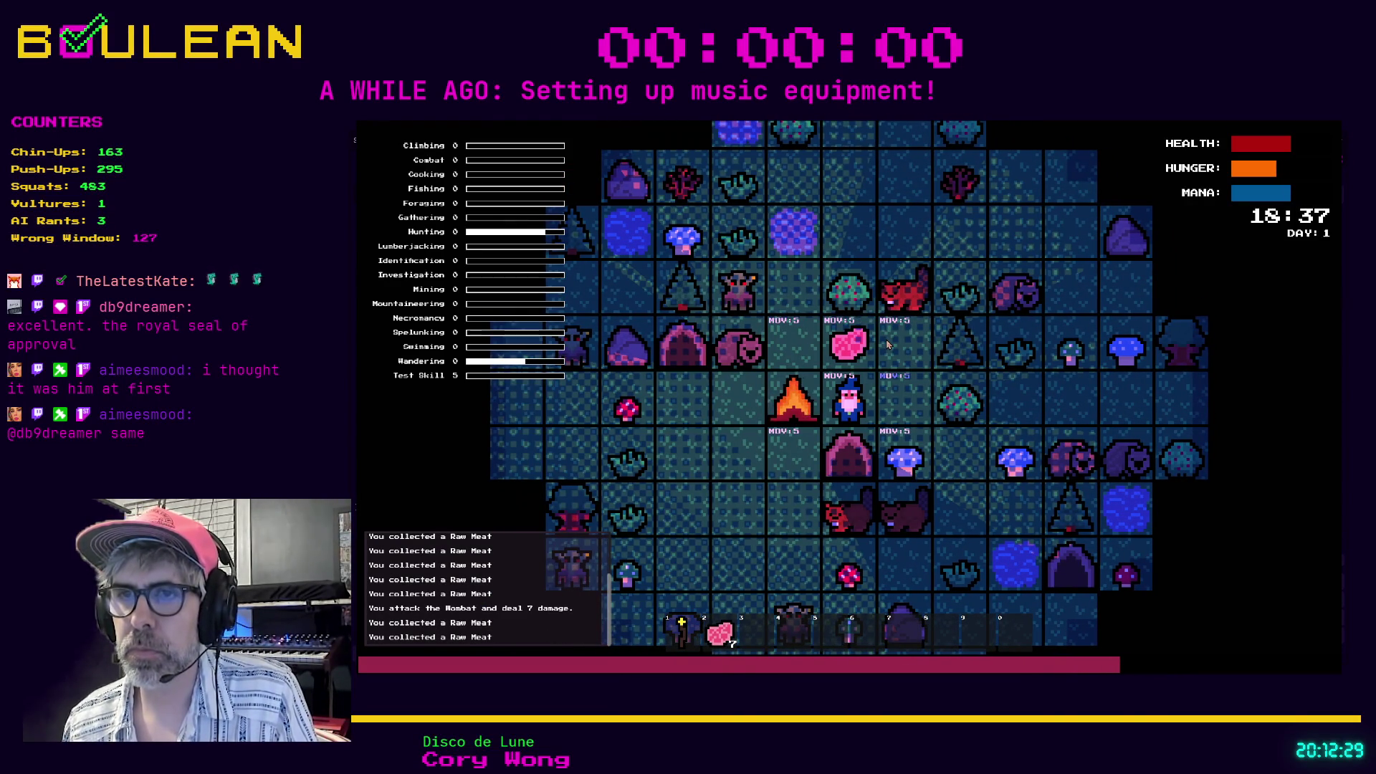
key("d")
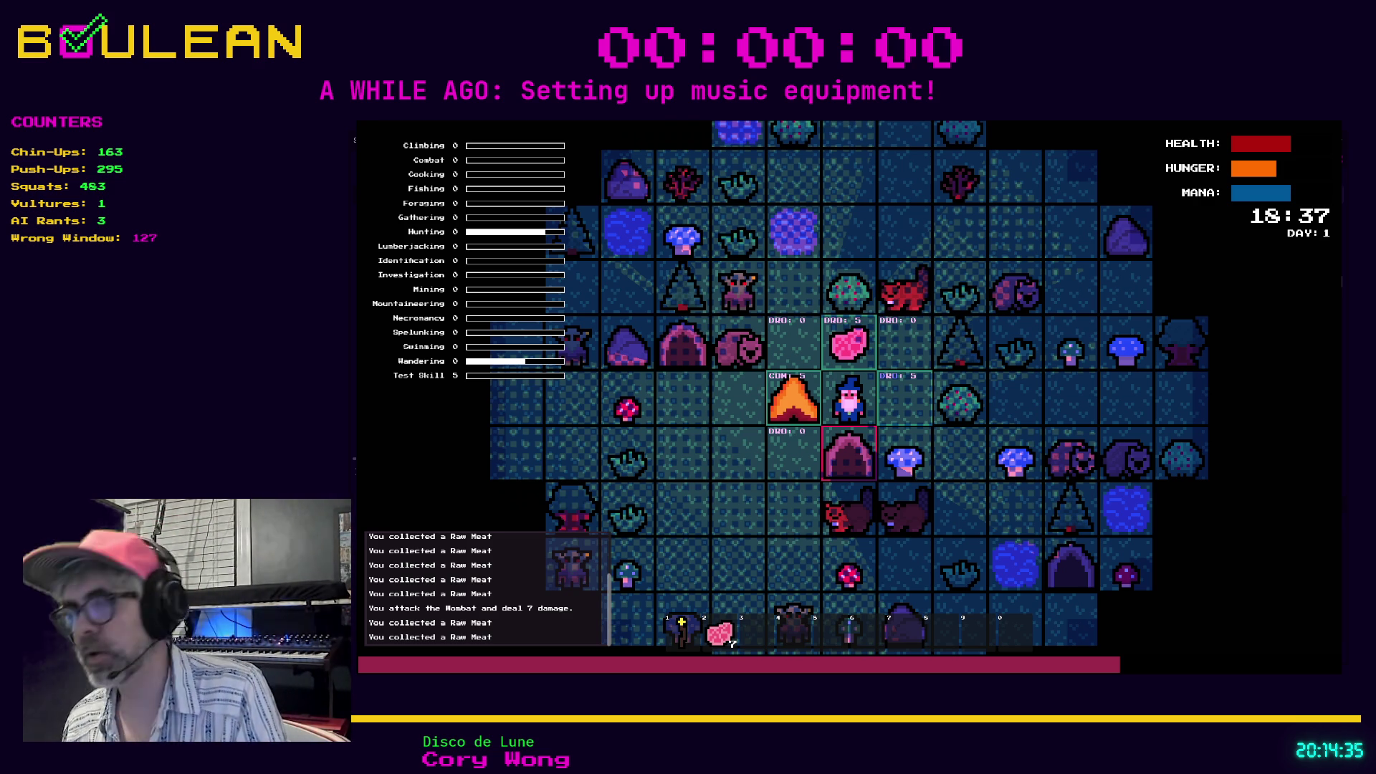
Close the running game with Alt+F4 and relaunch it with F5.
key("alt+F4")
key("F5")
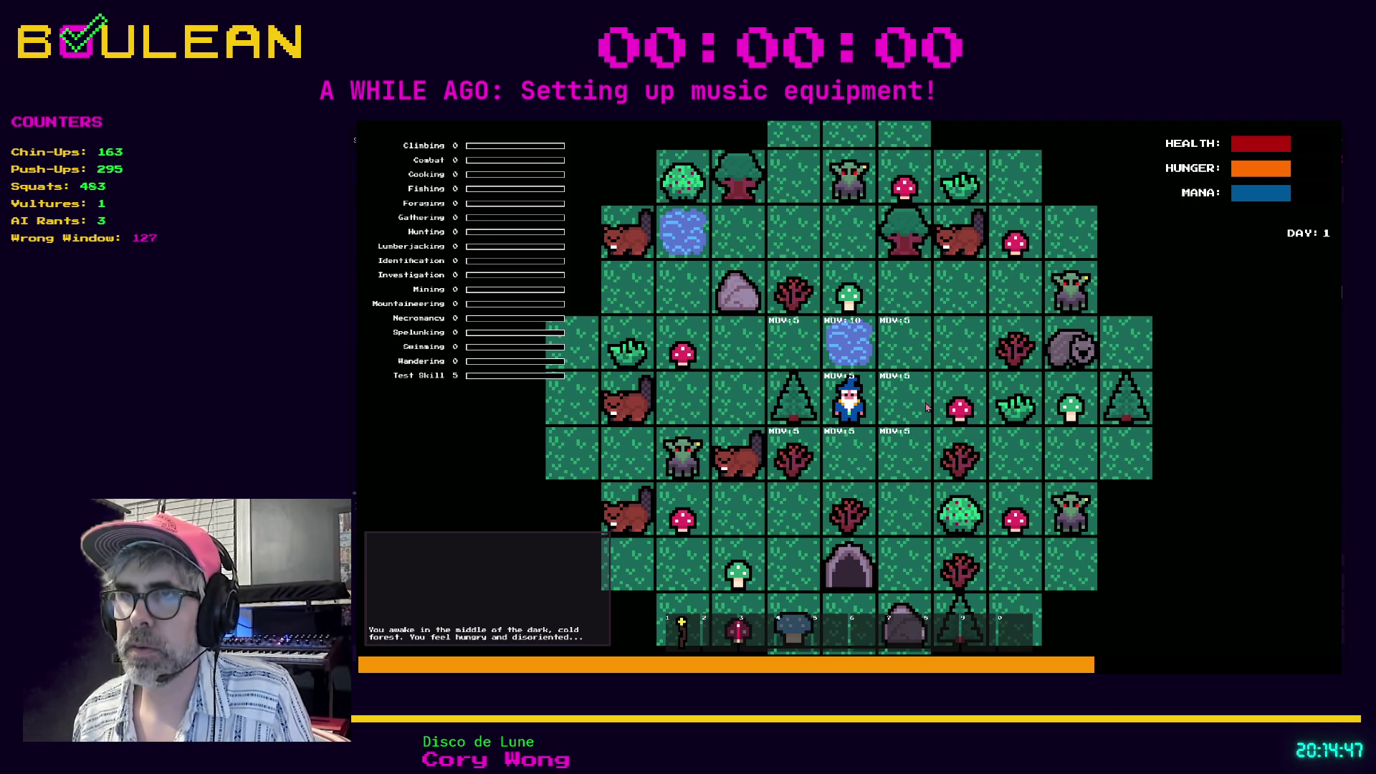
Craft a campfire beside the wizard and forage the nearby red mushrooms.
key("c")
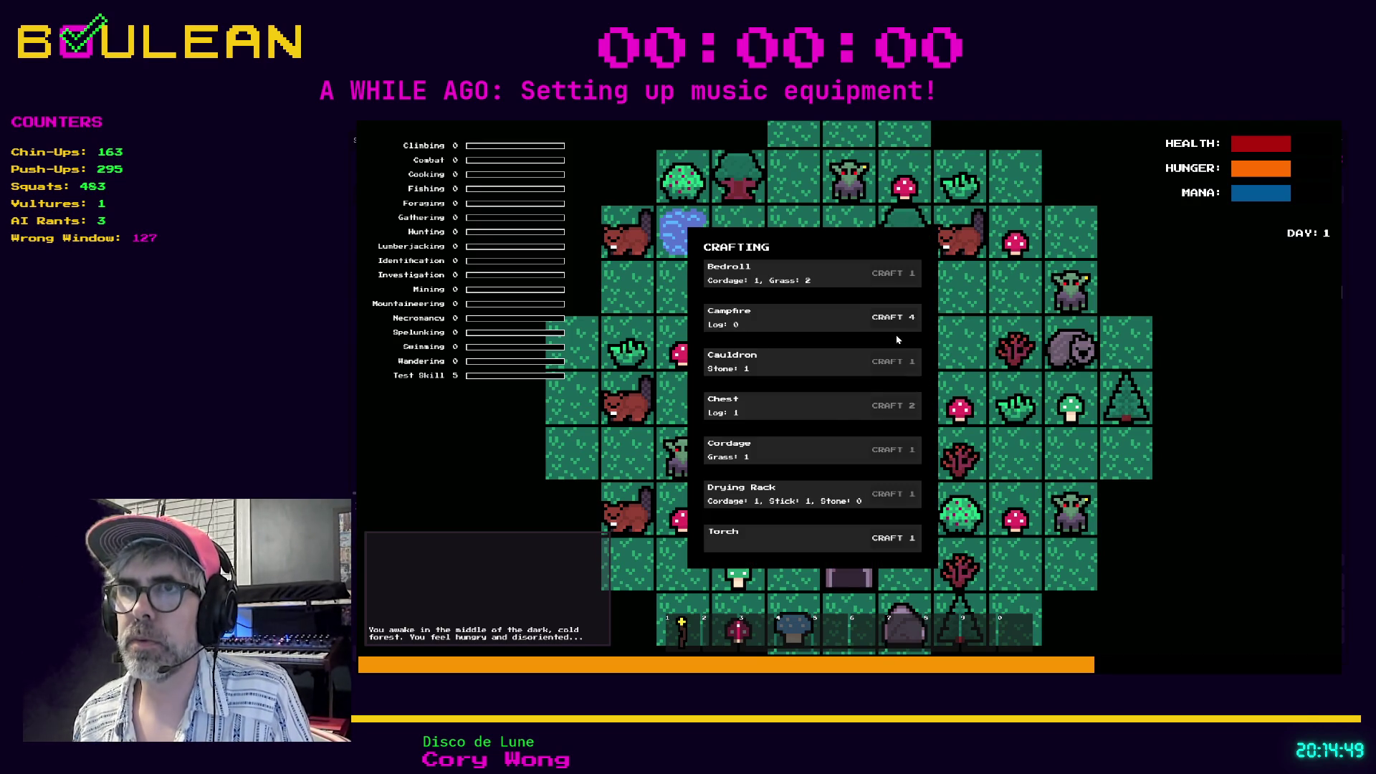
left_click(893, 317)
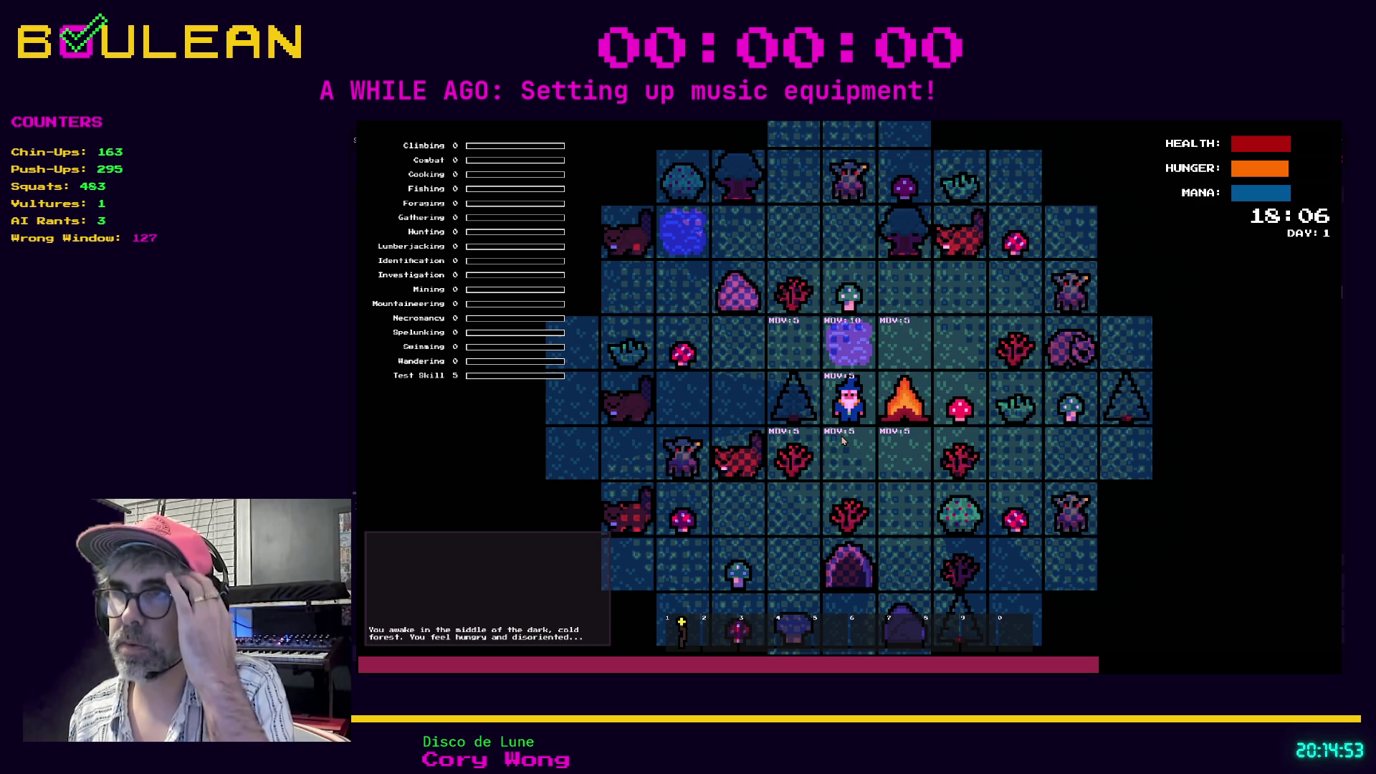
left_click(843, 441)
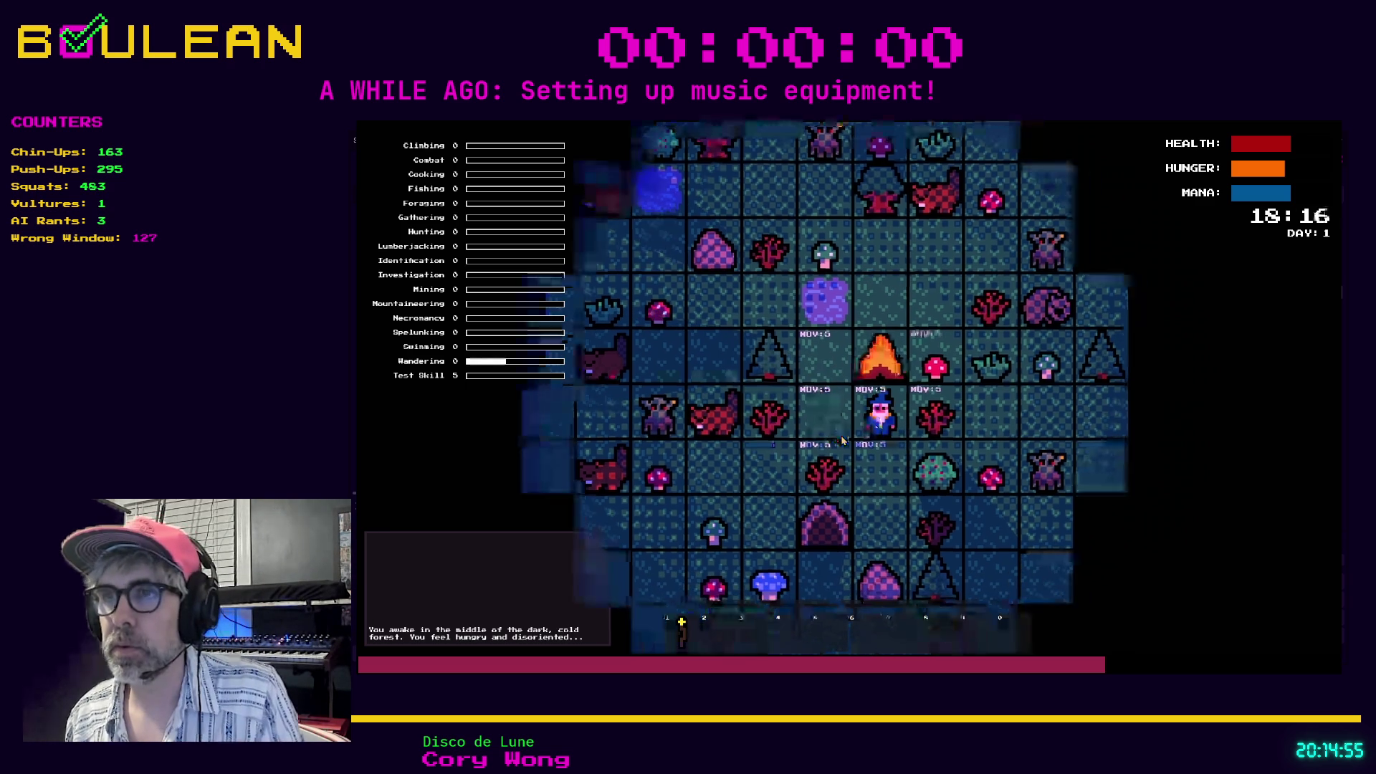
key("Right")
key("Up")
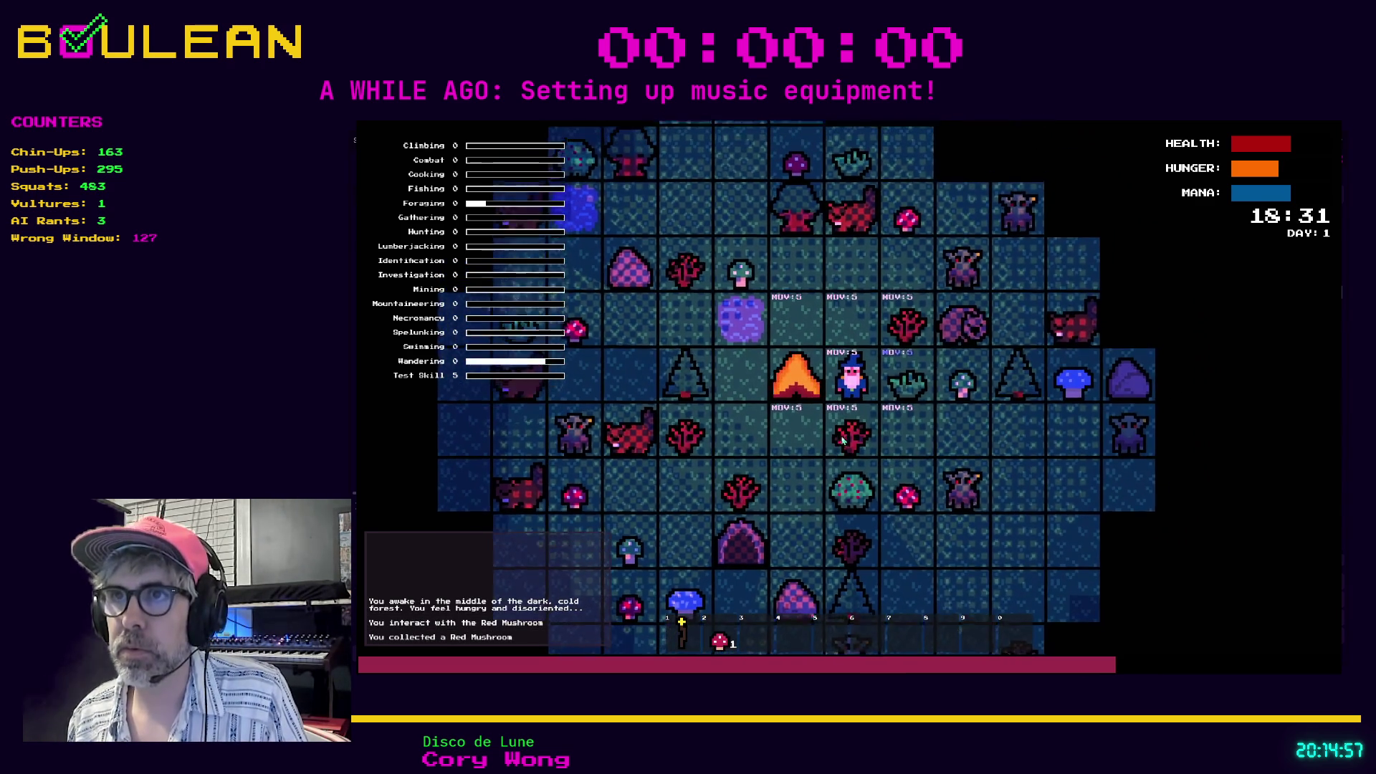
key("i")
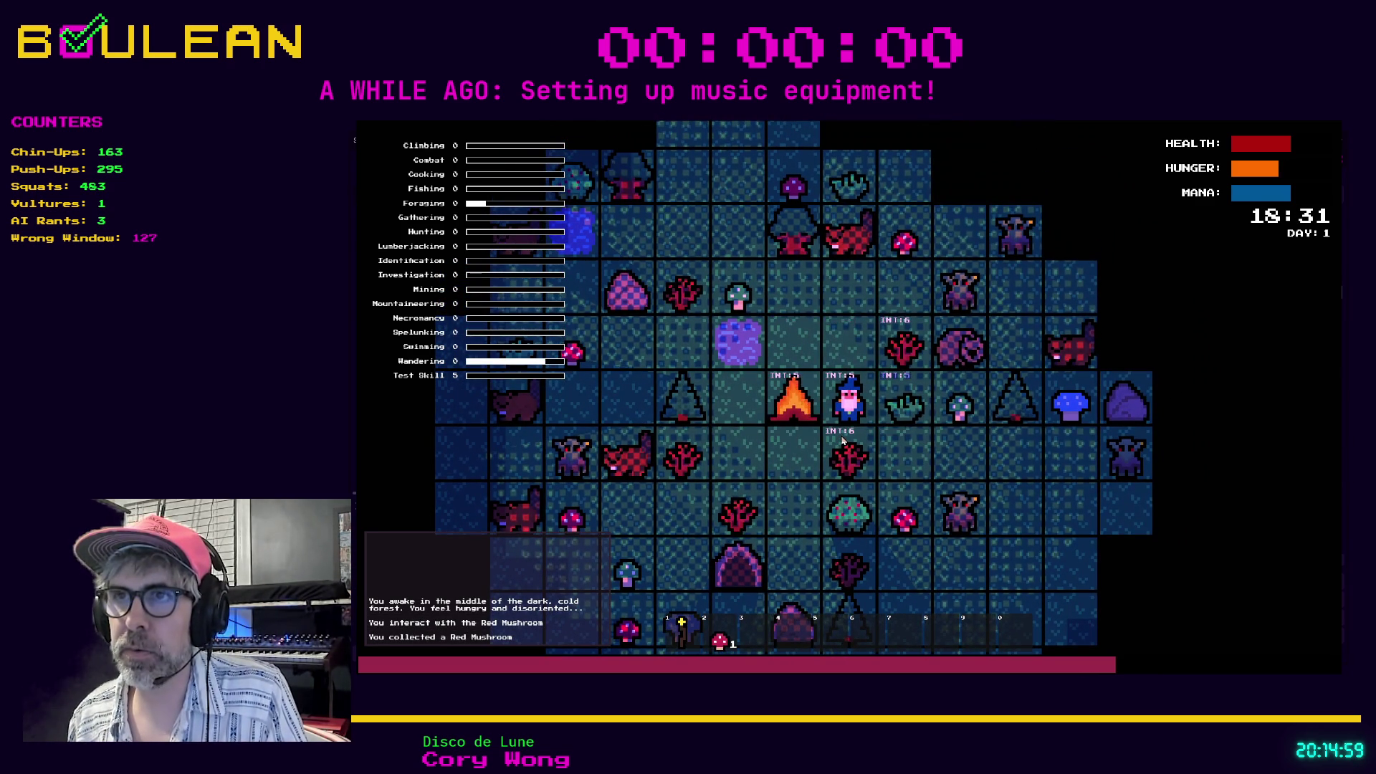
key("Up")
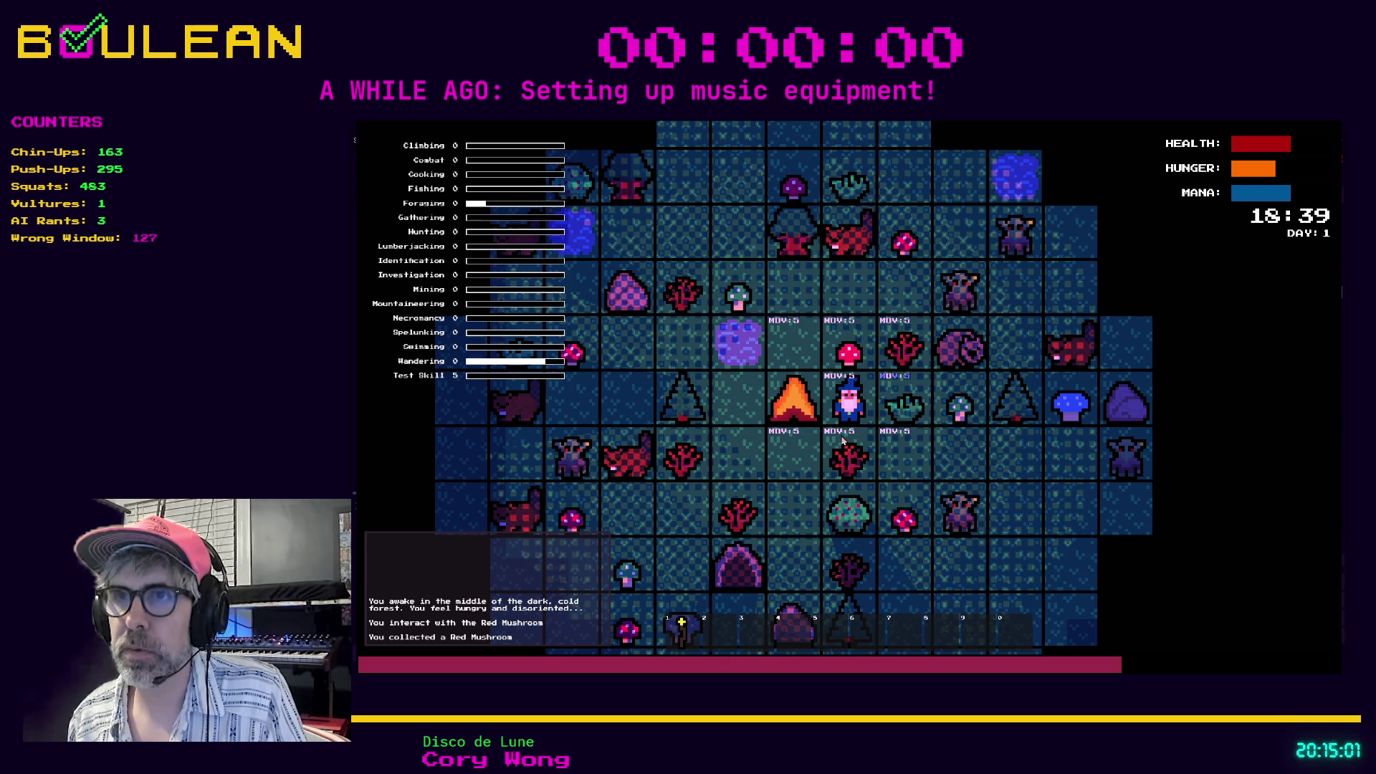
key("Up")
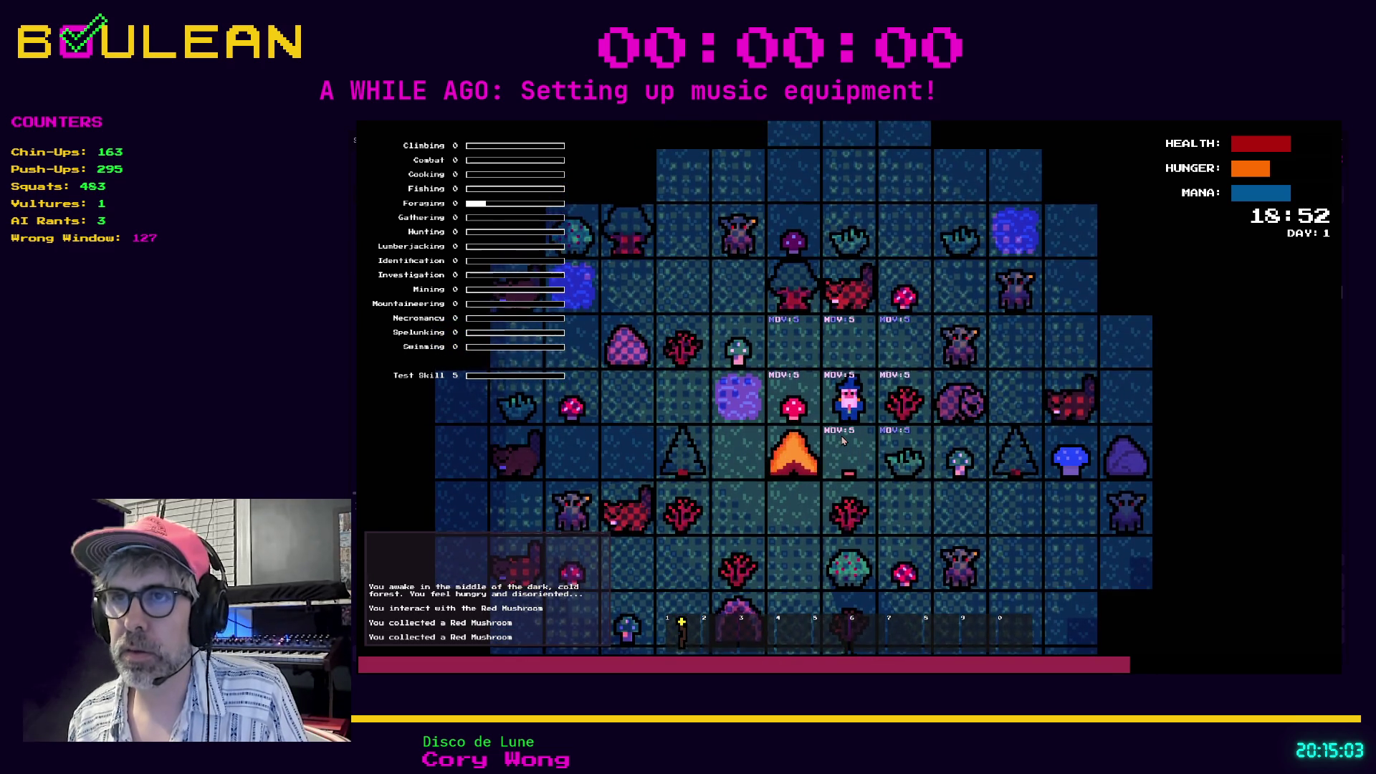
key("Left")
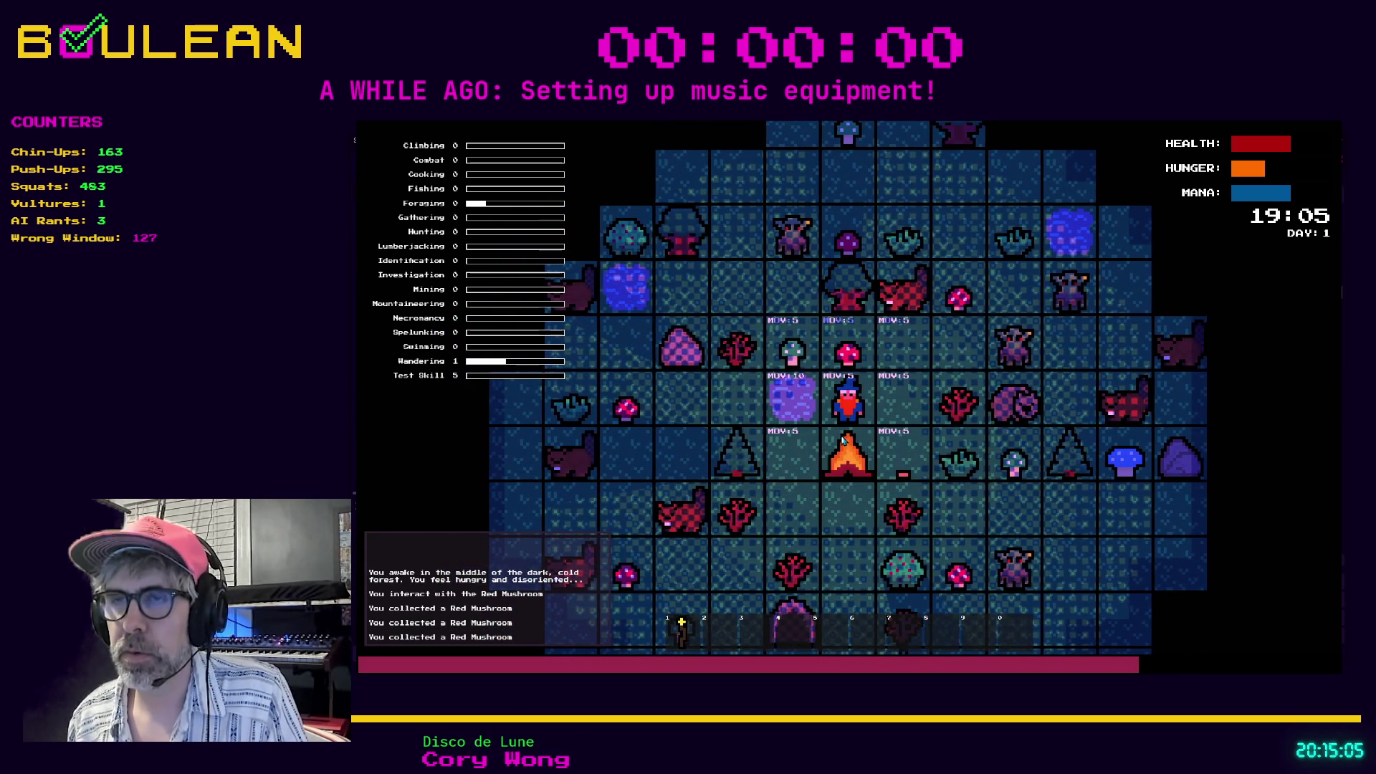
Kill the wombat, collect its raw meat for 12 total, and walk back beside the campfire.
key("Right")
key("Right")
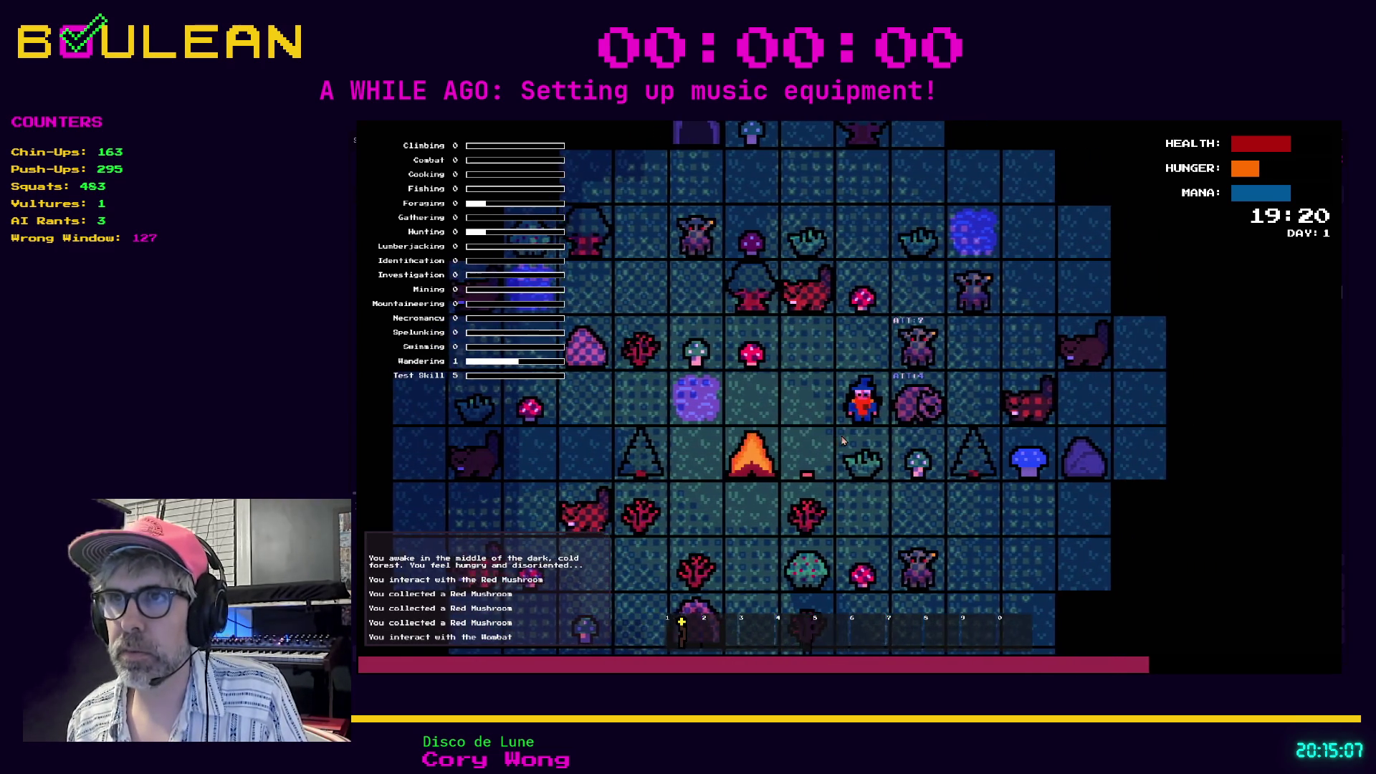
key("Right")
key("Right")
key("Right")
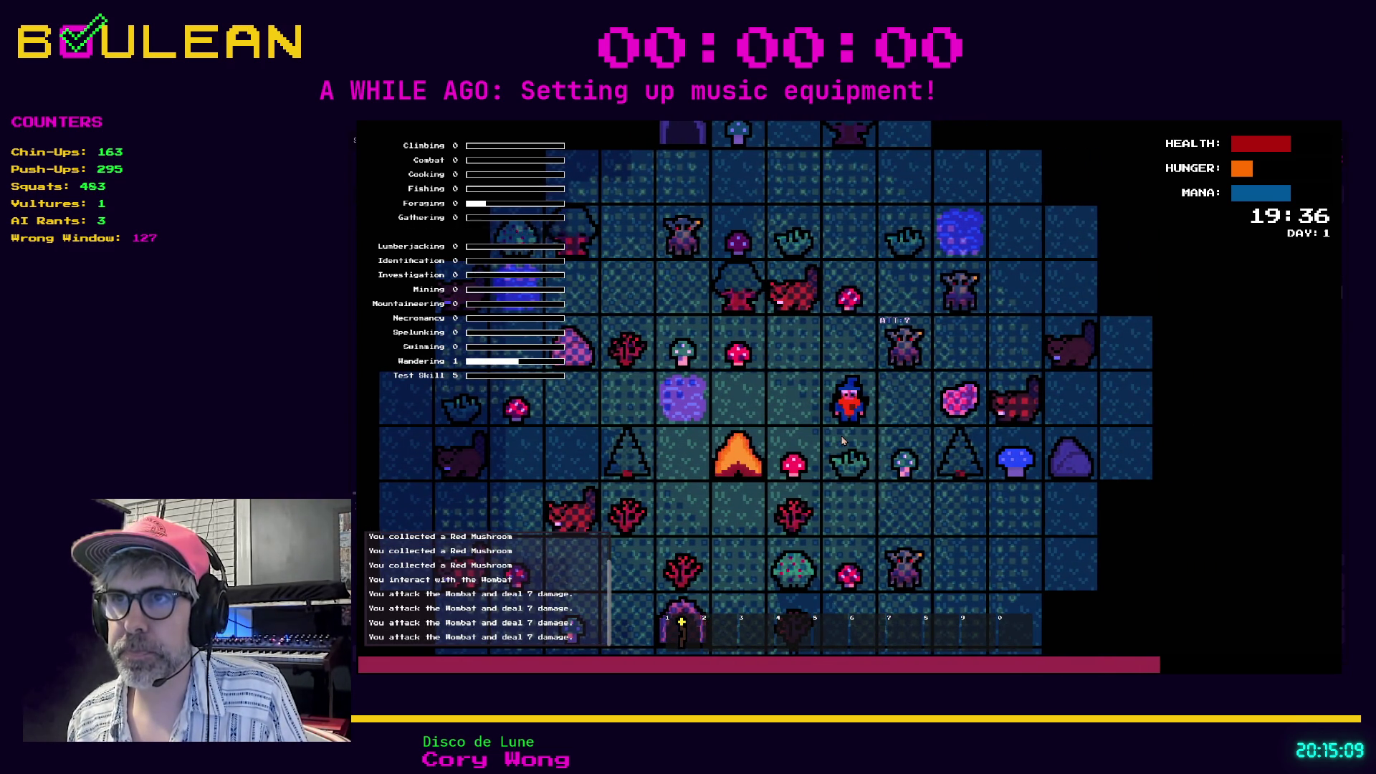
key("Right")
key("Right")
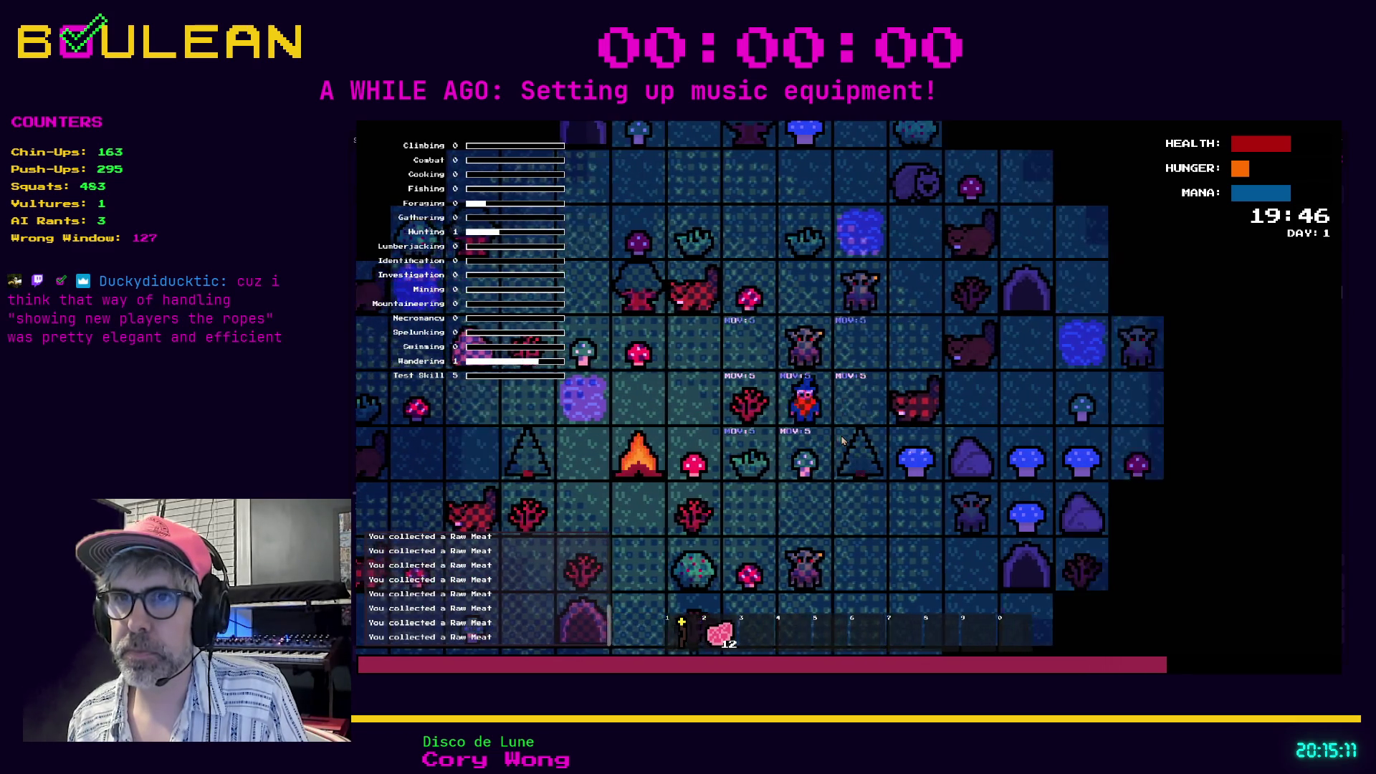
key("Left")
key("Left")
key("Left")
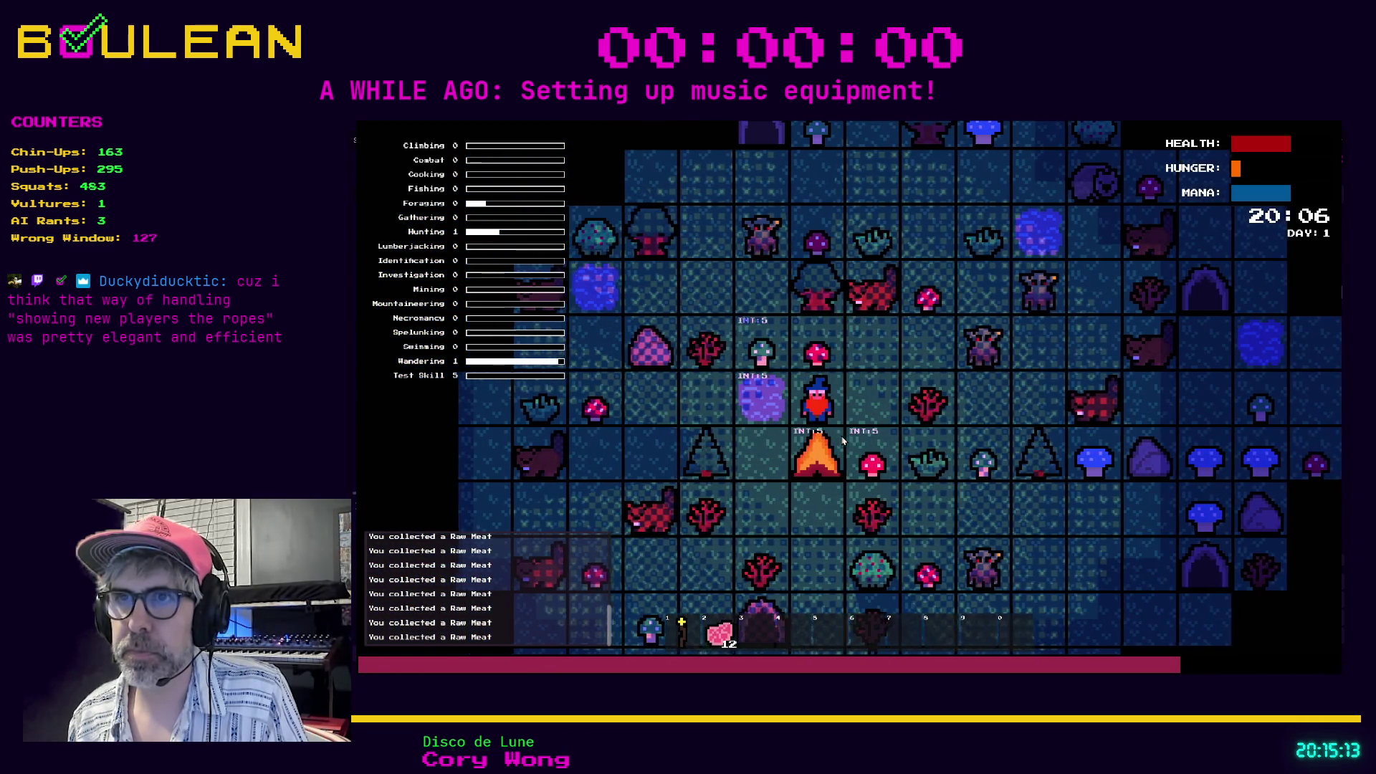
Drop one raw meat beside the wizard and eat several raw meat to ease hunger.
key("2")
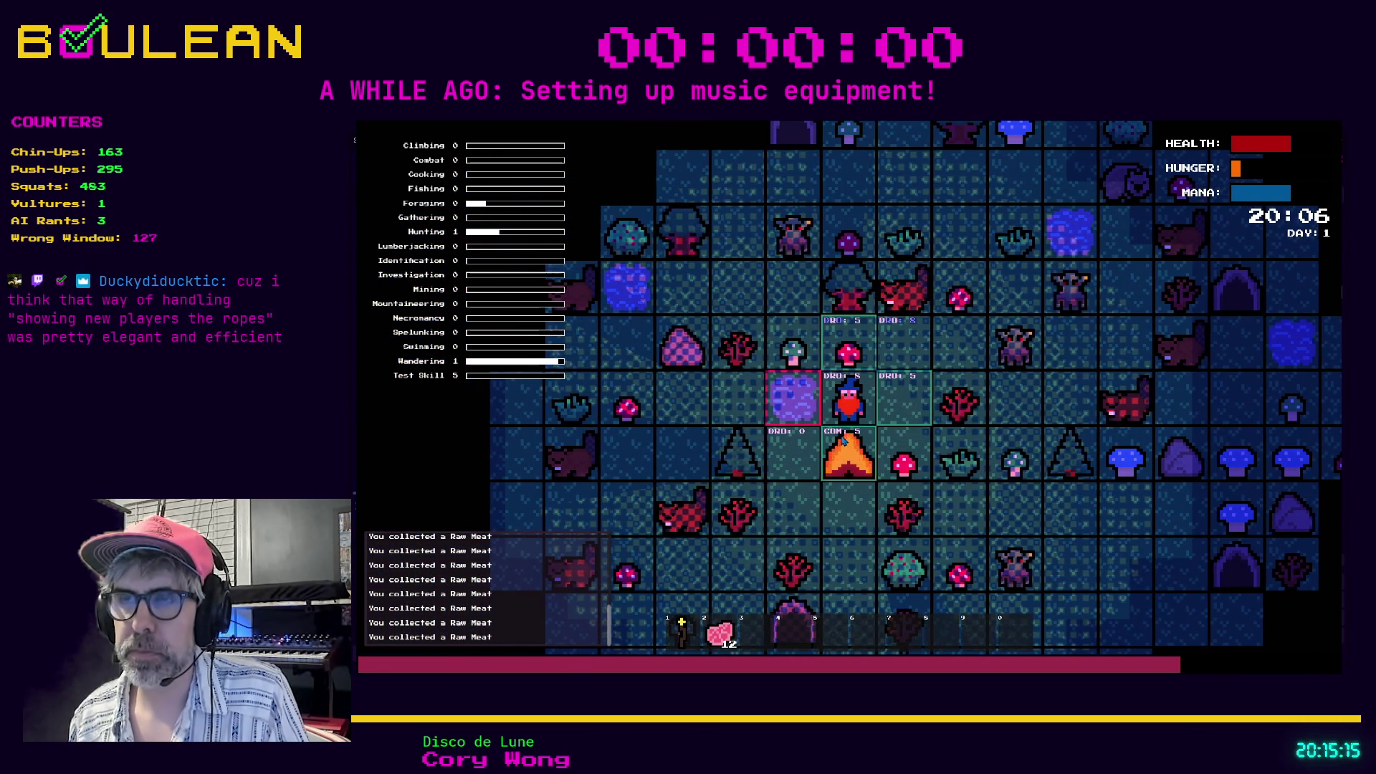
key("Right")
key("Down")
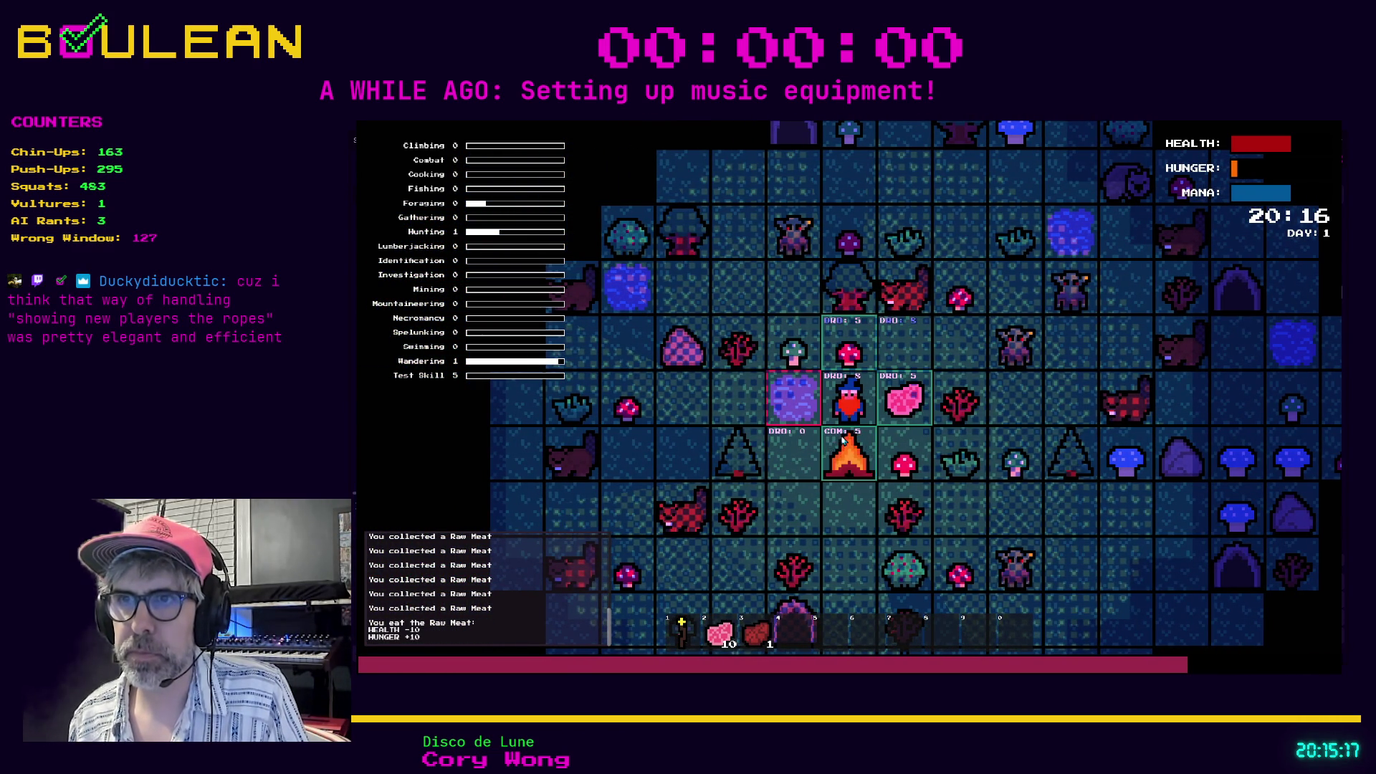
left_click(843, 440)
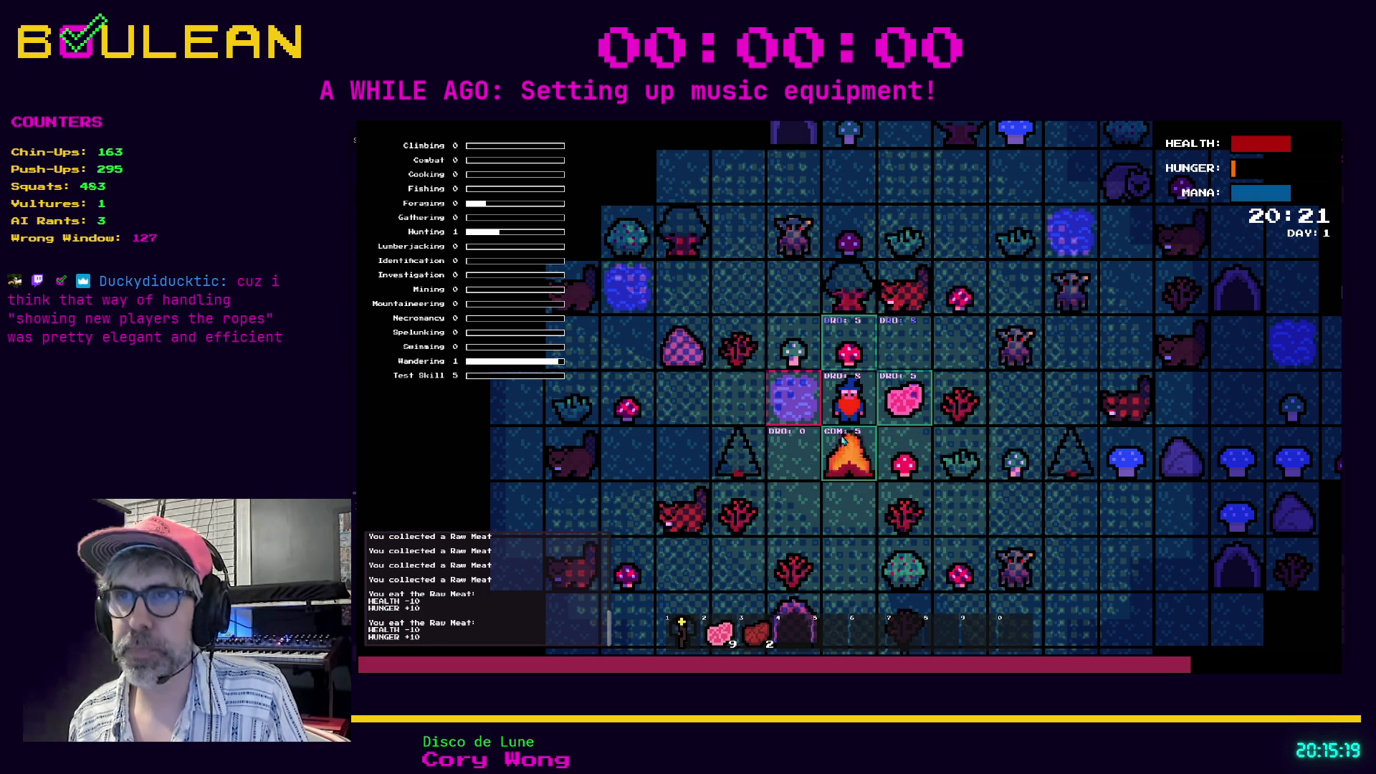
left_click(843, 440)
left_click(844, 440)
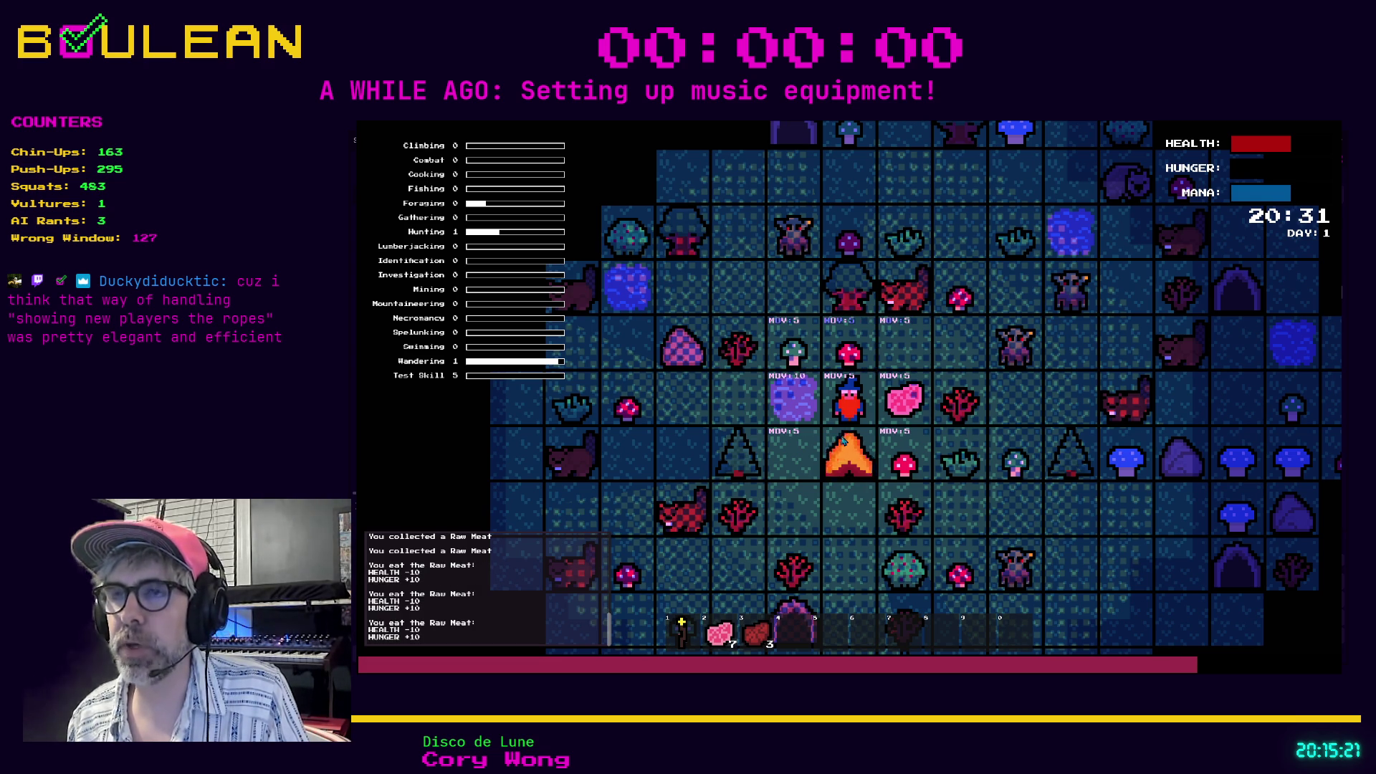
Reclaim the meat, collect red and green mushrooms, gather two sticks from the Sapling, and open crafting.
key("Right")
key("Up")
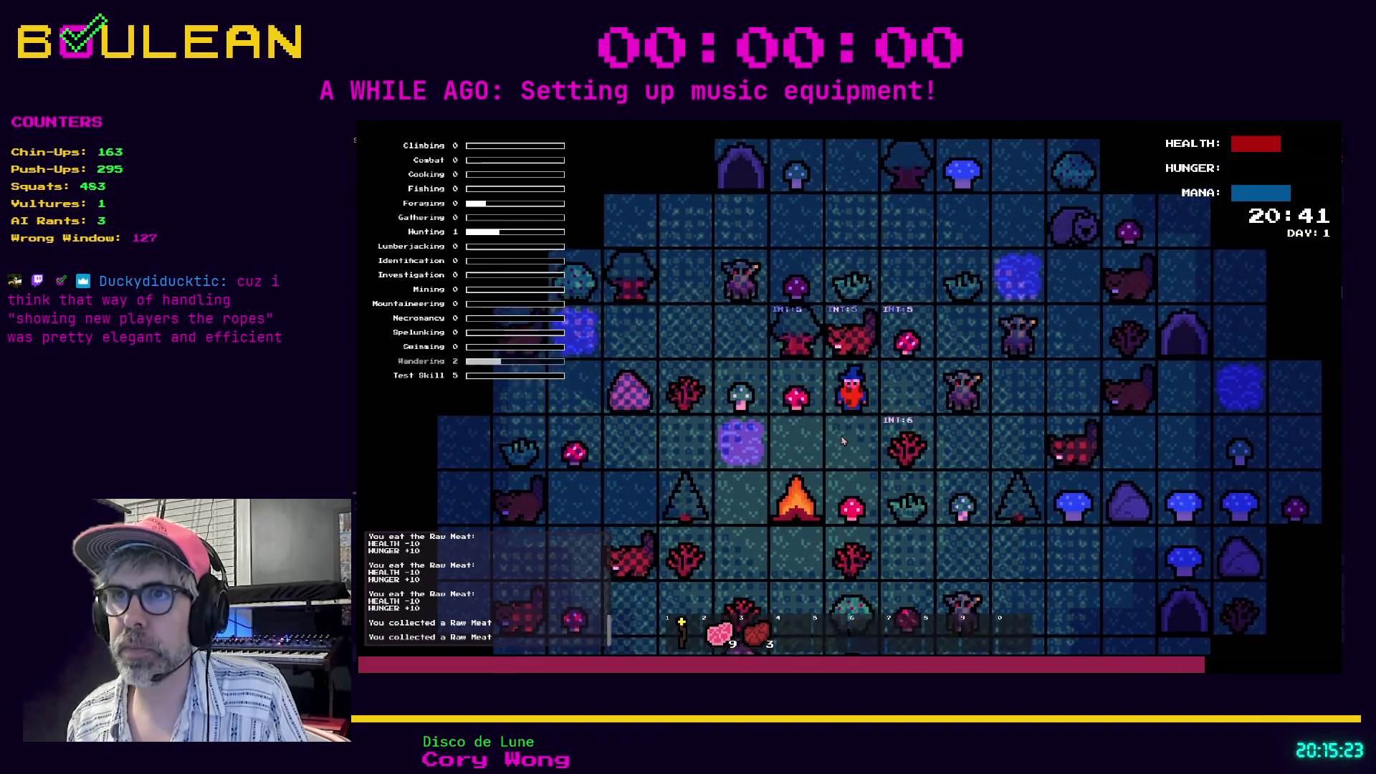
key("Left")
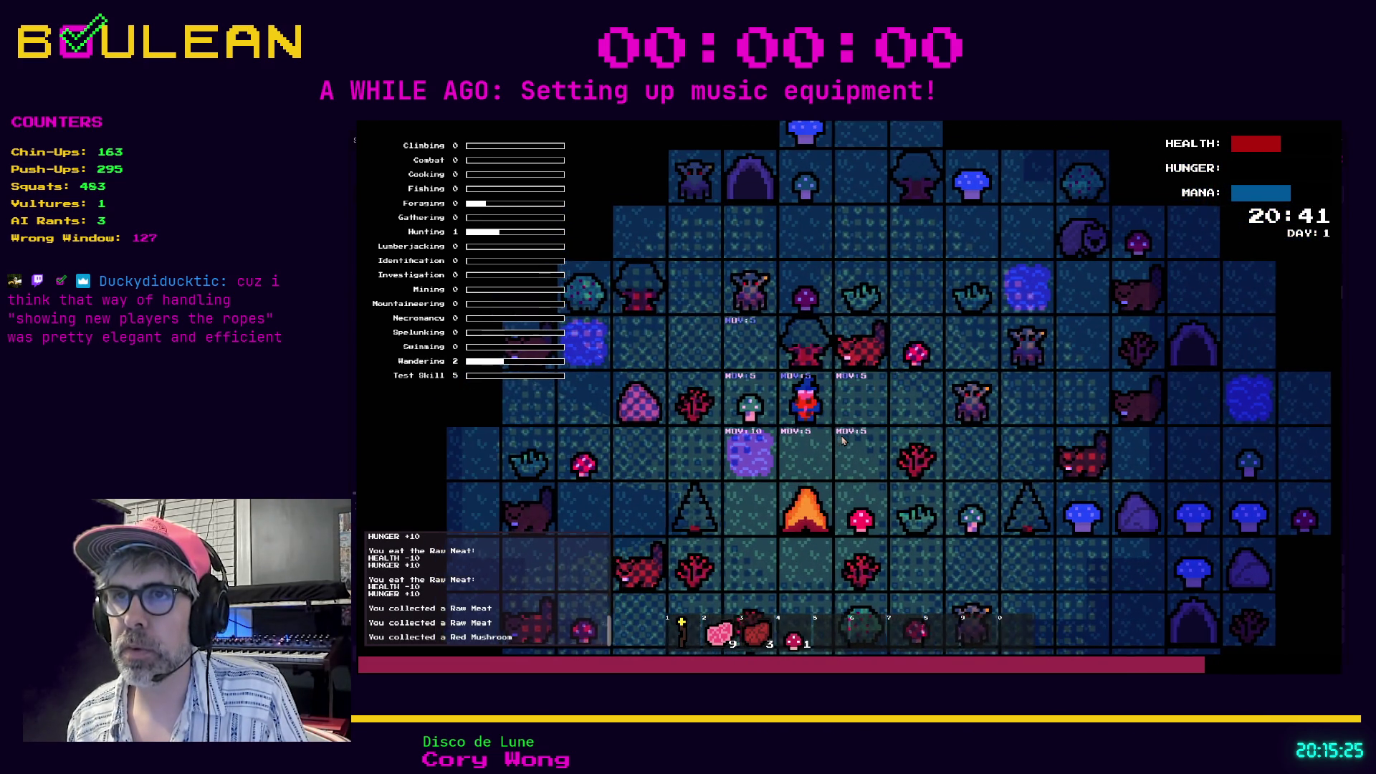
key("Left")
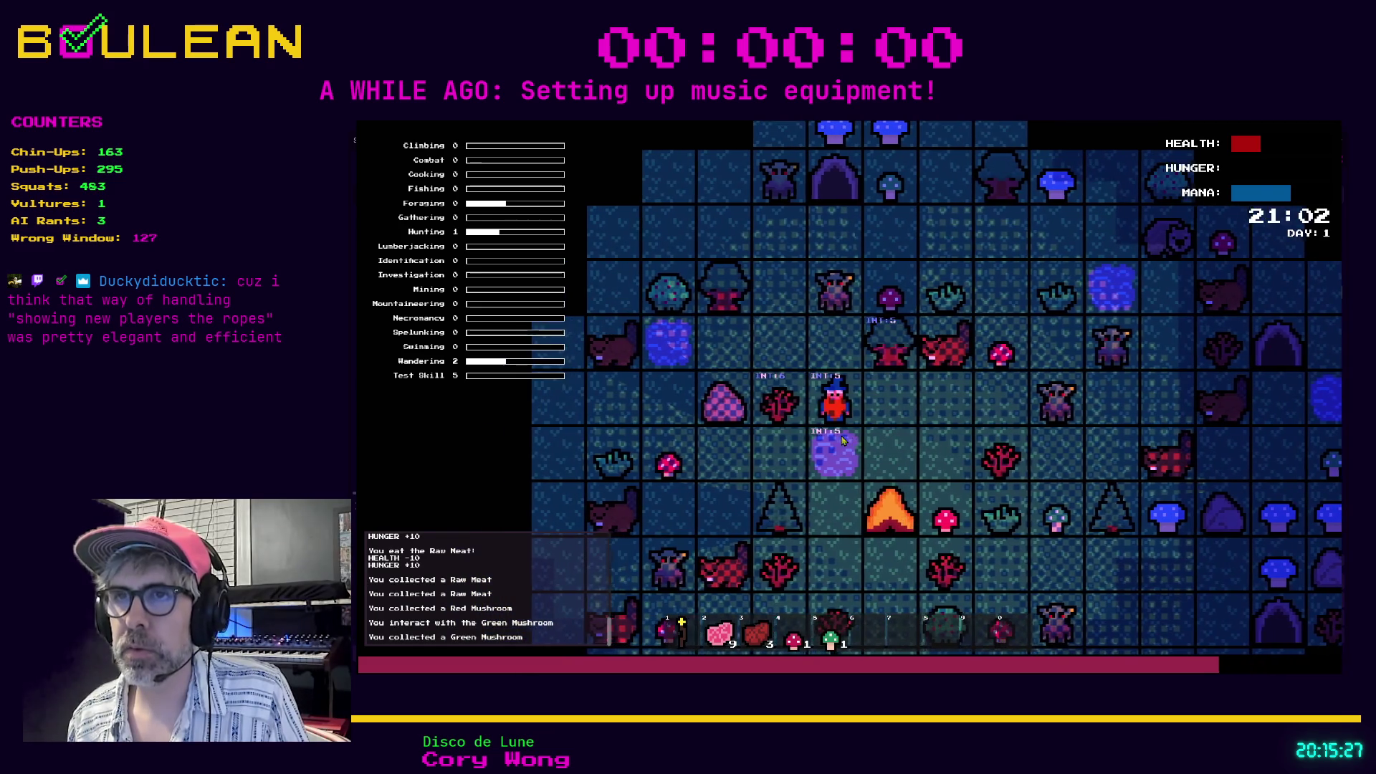
left_click(843, 440)
key("c")
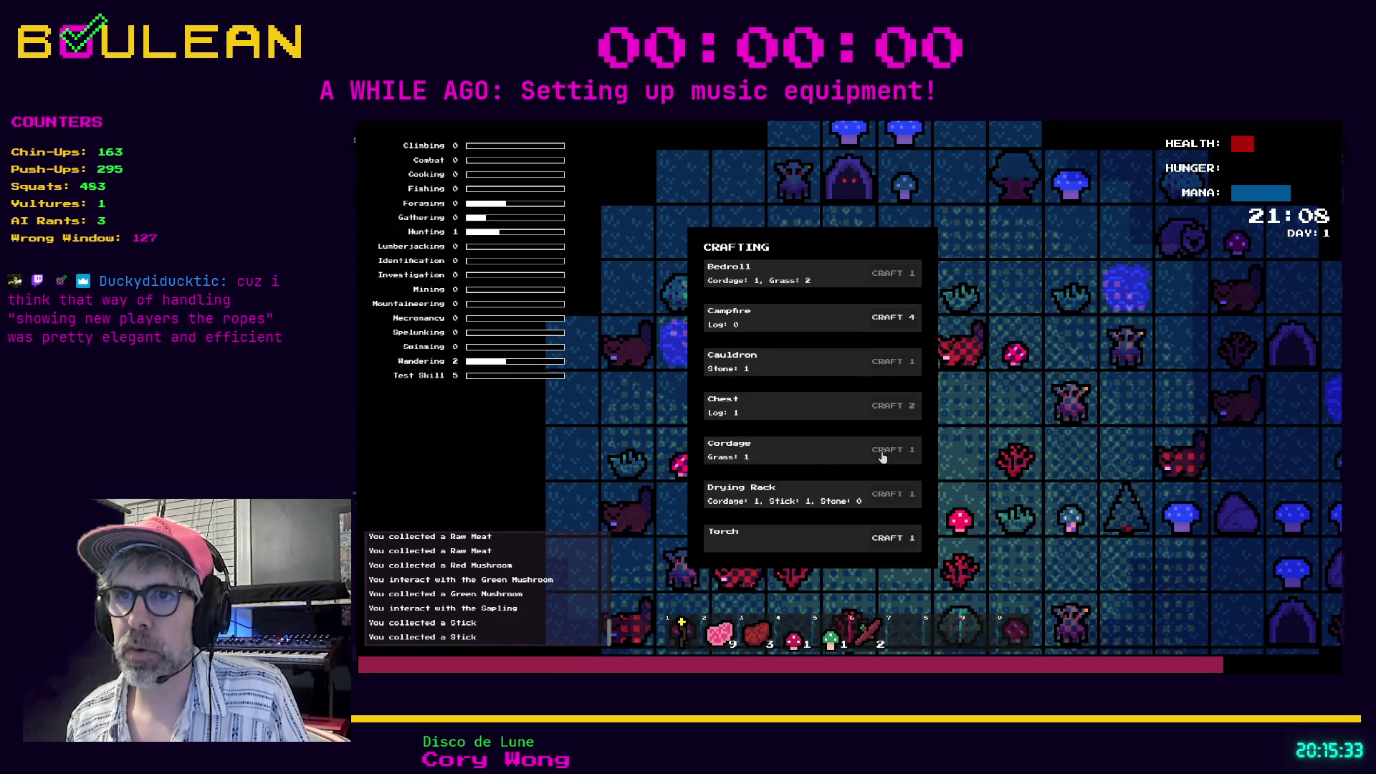
Craft Cordage and a Drying Rack from the recipes, then start placing the rack.
key("Escape")
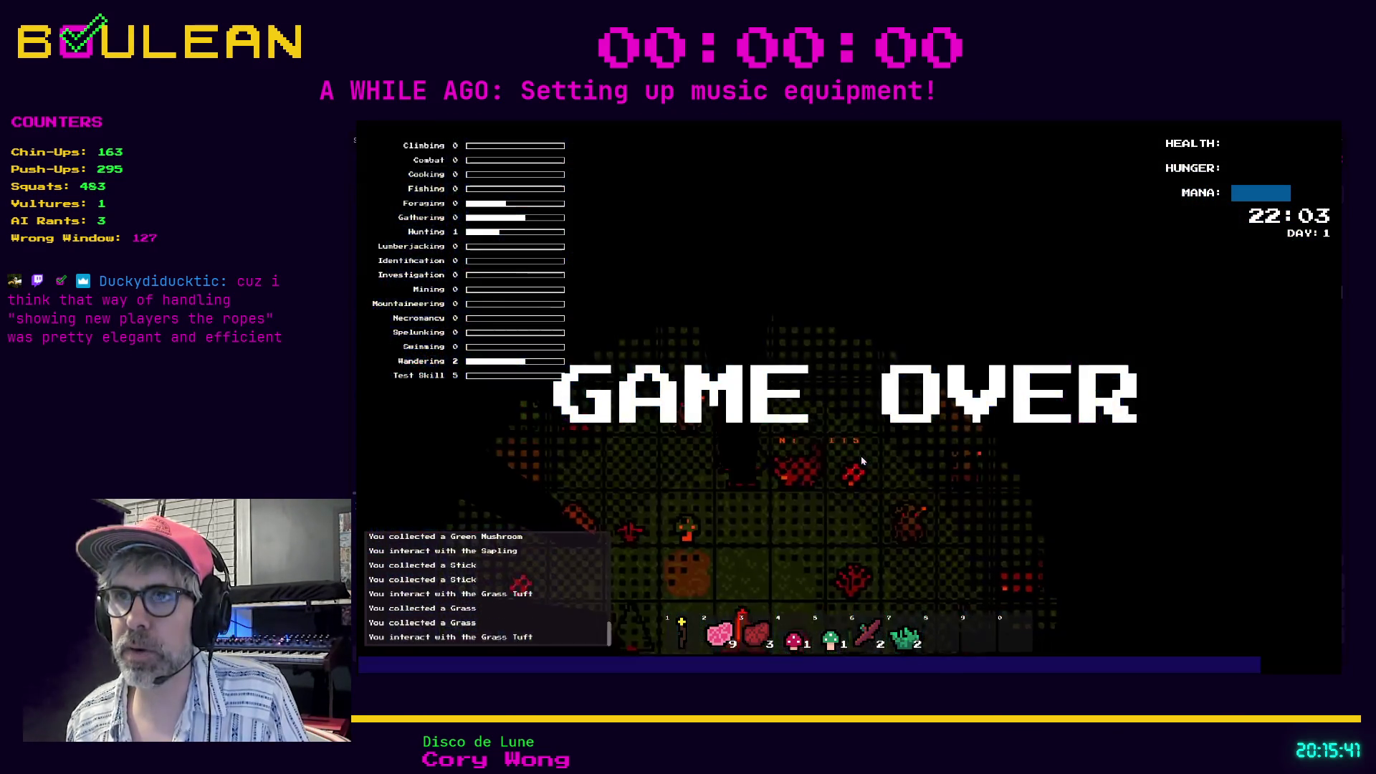
key("c")
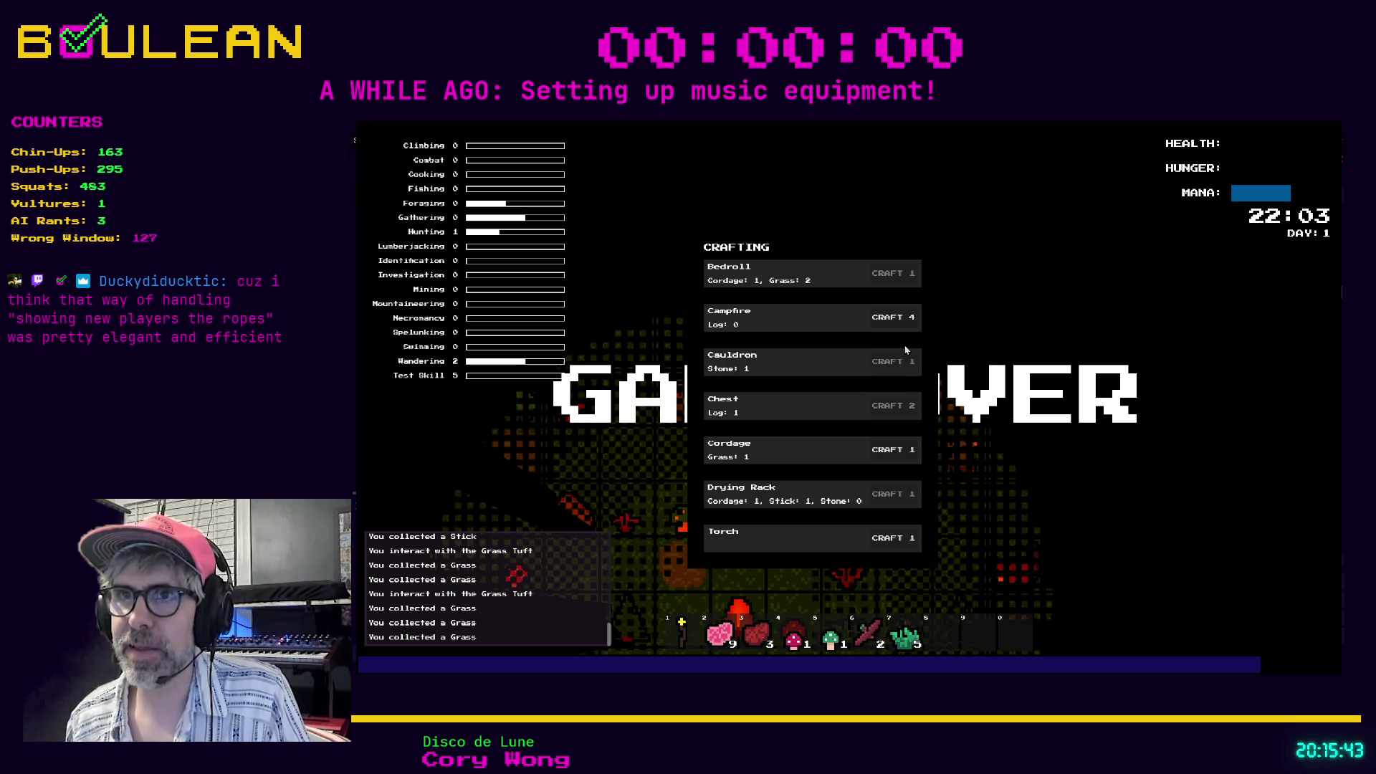
left_click(892, 450)
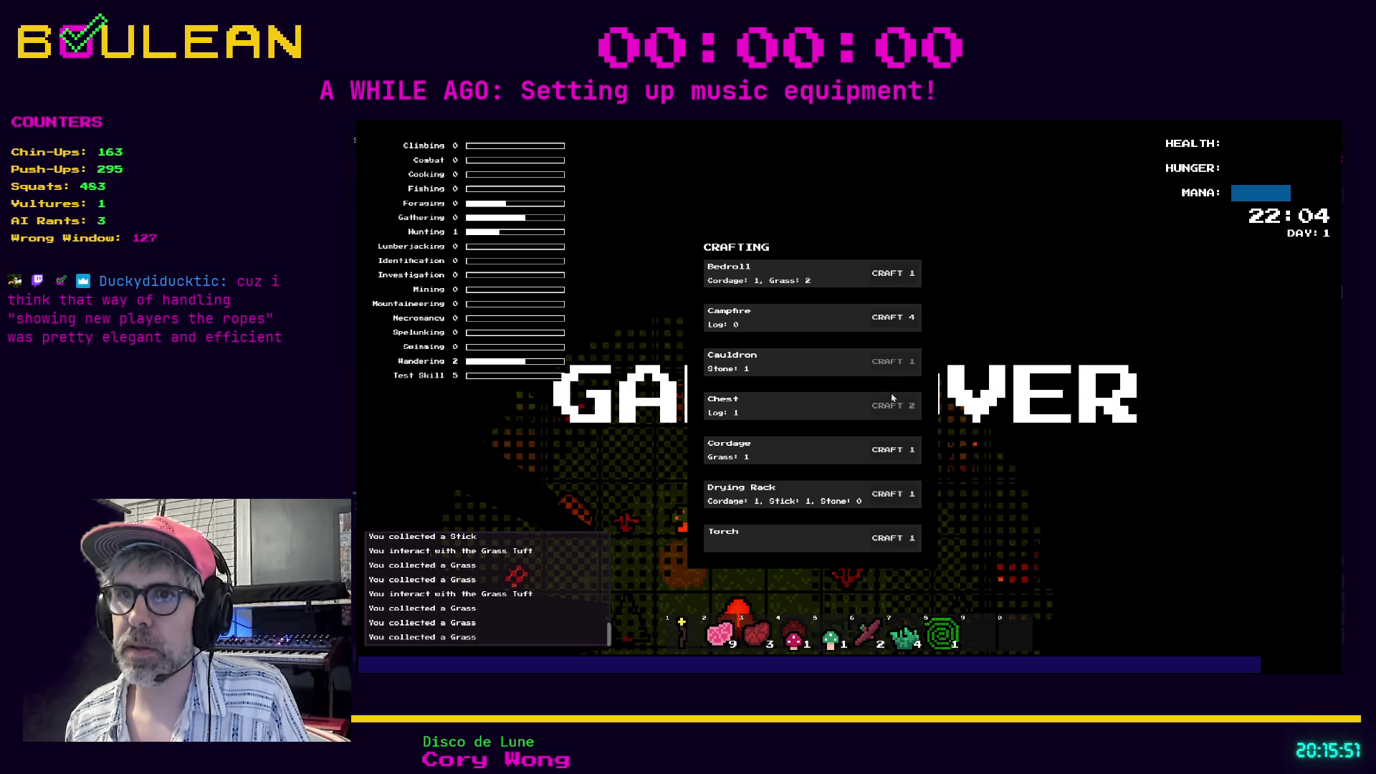
left_click(894, 497)
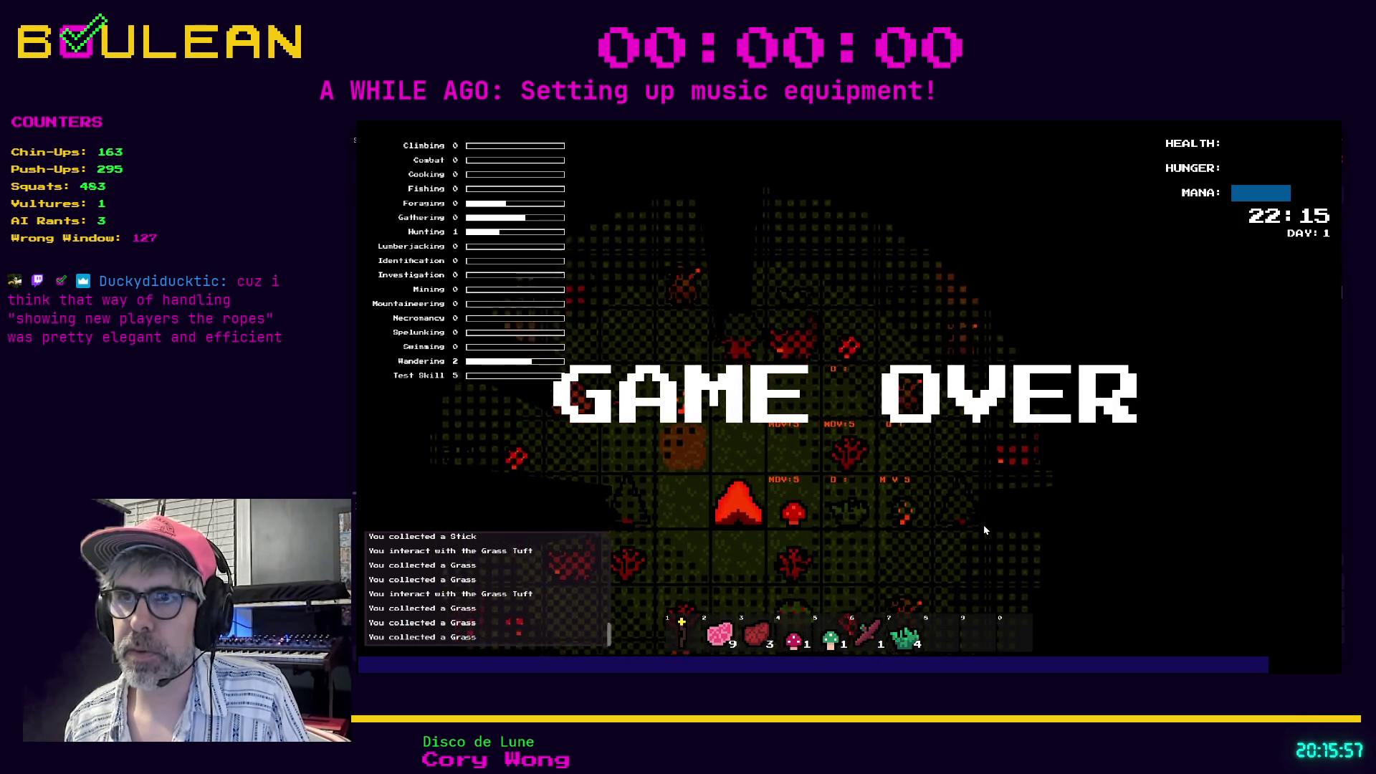
key("c")
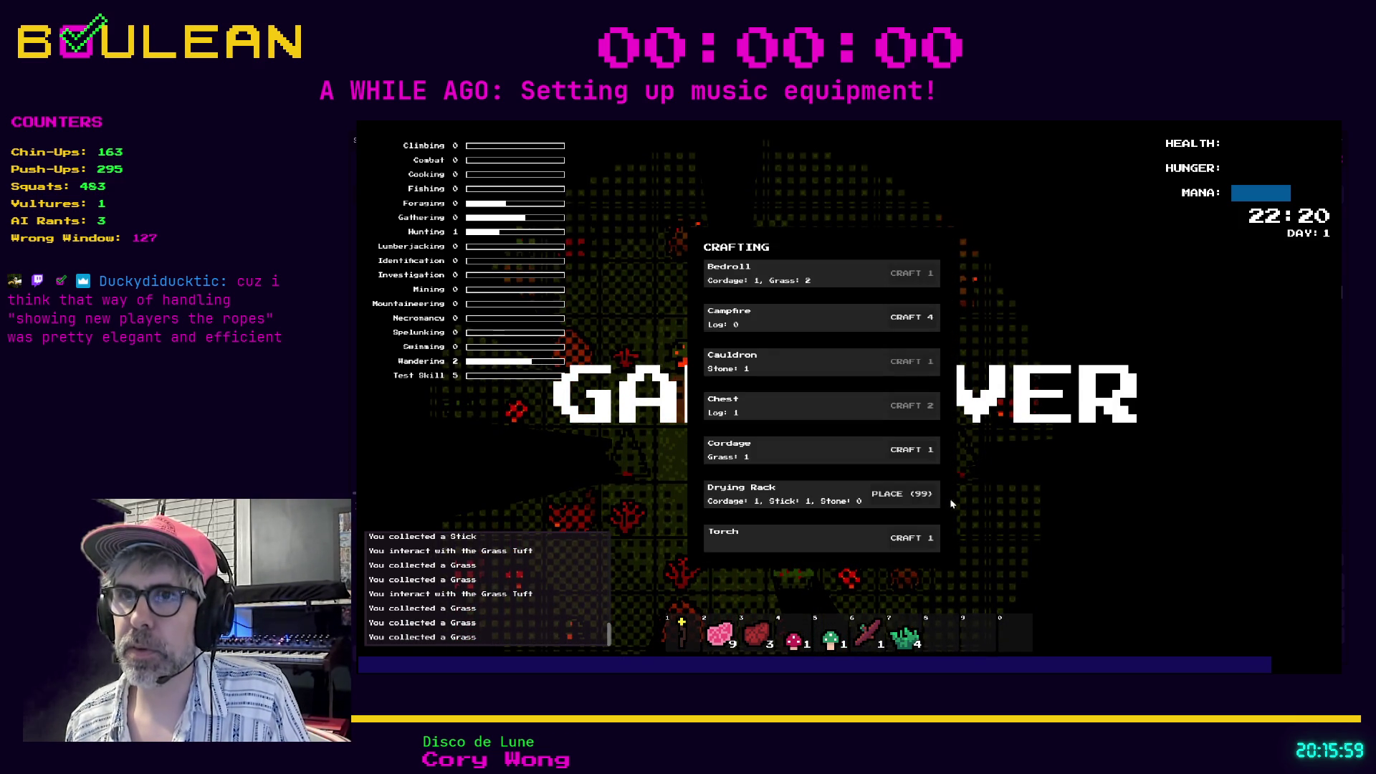
left_click(905, 497)
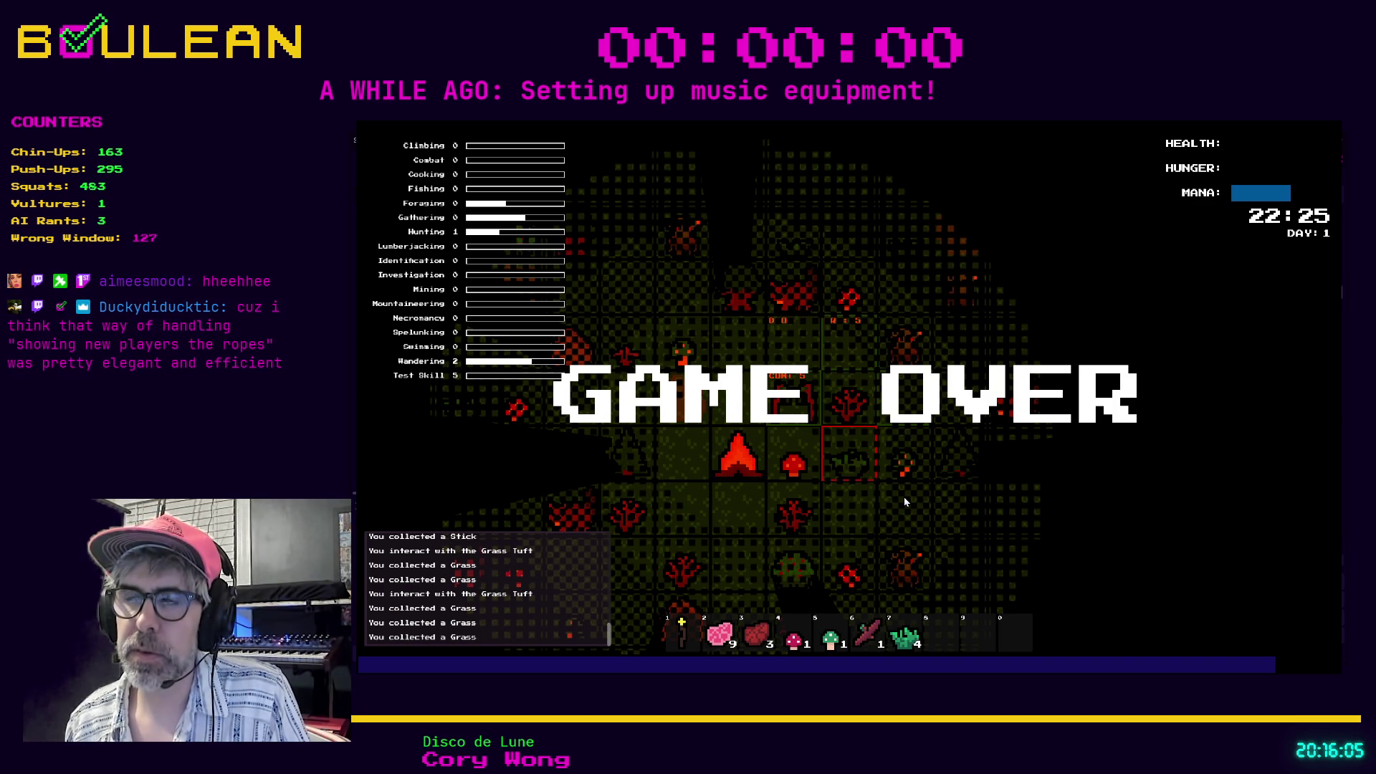
Eat a Raw Meat and walk the wizard around the map.
key("2")
key("2")
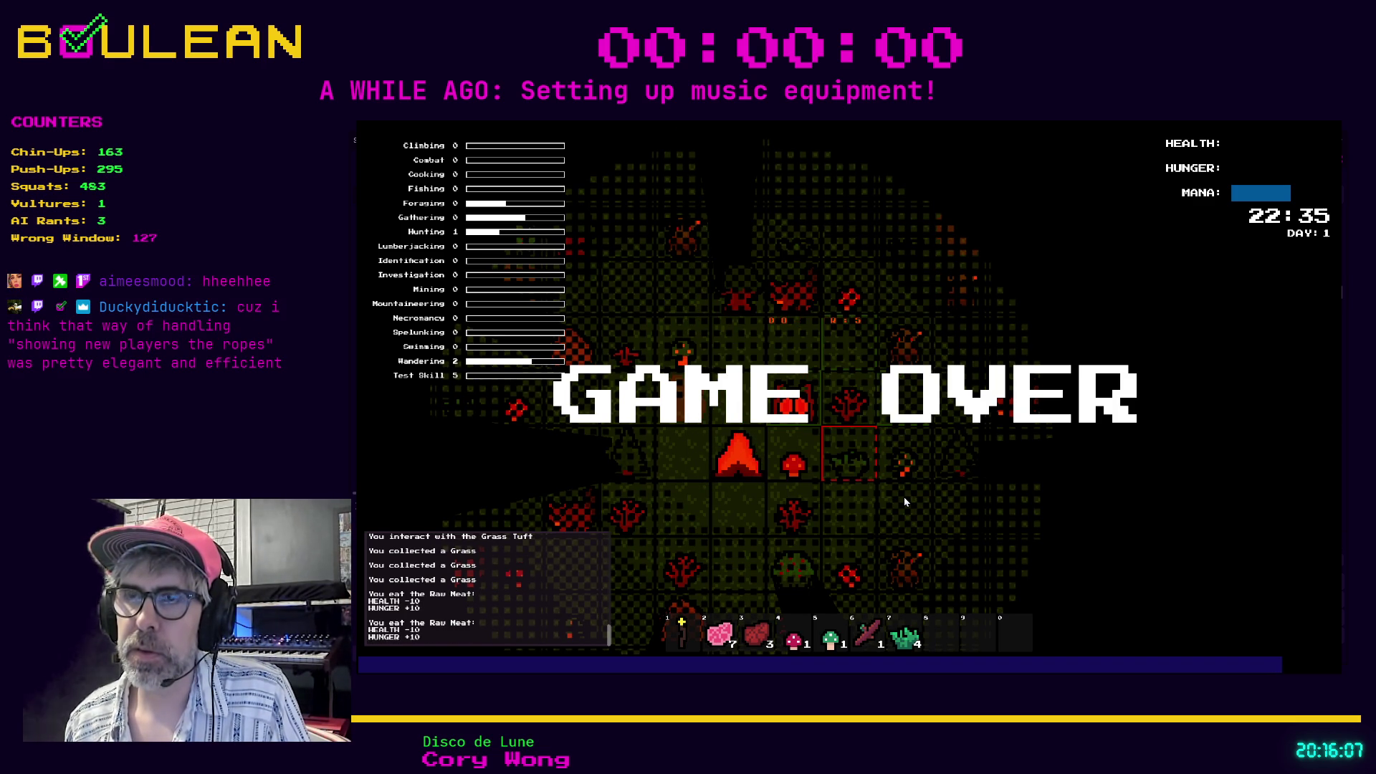
key("w")
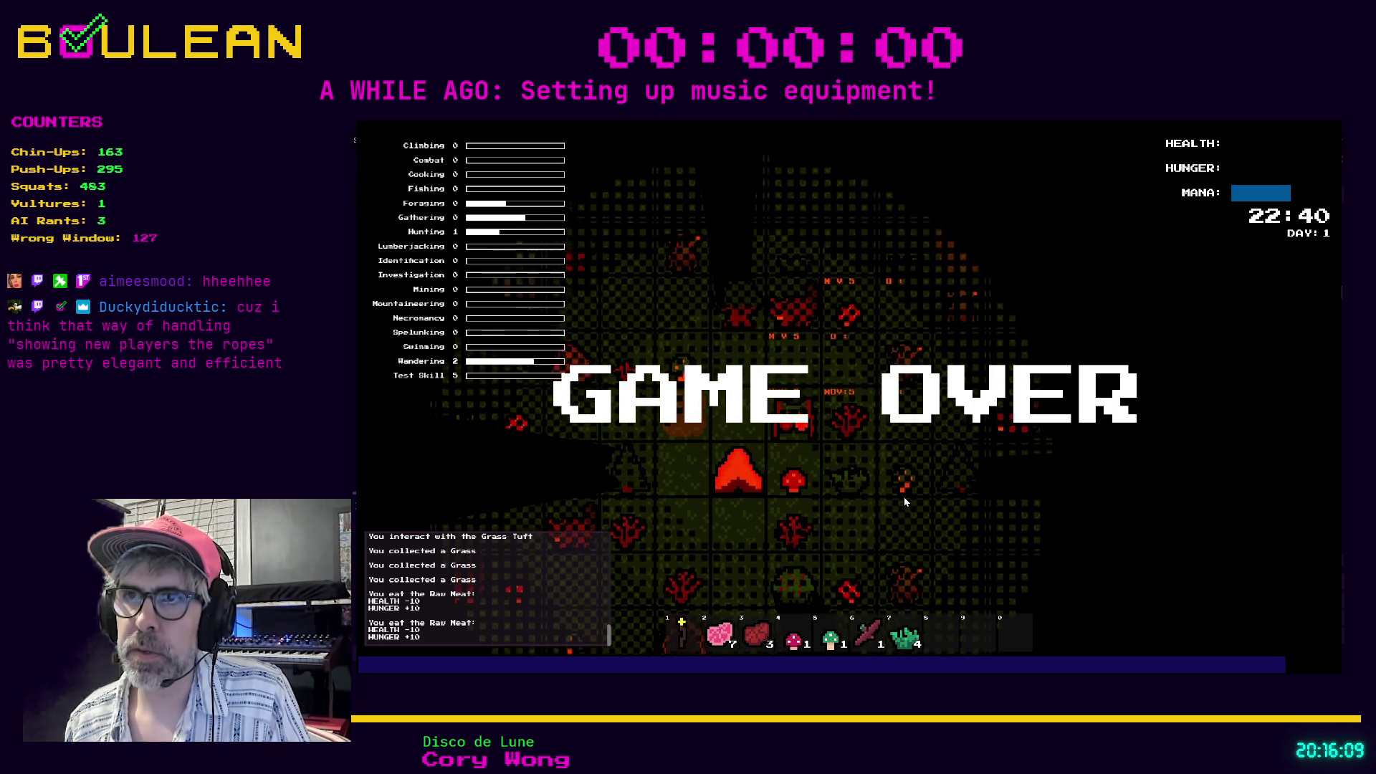
key("s")
key("a")
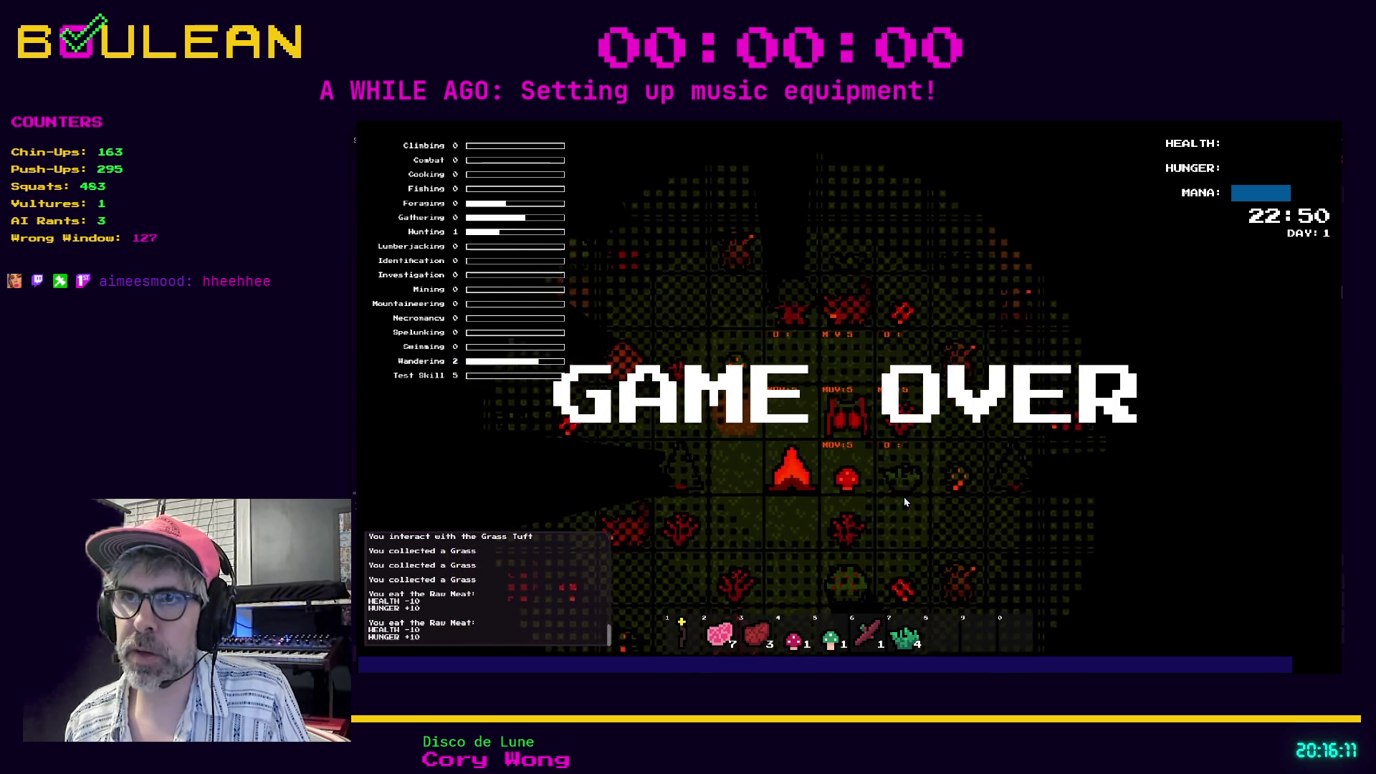
key("a")
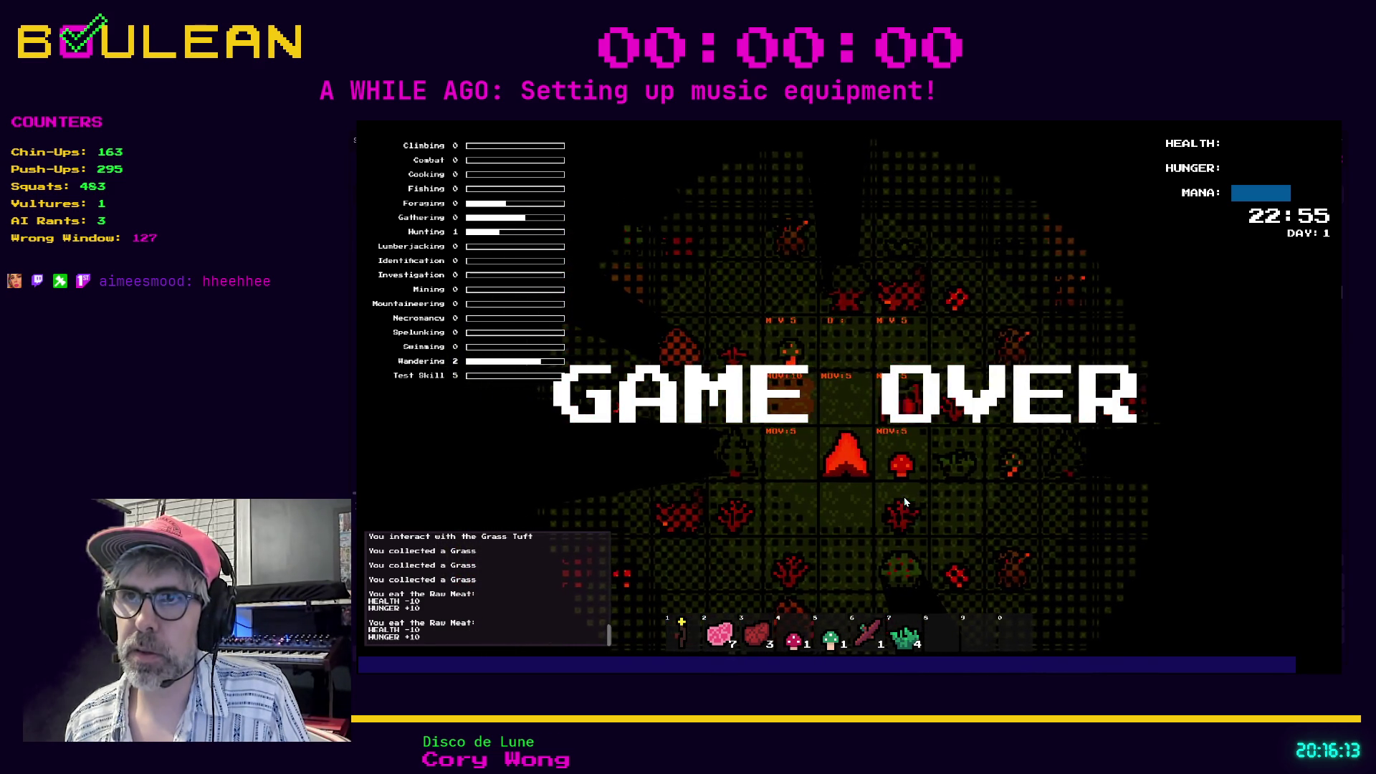
key("a")
key("s")
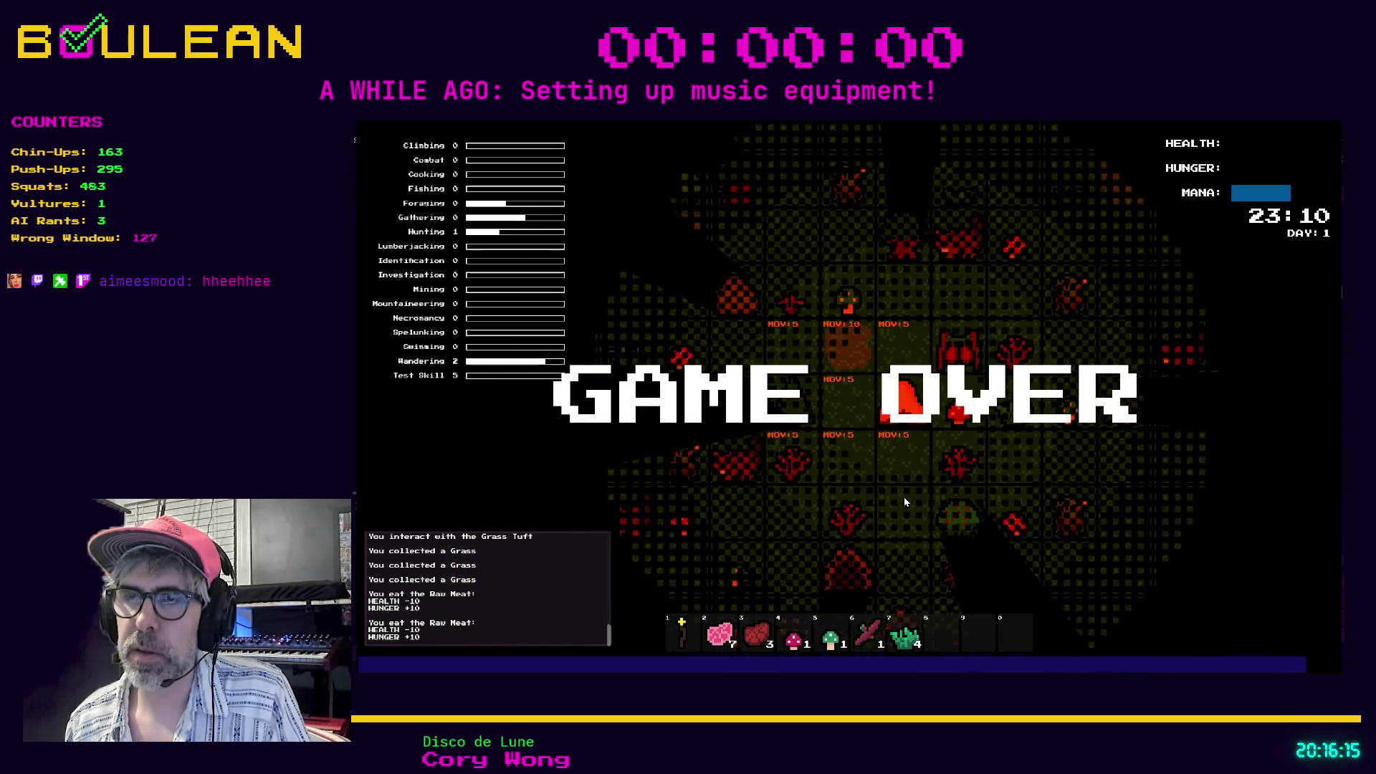
key("s")
key("d")
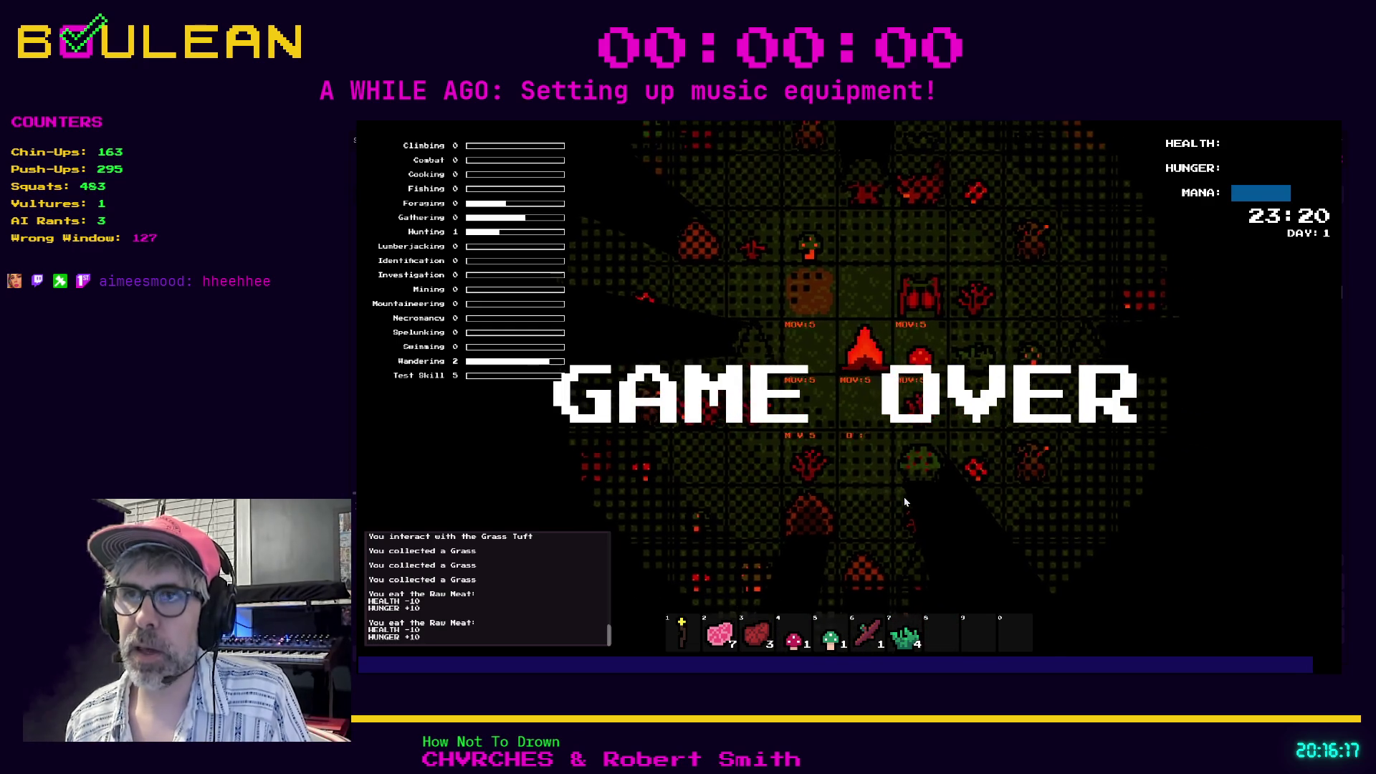
key("d")
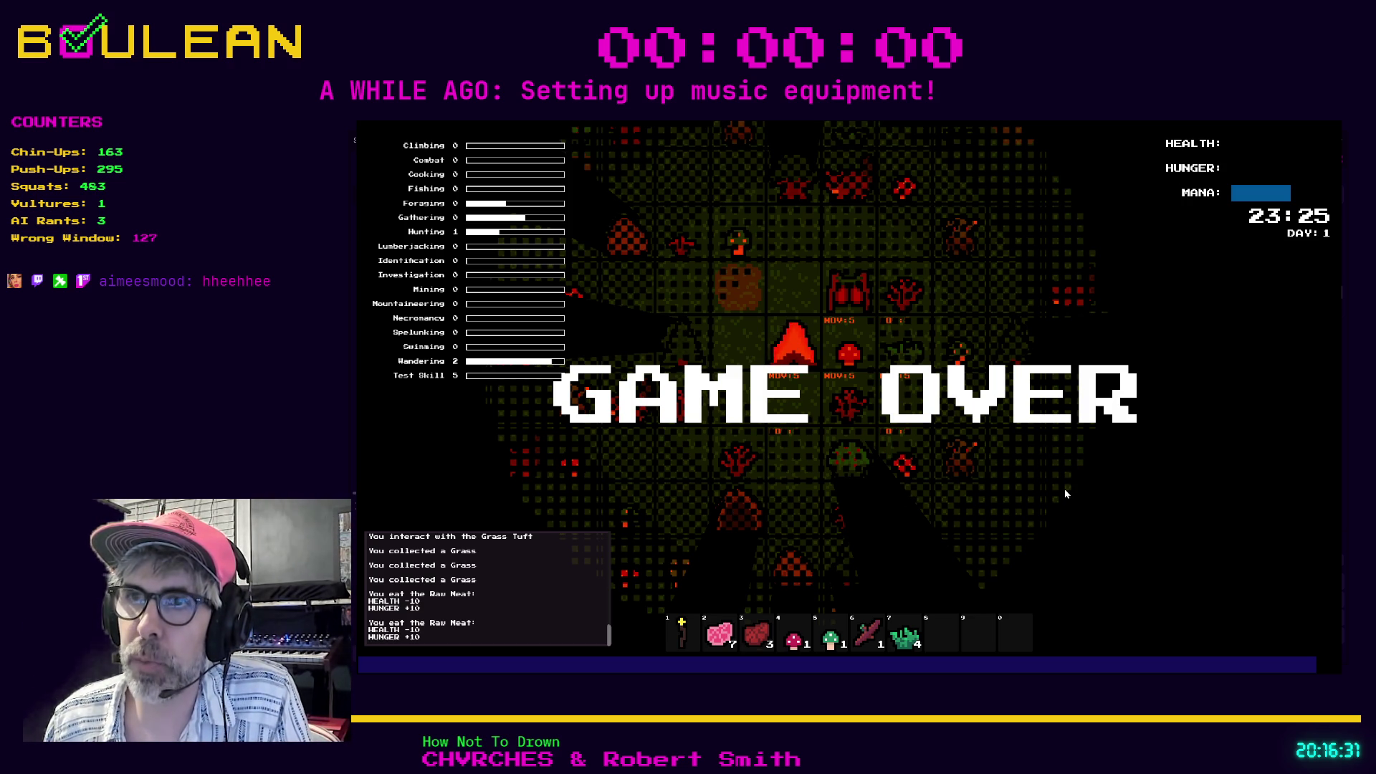
left_click(921, 421)
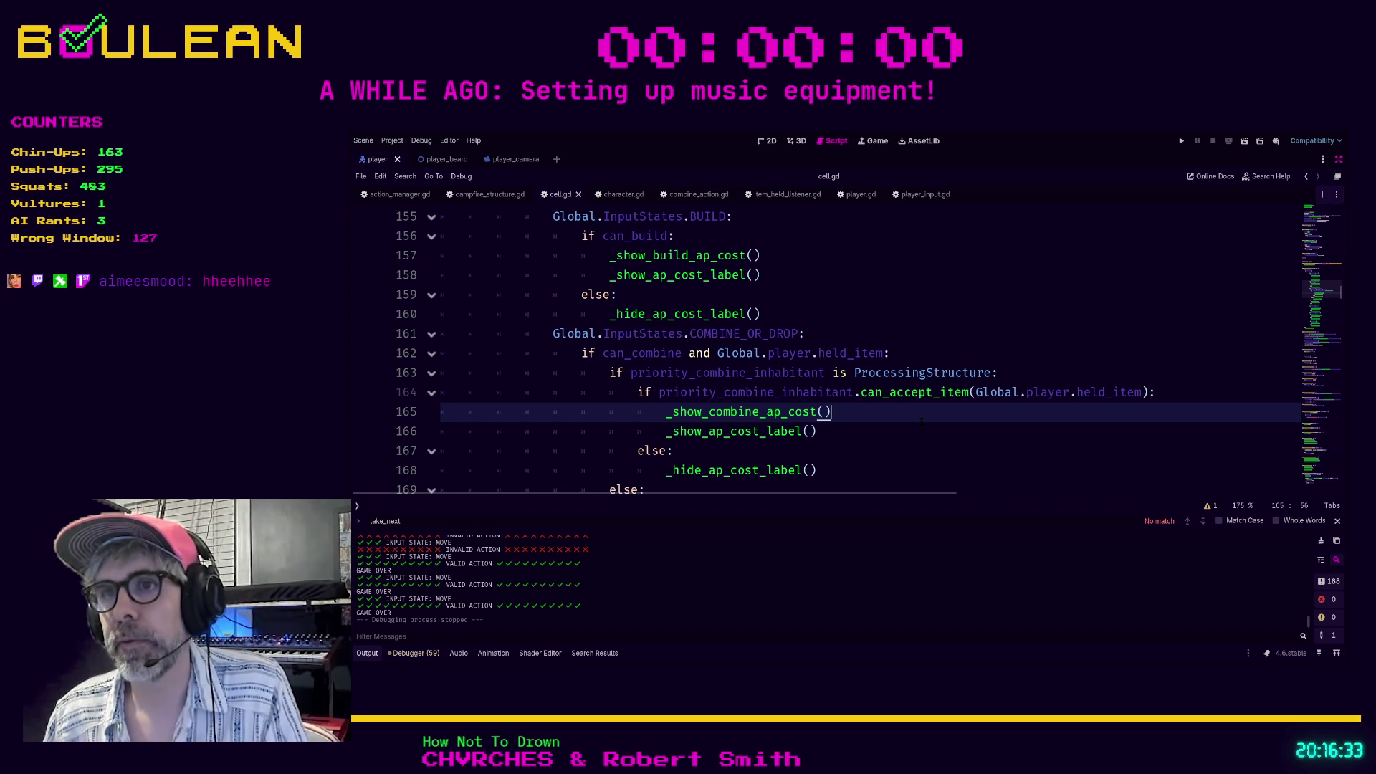
scroll(854, 393, "down", 1)
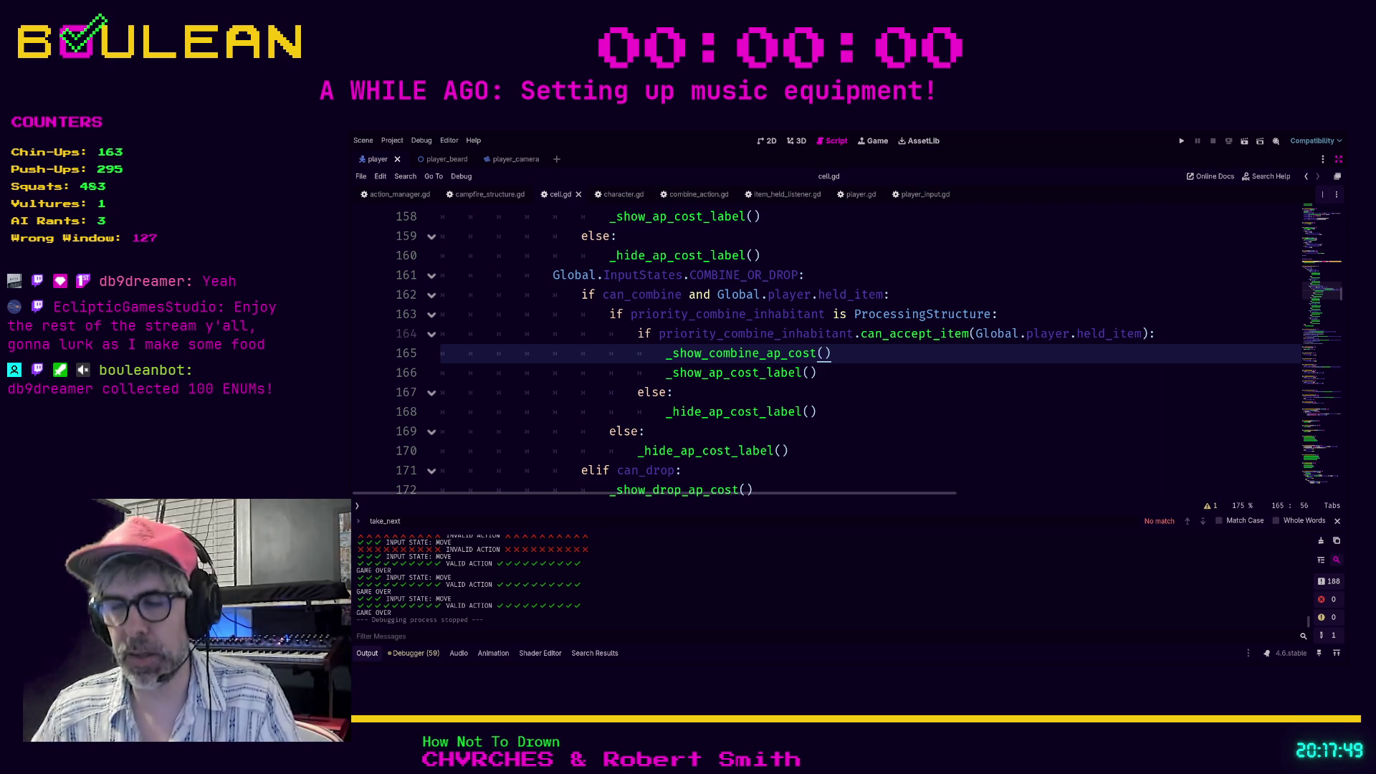
Rerun the project with F5, zoom the game camera in on the wizard, and toggle interact mode.
left_click(816, 411)
key("F5")
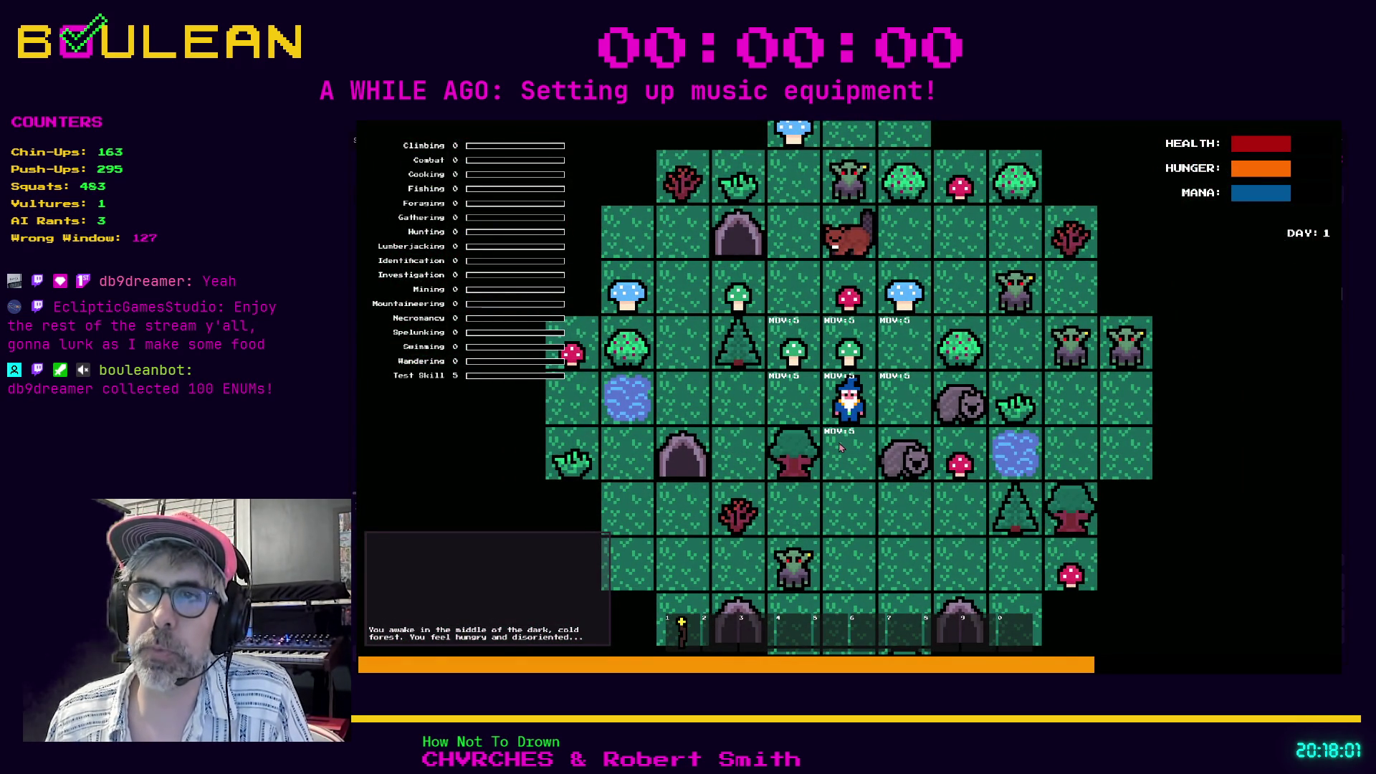
scroll(843, 448, "up", 3)
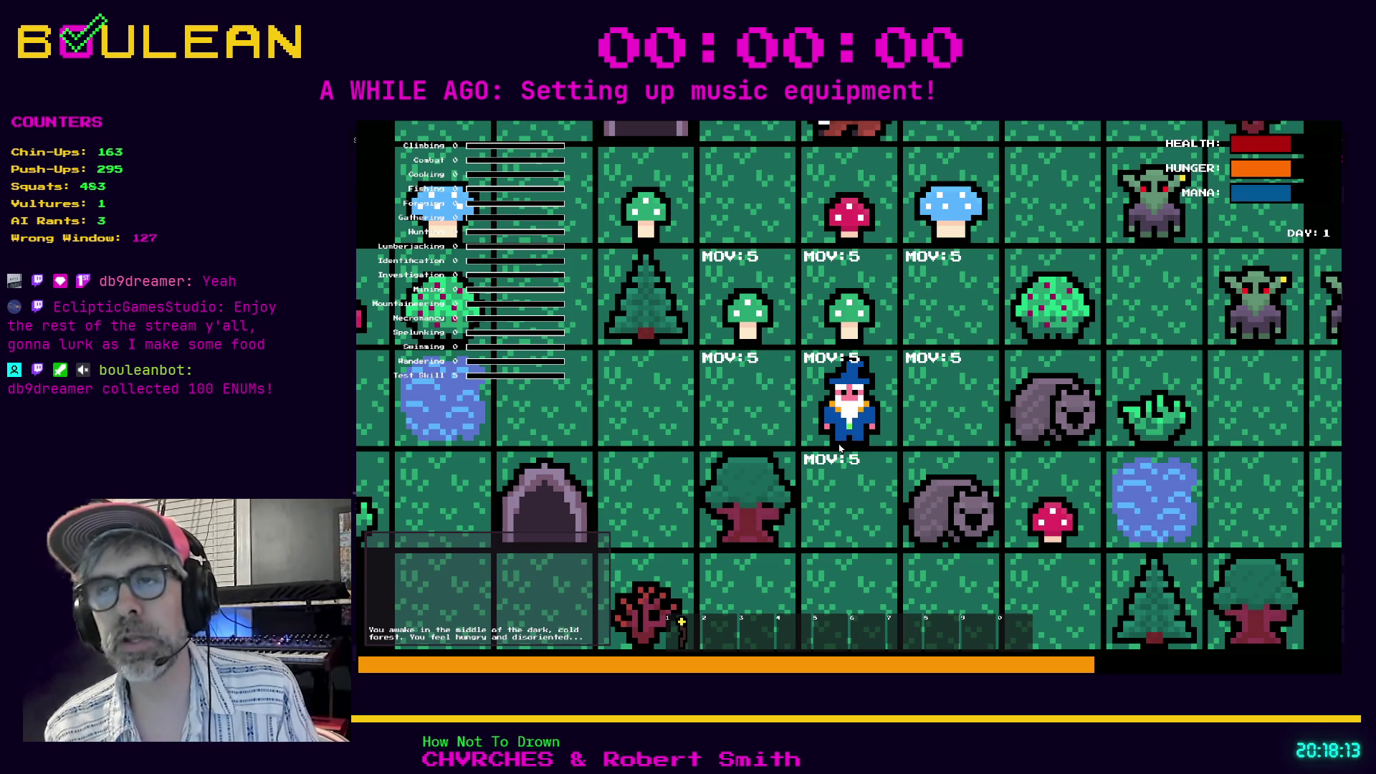
key("Tab")
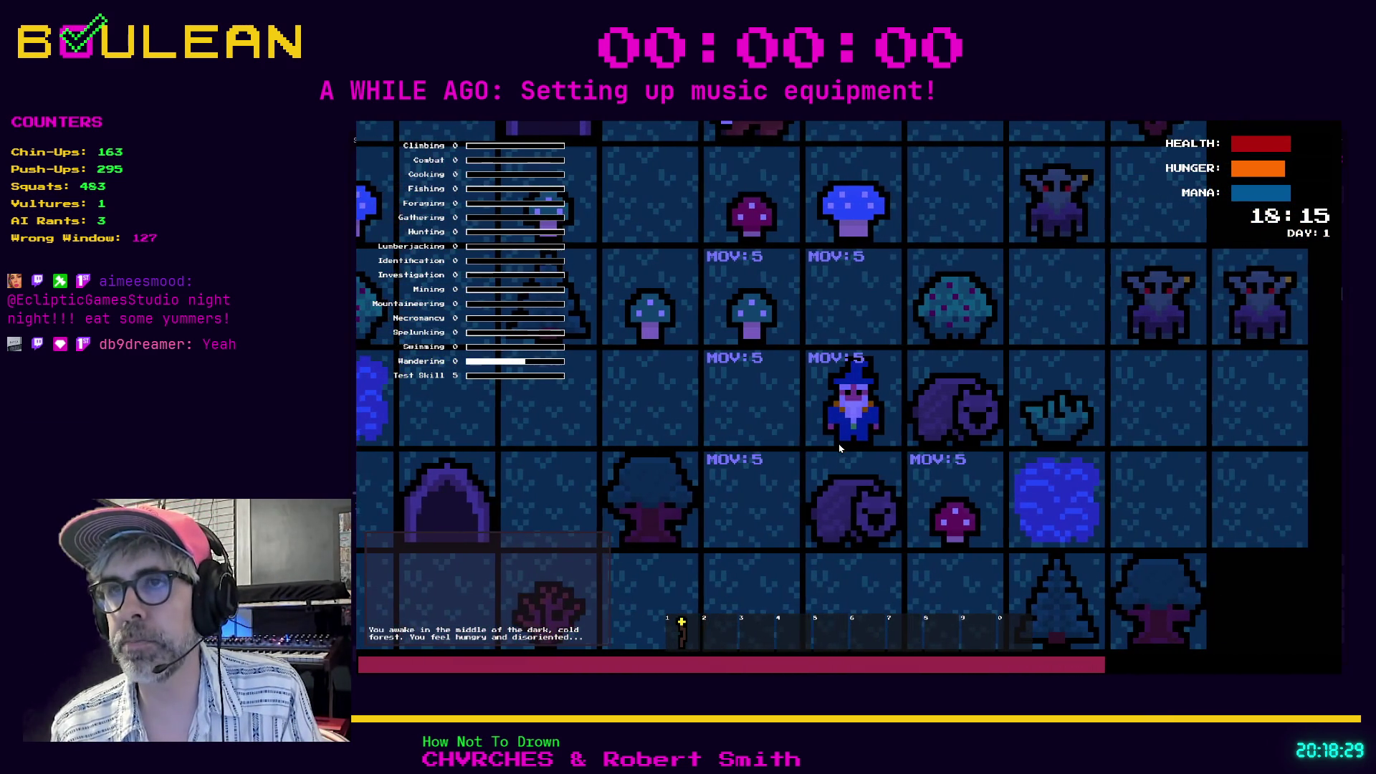
Step the wizard one tile north in the darkened forest, reaching 18:20.
key("Up")
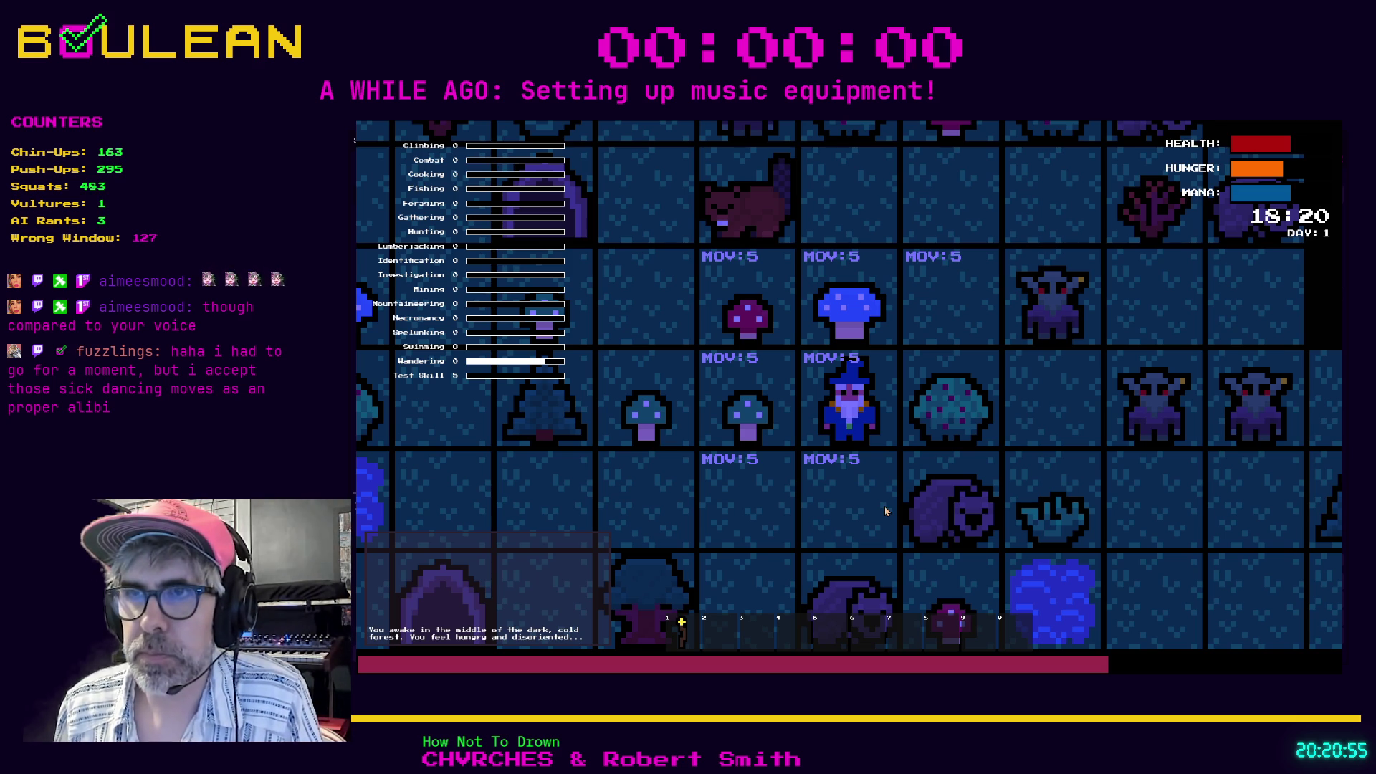
Collect the green and blue mushrooms, then drop and re-pick the blue one.
key("Left")
key("Up")
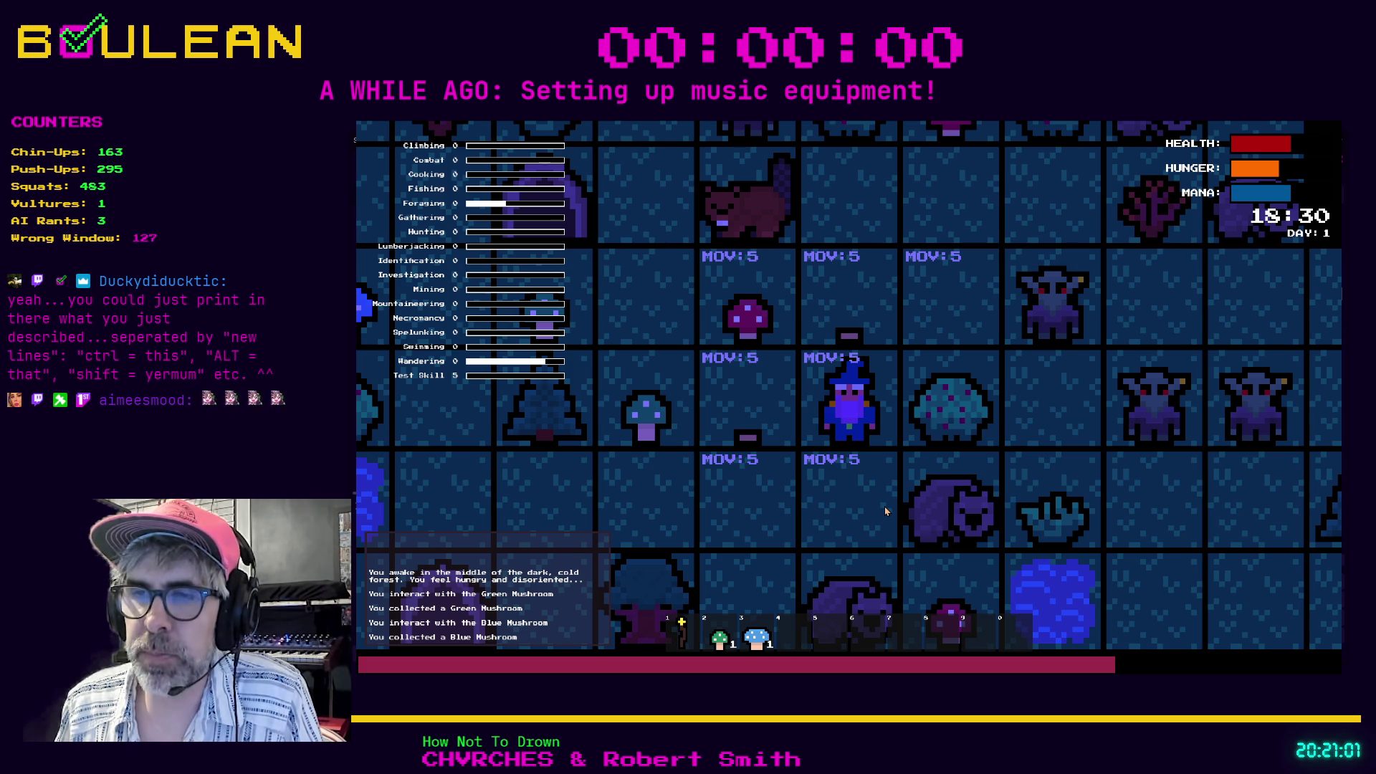
key("shift")
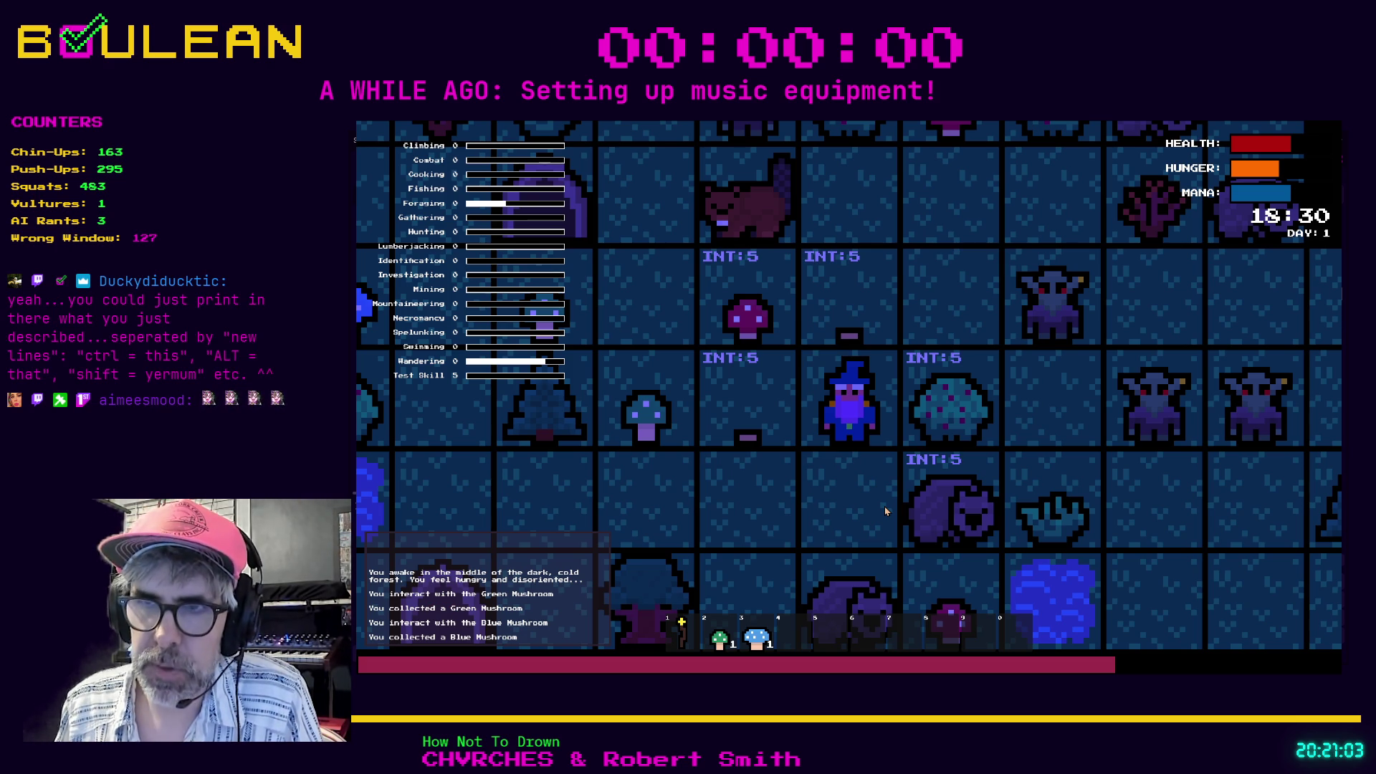
left_click(887, 511)
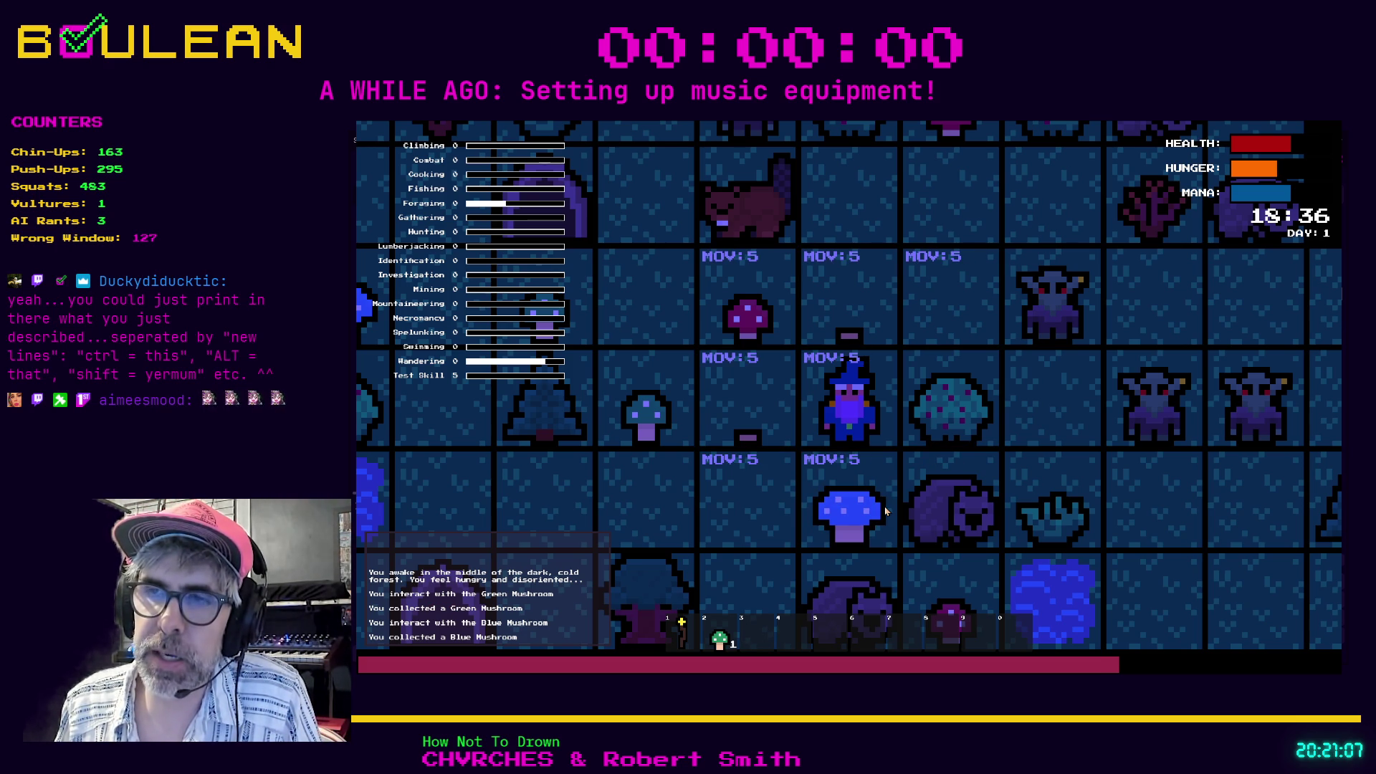
left_click(887, 511)
Repeatedly drop and re-collect the green and blue mushrooms in drop mode.
key("shift")
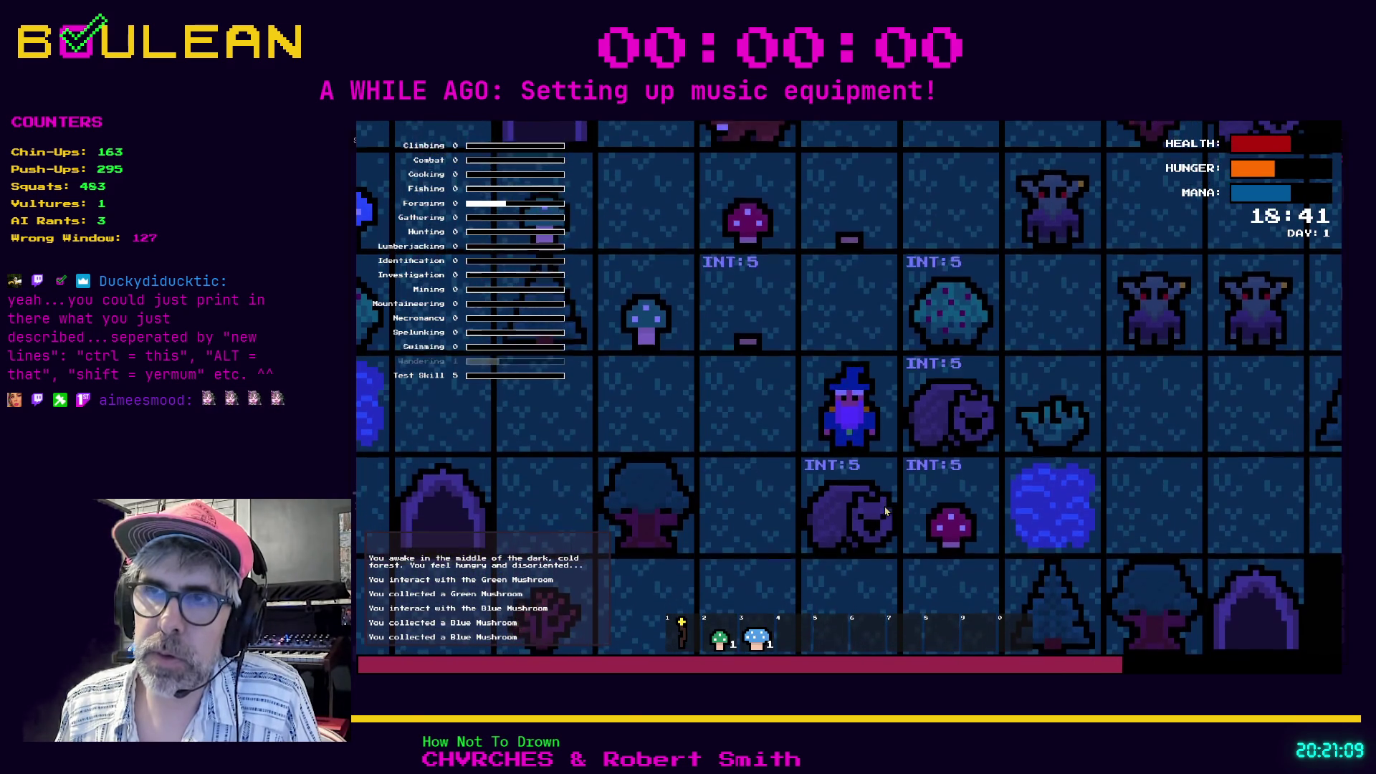
key("2")
left_click(887, 511)
key("Left")
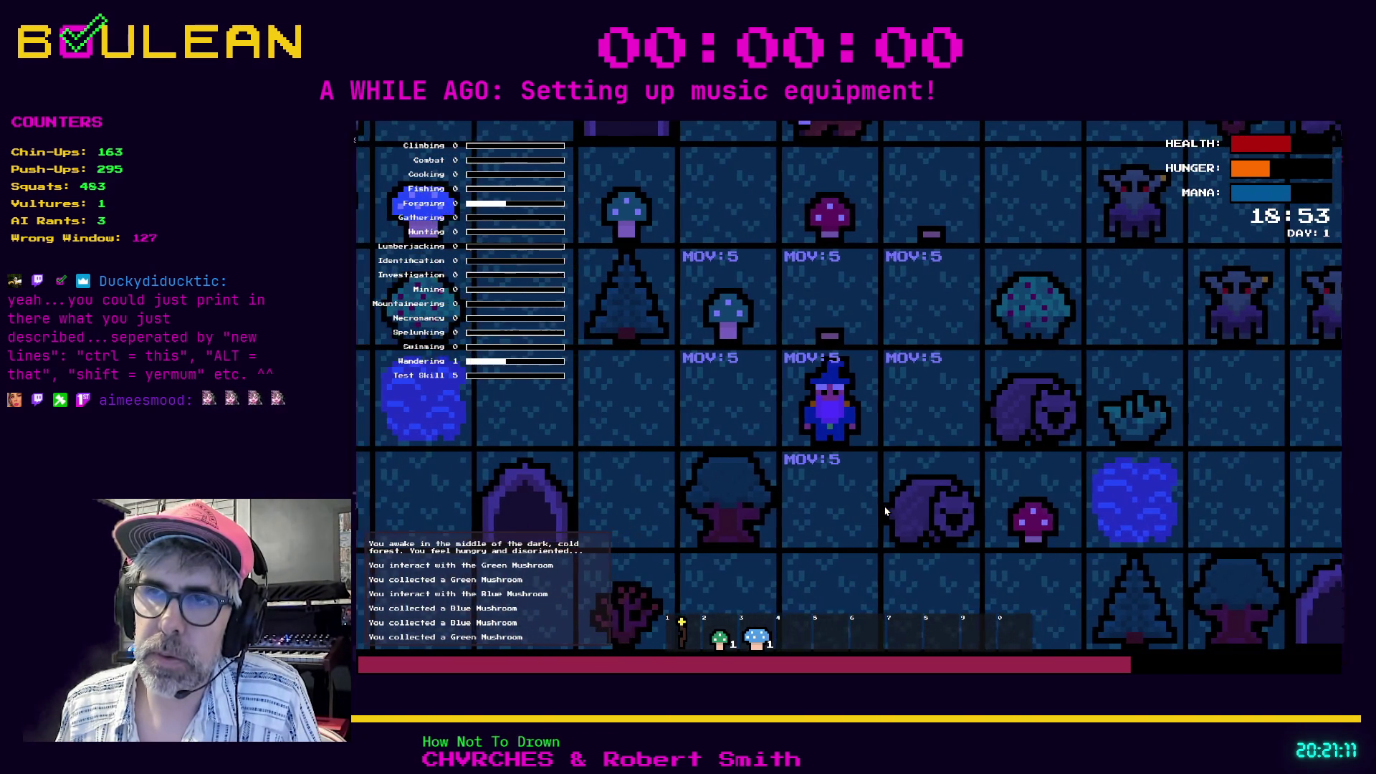
left_click(886, 510)
left_click(886, 511)
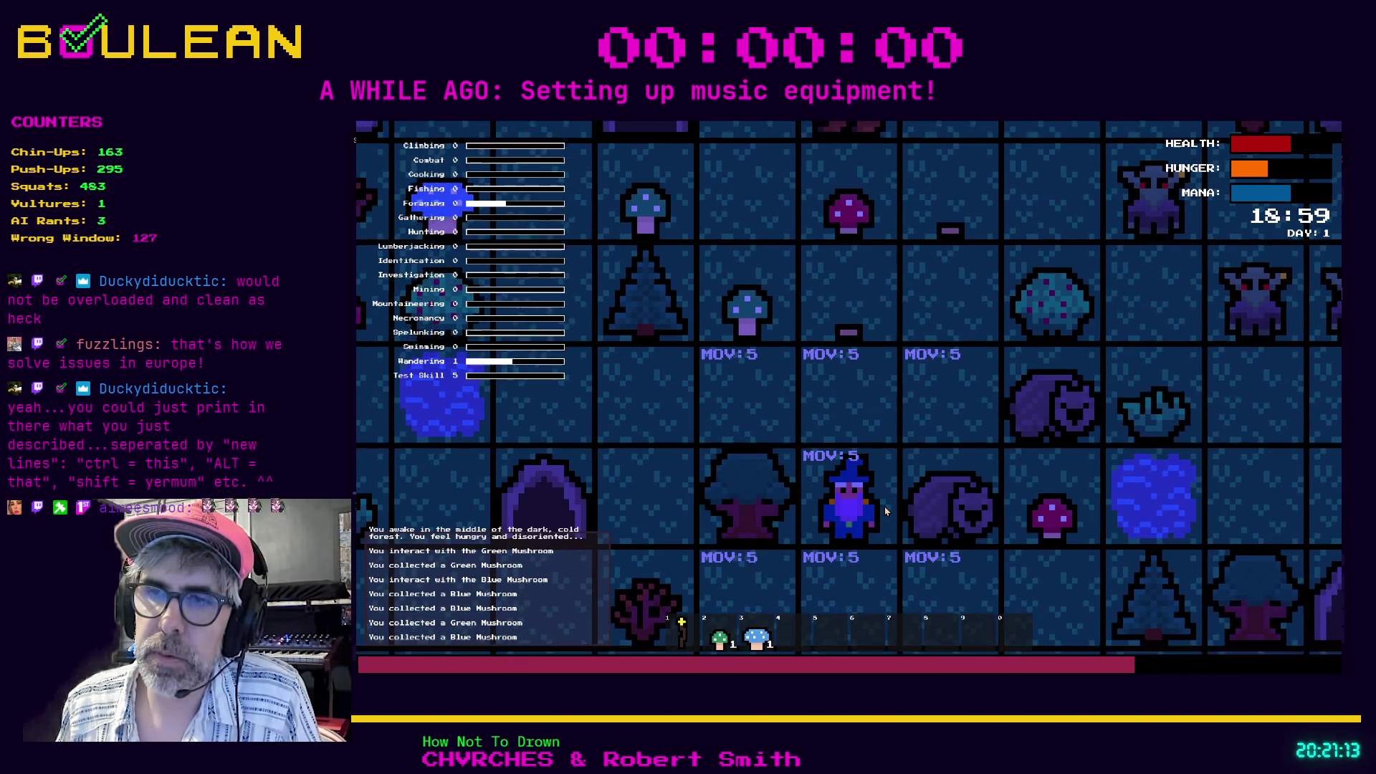
key("2")
left_click(886, 511)
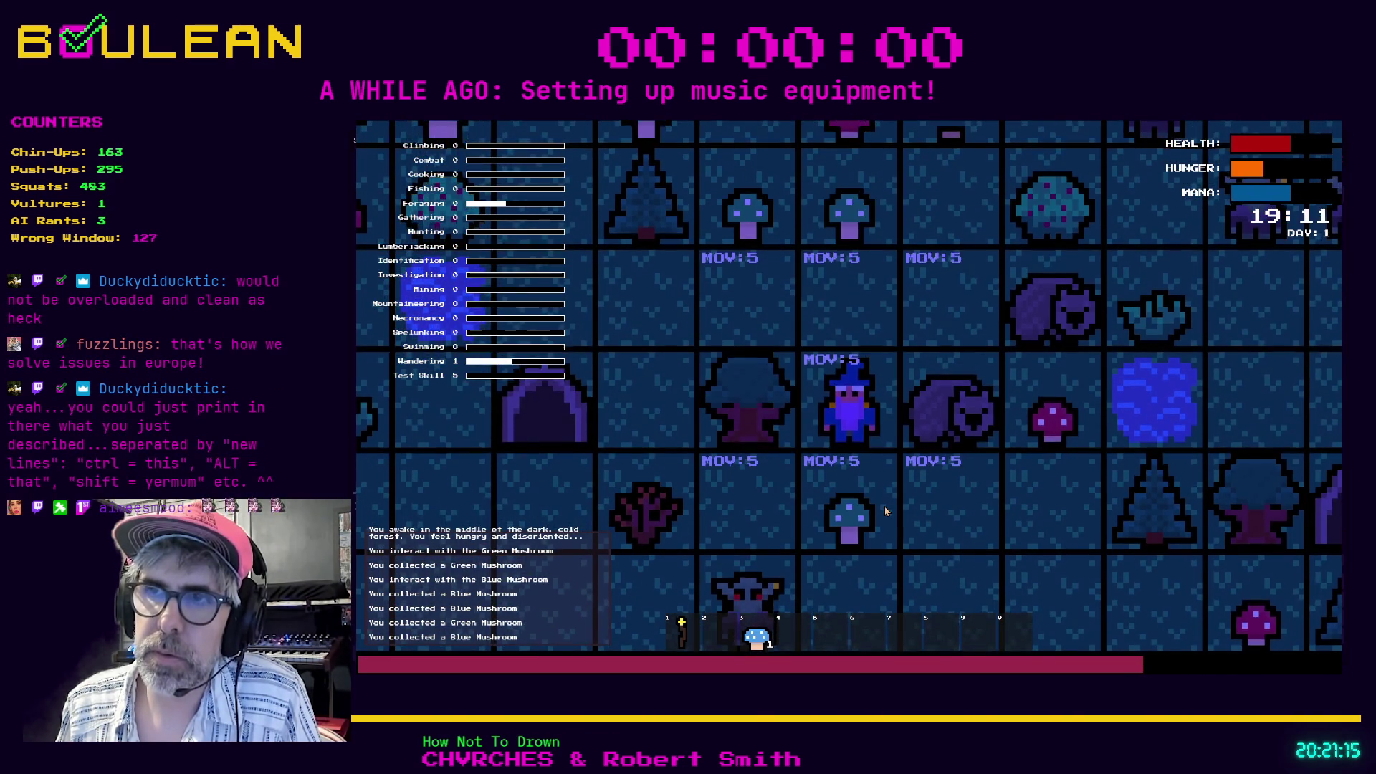
left_click(886, 511)
Hit the Wombat twice for 7 damage, then stop the game with F8.
key("Up")
key("Right")
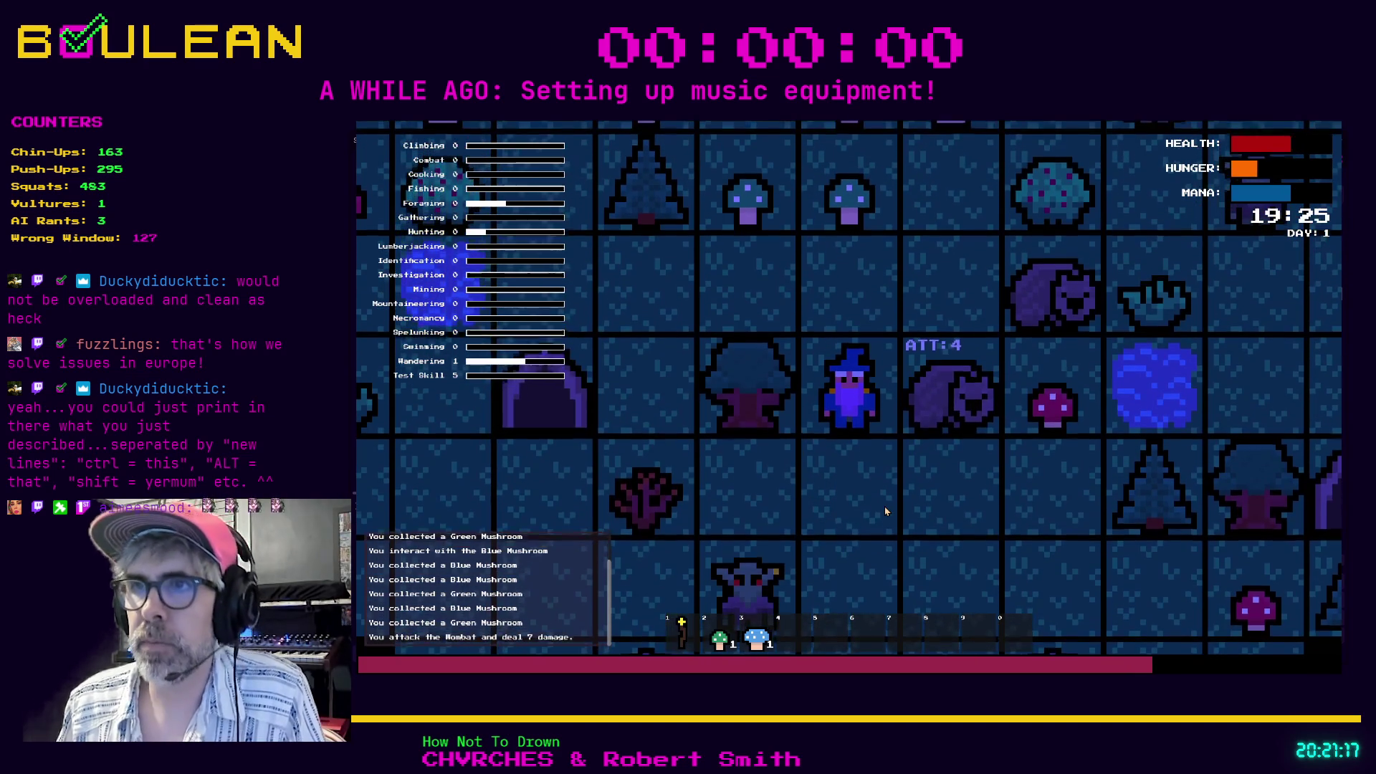
key("Right")
key("F8")
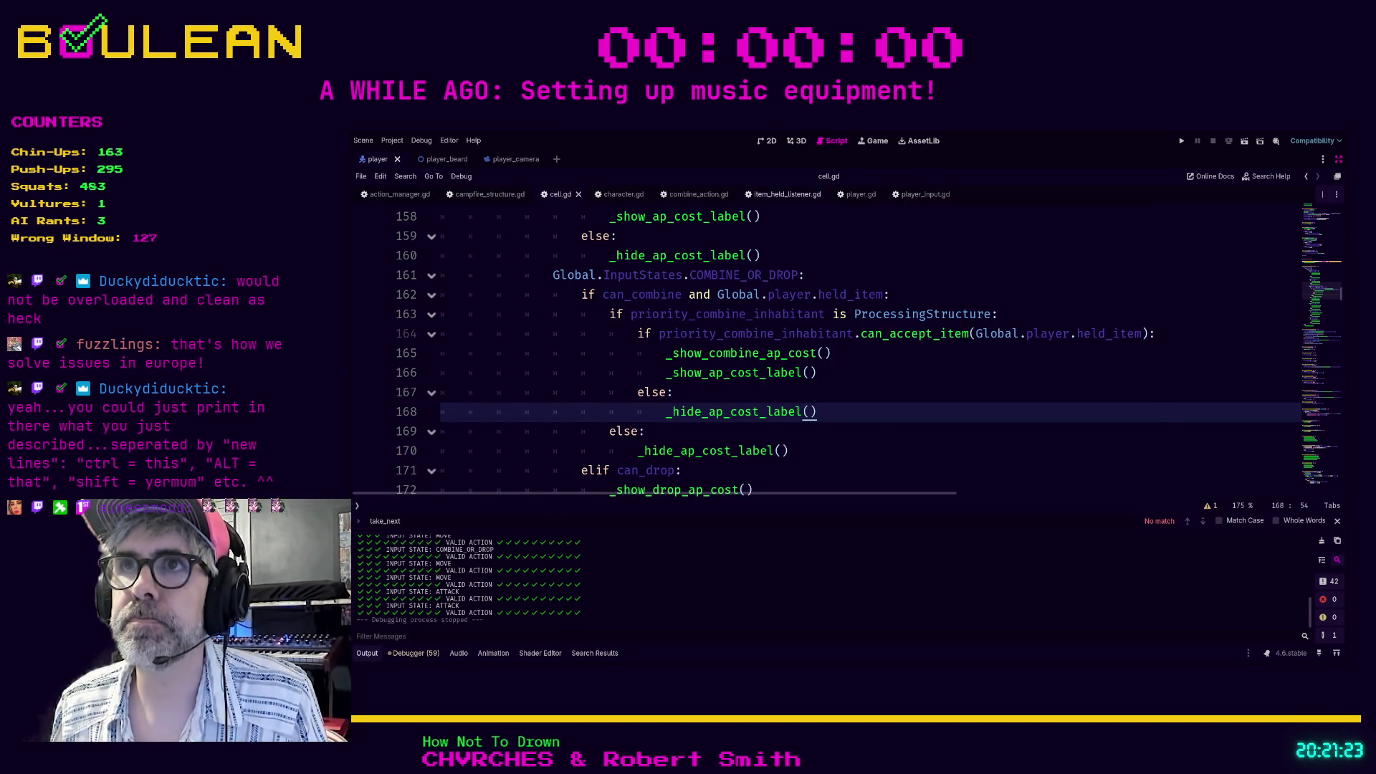
Switch to item_held_listener.gd and scroll through the script.
left_click(785, 194)
scroll(757, 349, "down", 3)
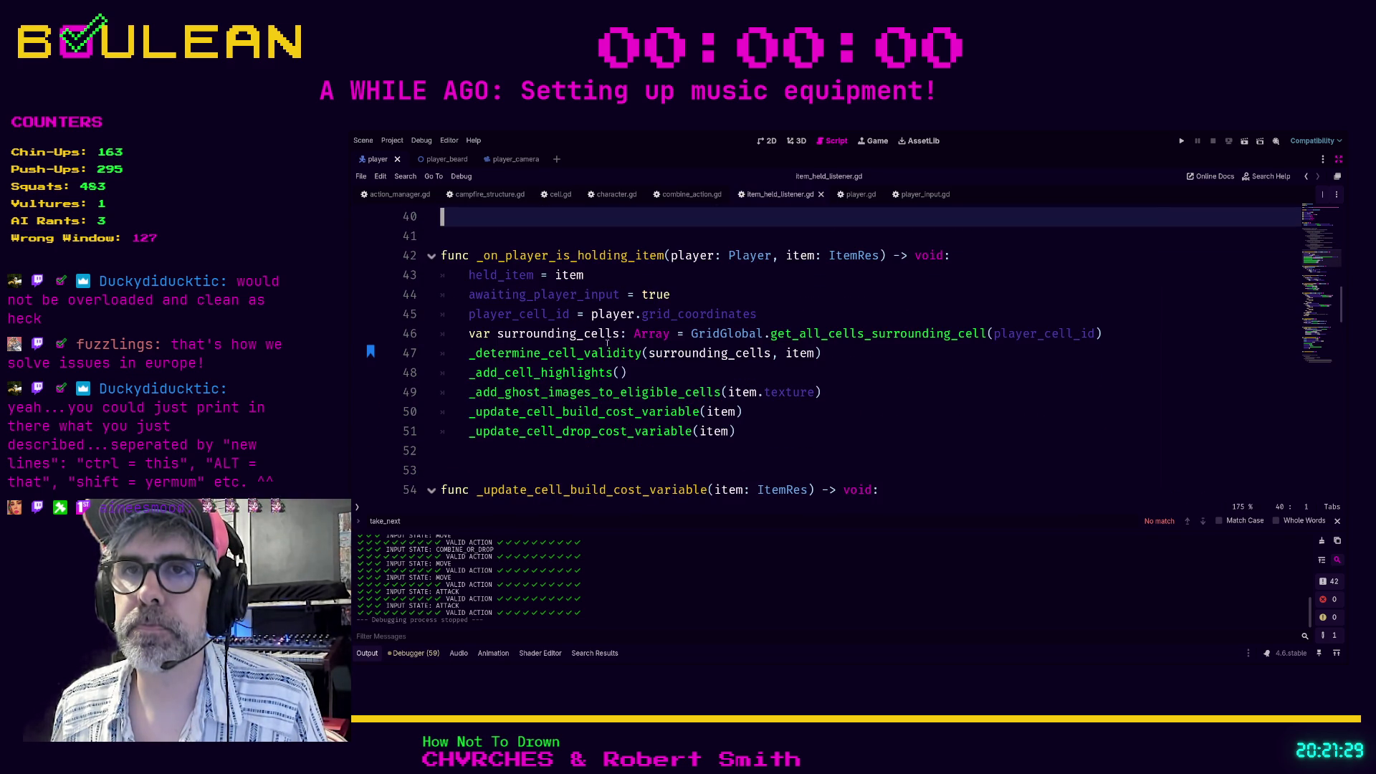
scroll(607, 343, "down", 3)
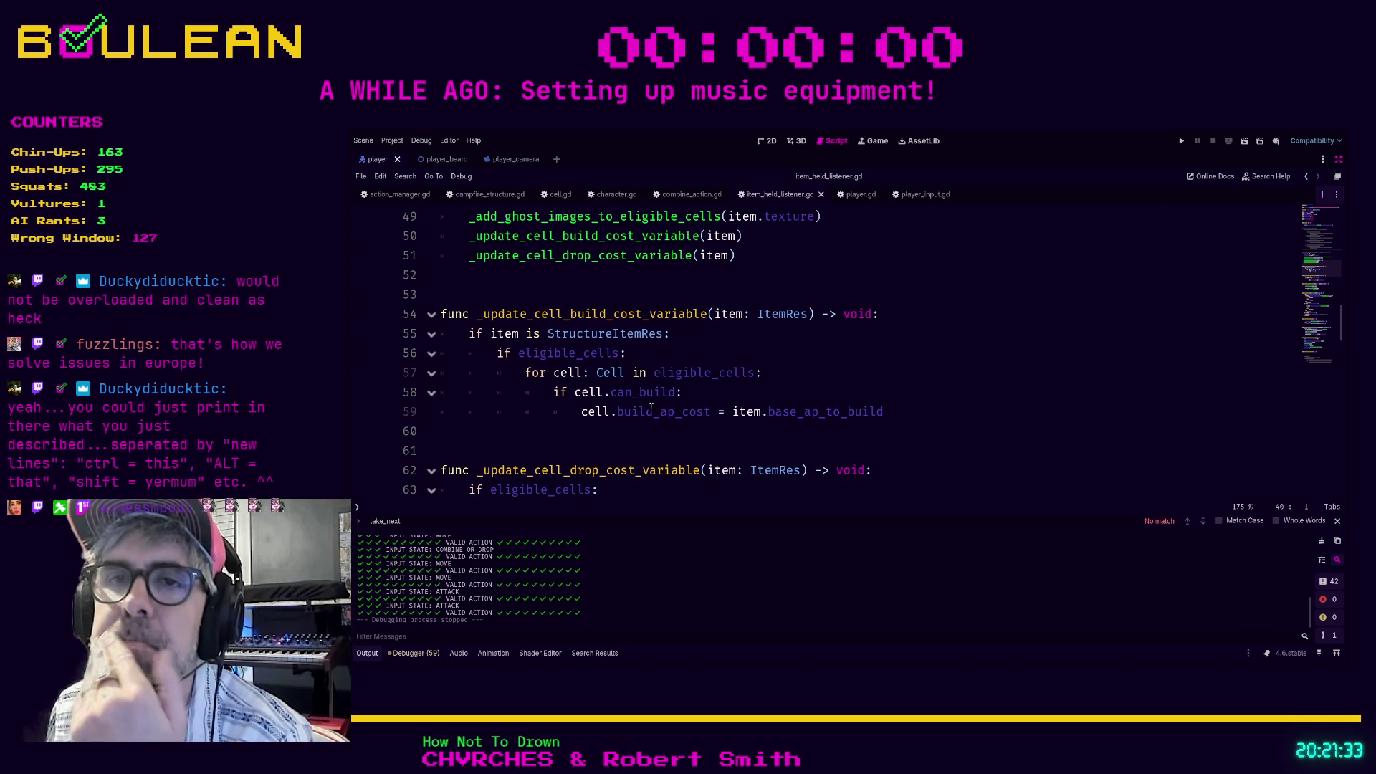
scroll(651, 407, "down", 4)
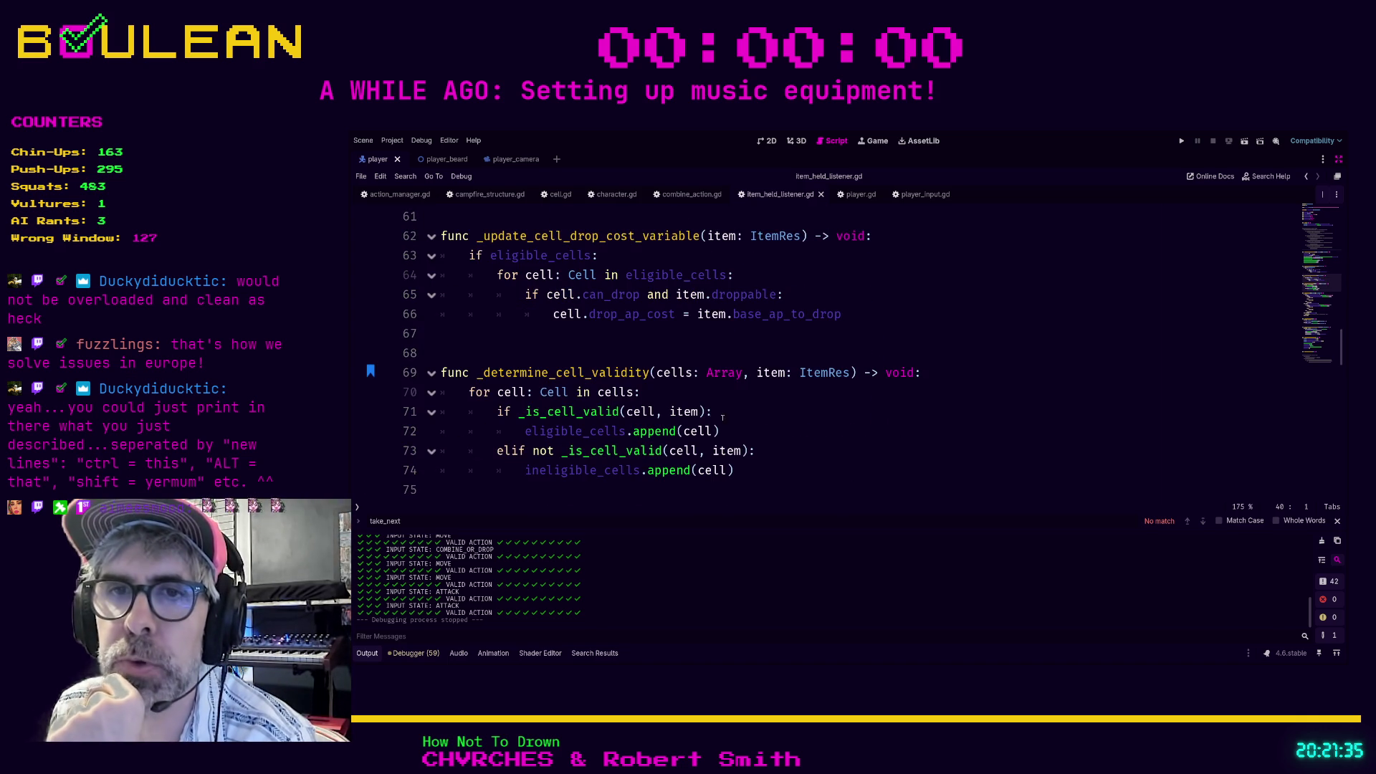
scroll(766, 412, "down", 3)
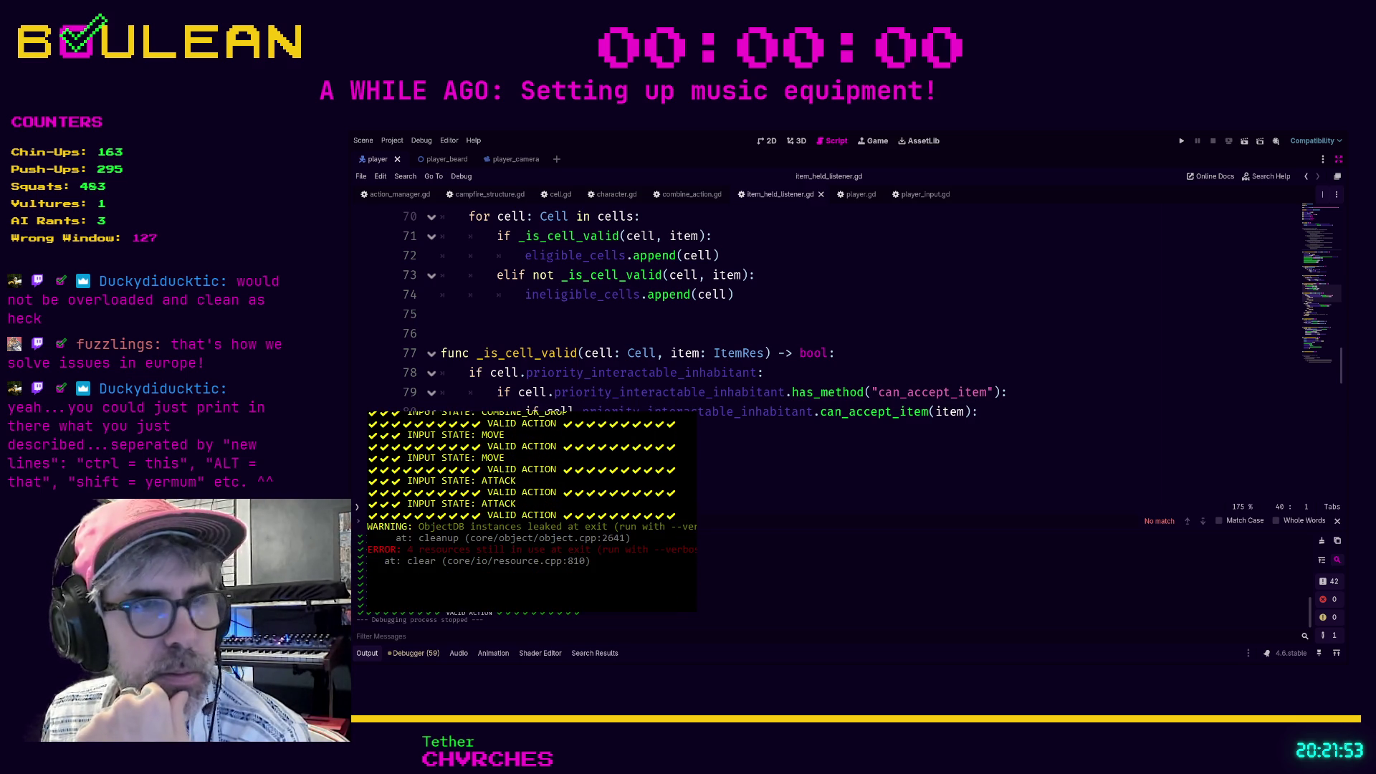
scroll(824, 323, "down", 7)
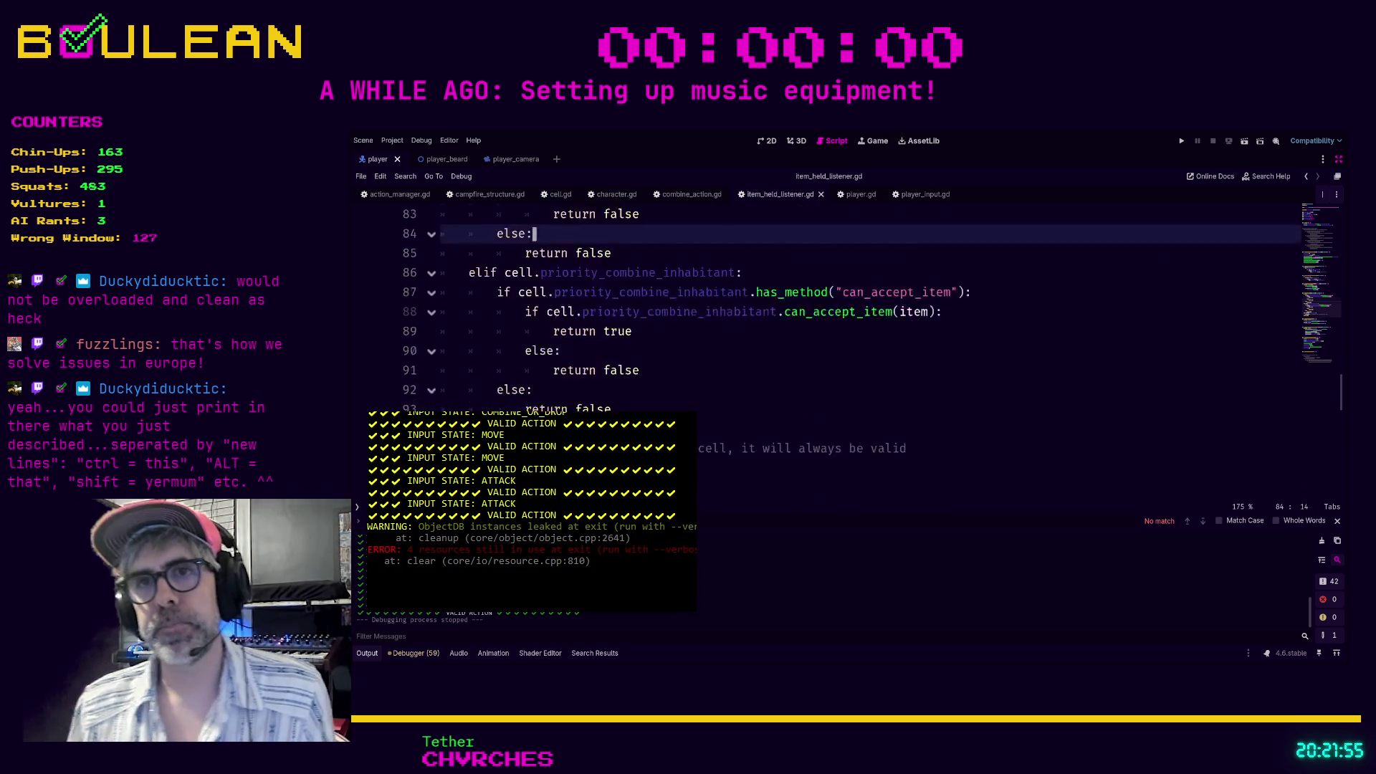
scroll(824, 323, "down", 3)
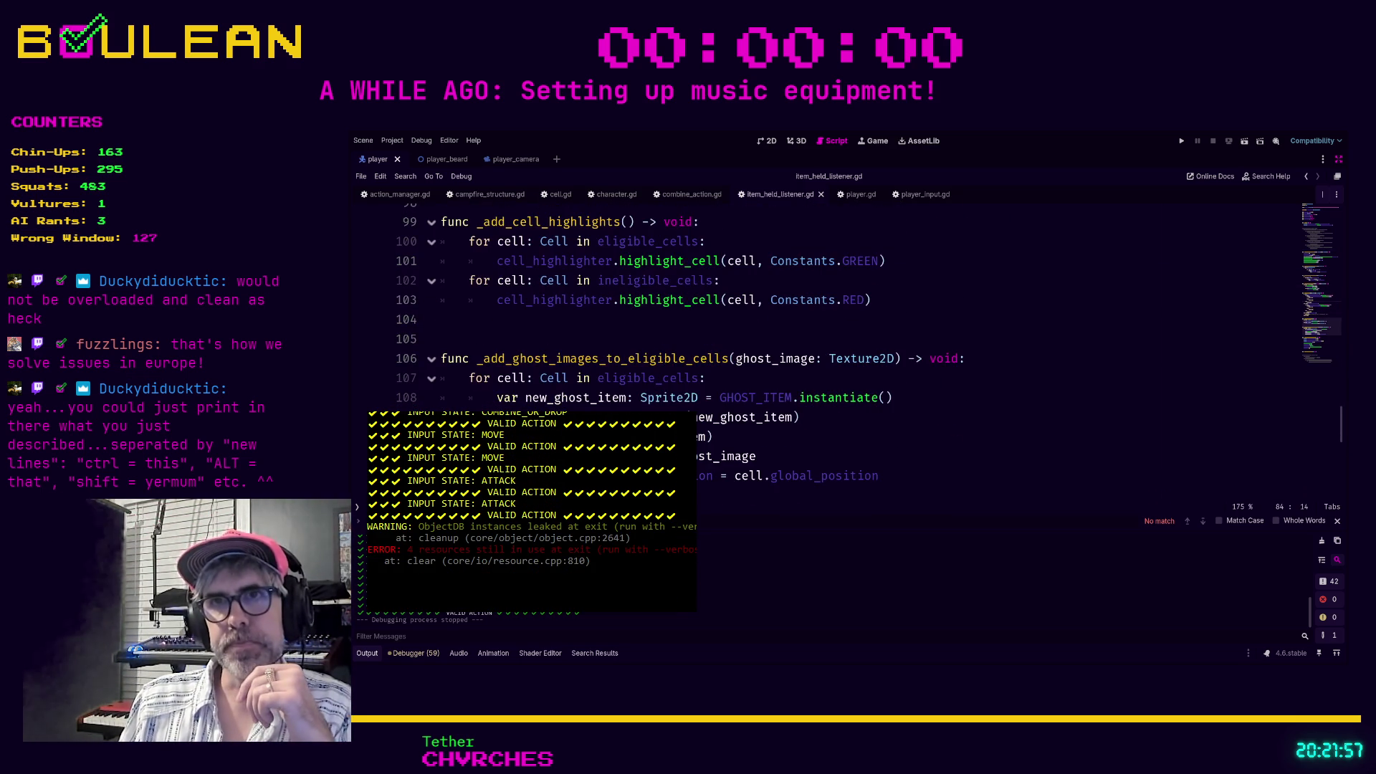
scroll(824, 323, "down", 5)
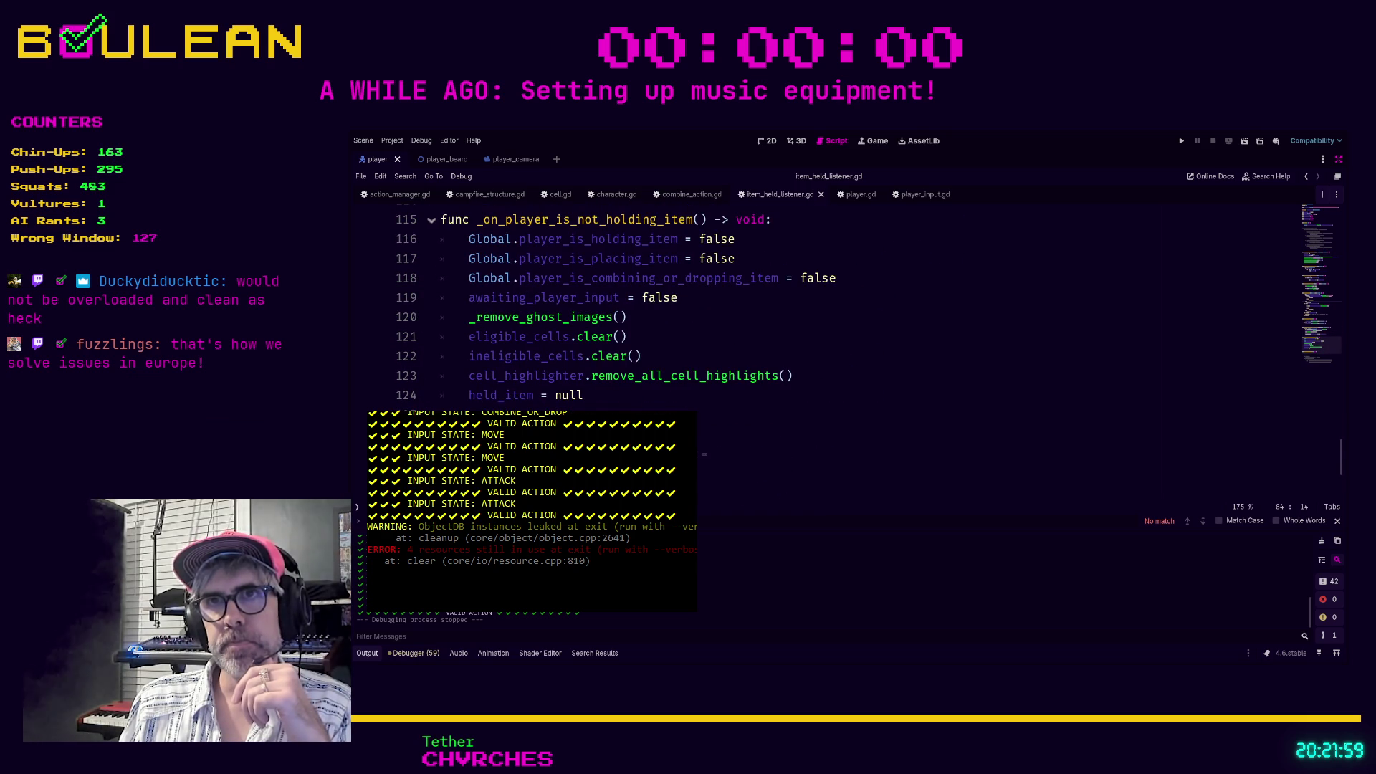
scroll(824, 322, "down", 3)
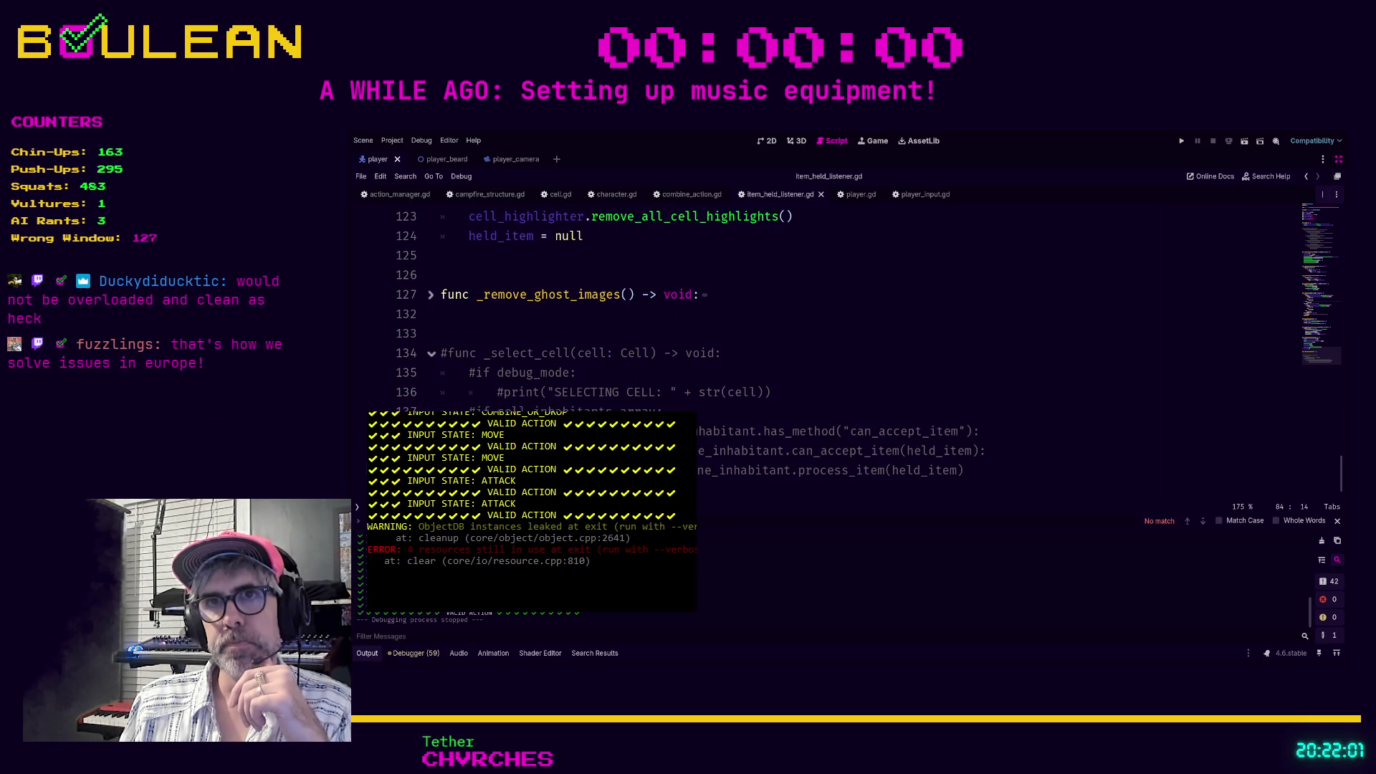
scroll(824, 322, "up", 1)
scroll(824, 322, "down", 1)
scroll(824, 323, "up", 2)
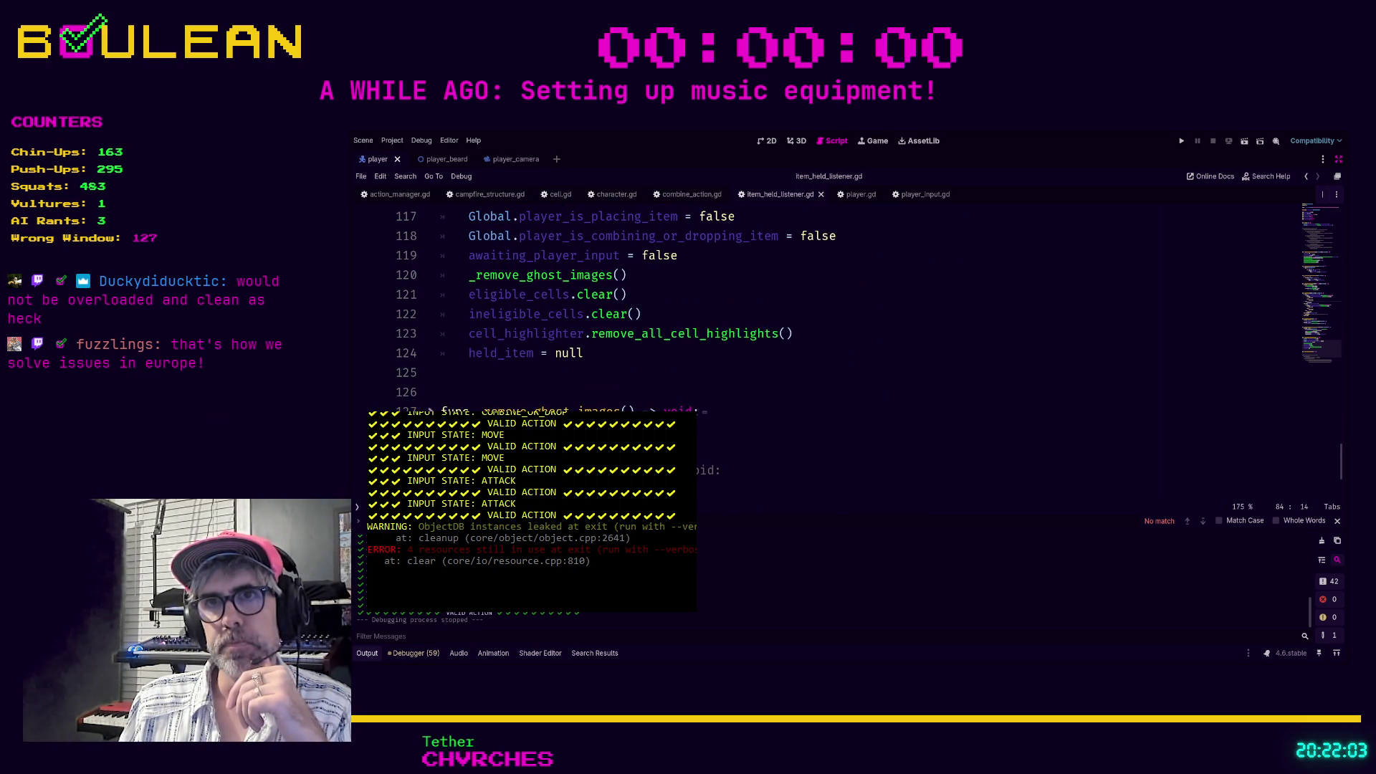
Search the script for 'drop' and jump to the next match.
left_click(502, 431)
key("ctrl+f")
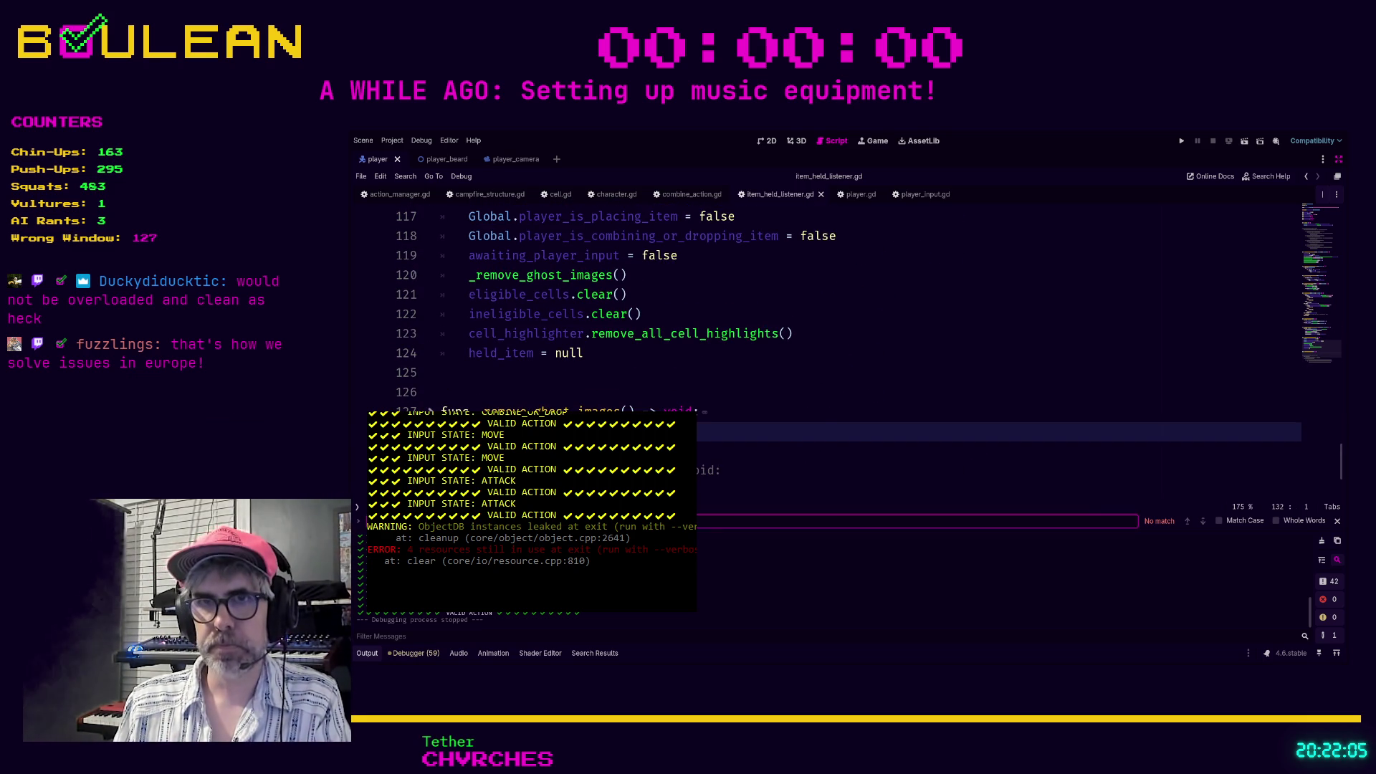
type("drop")
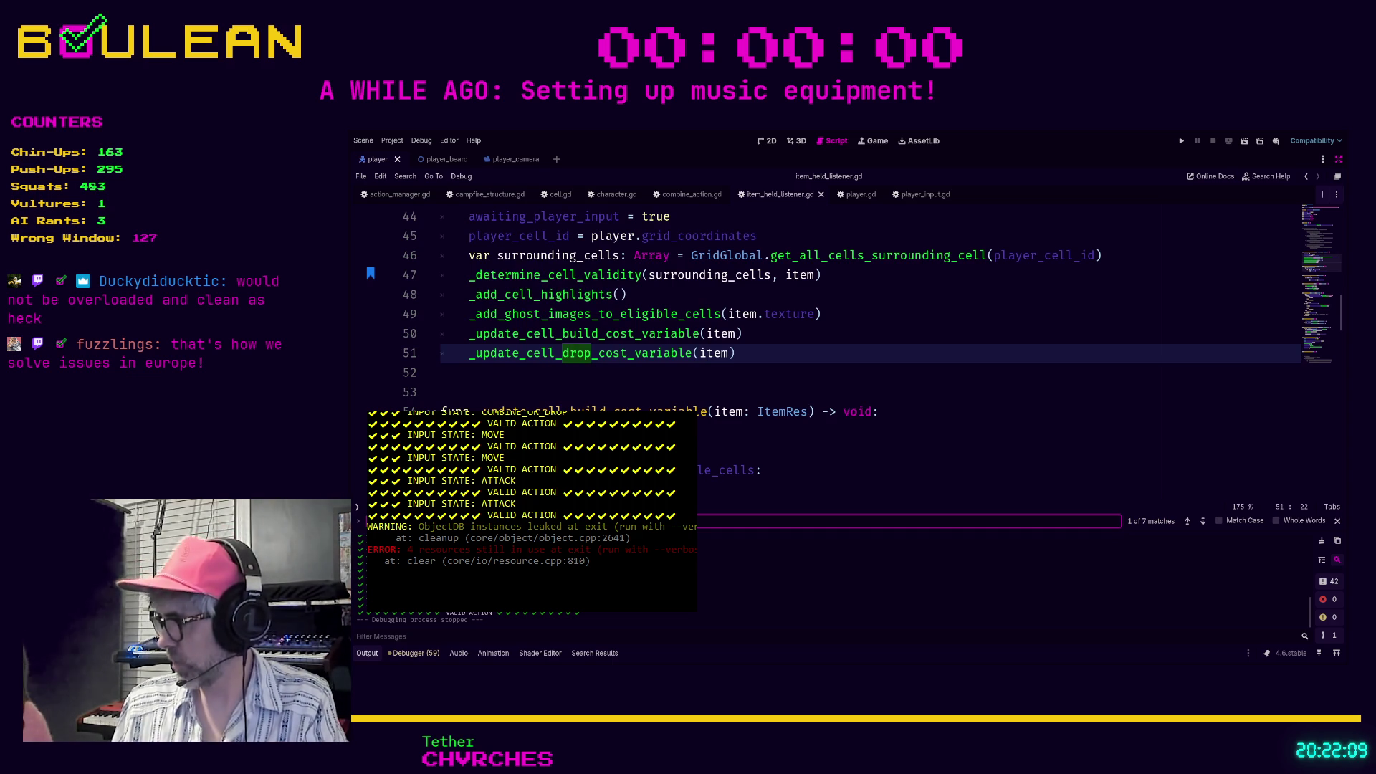
key("Return")
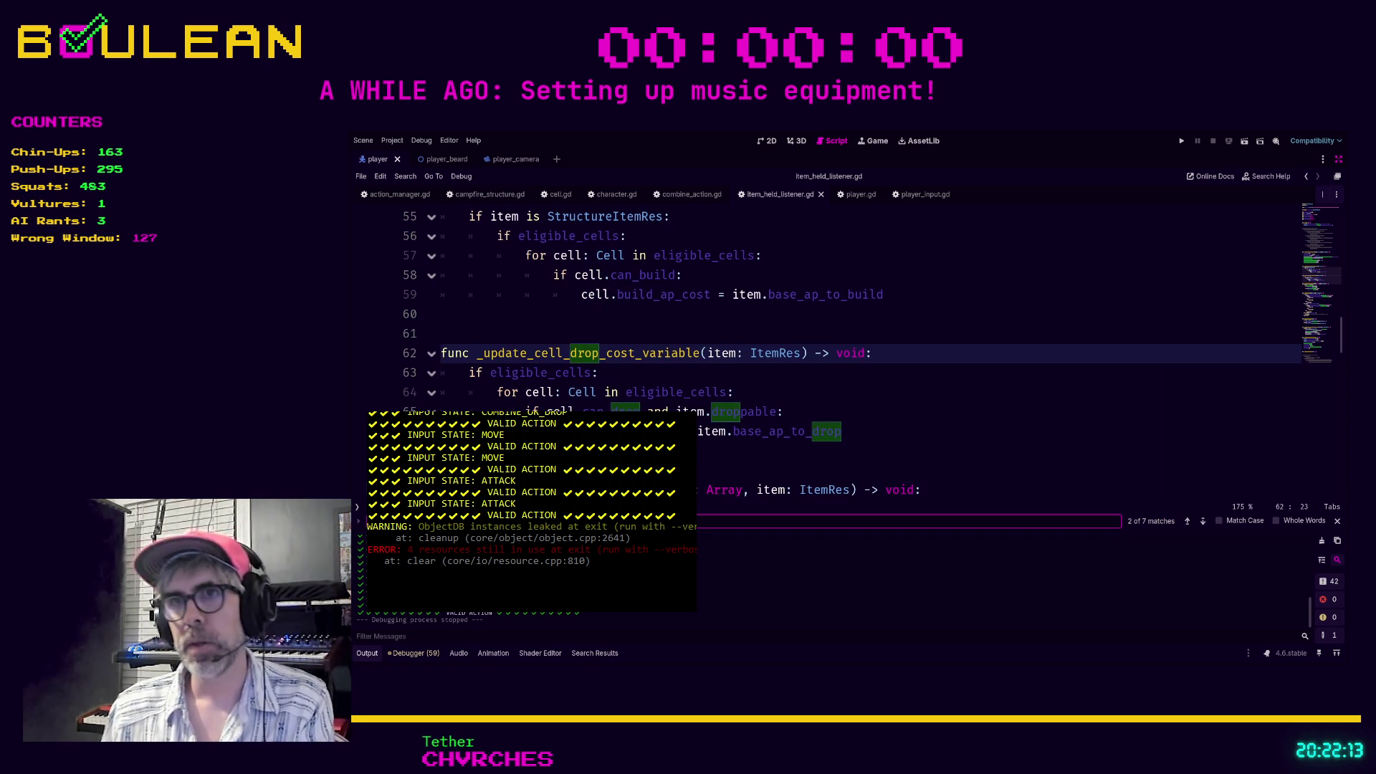
Relaunch the game, zoom out over the map, and walk north onto the red mushroom.
left_click(931, 470)
key("F5")
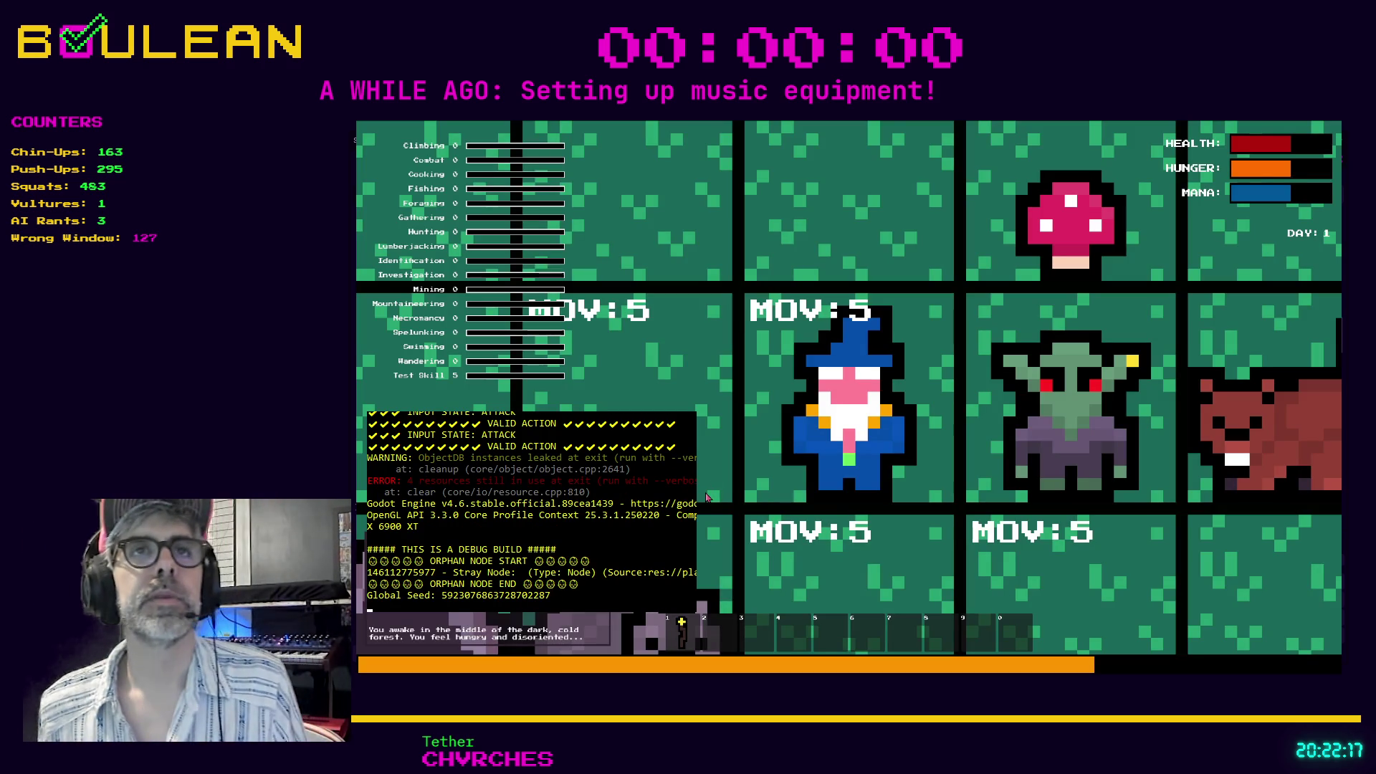
scroll(706, 497, "down", 5)
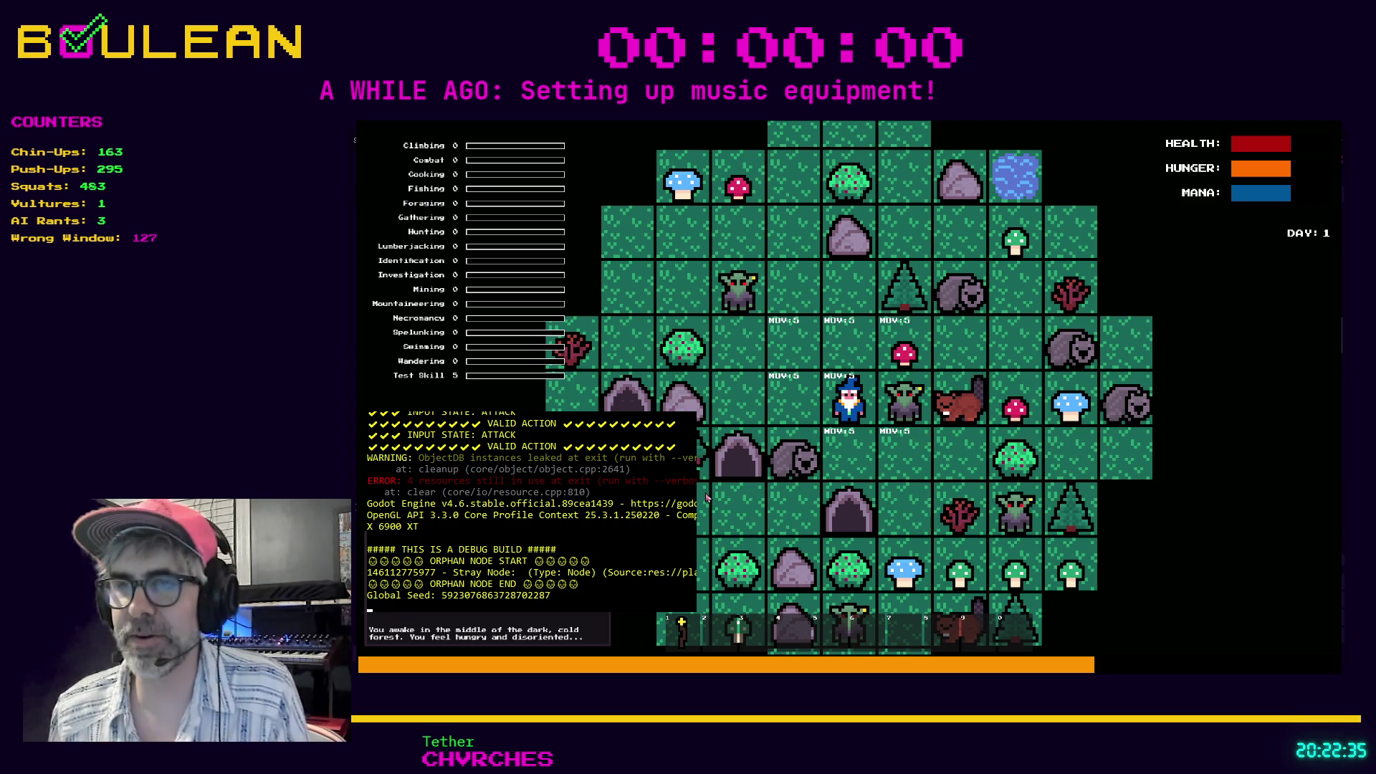
key("c")
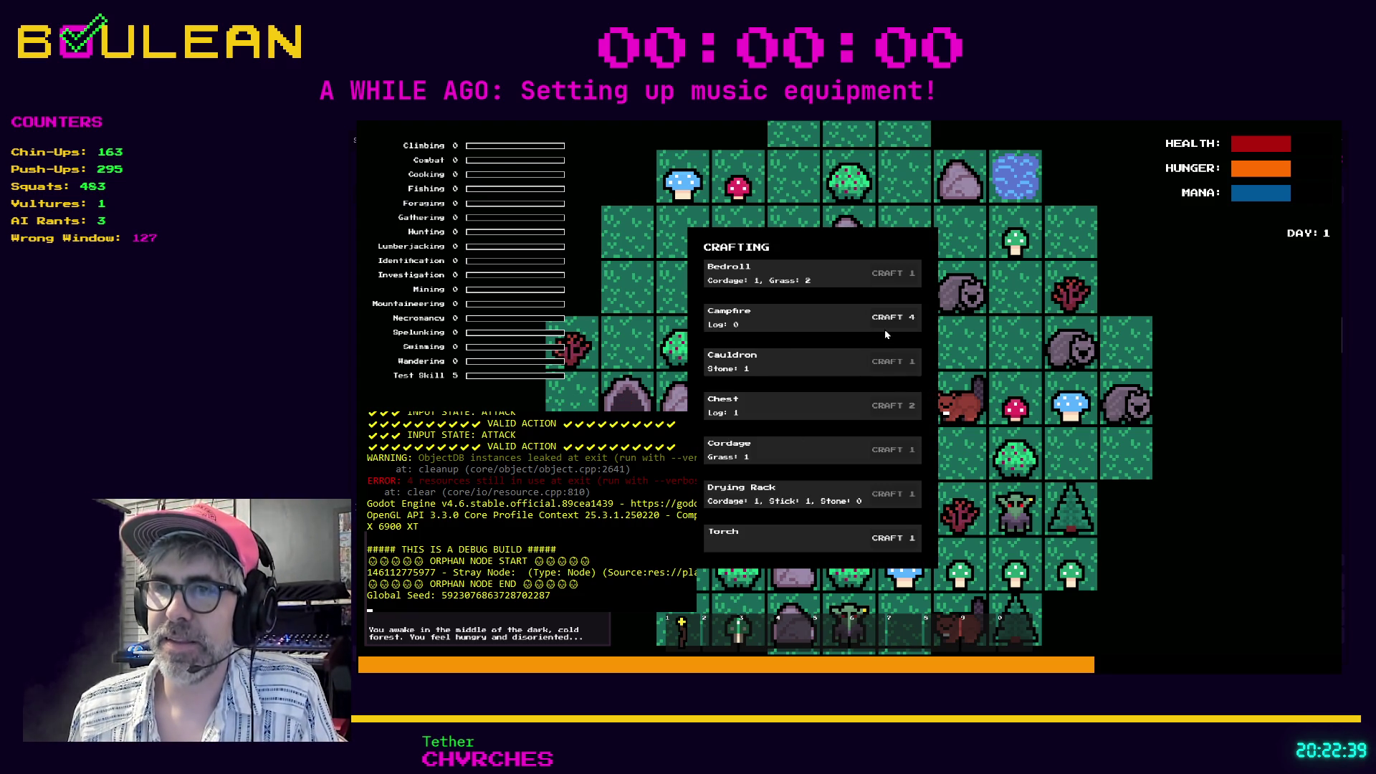
key("c")
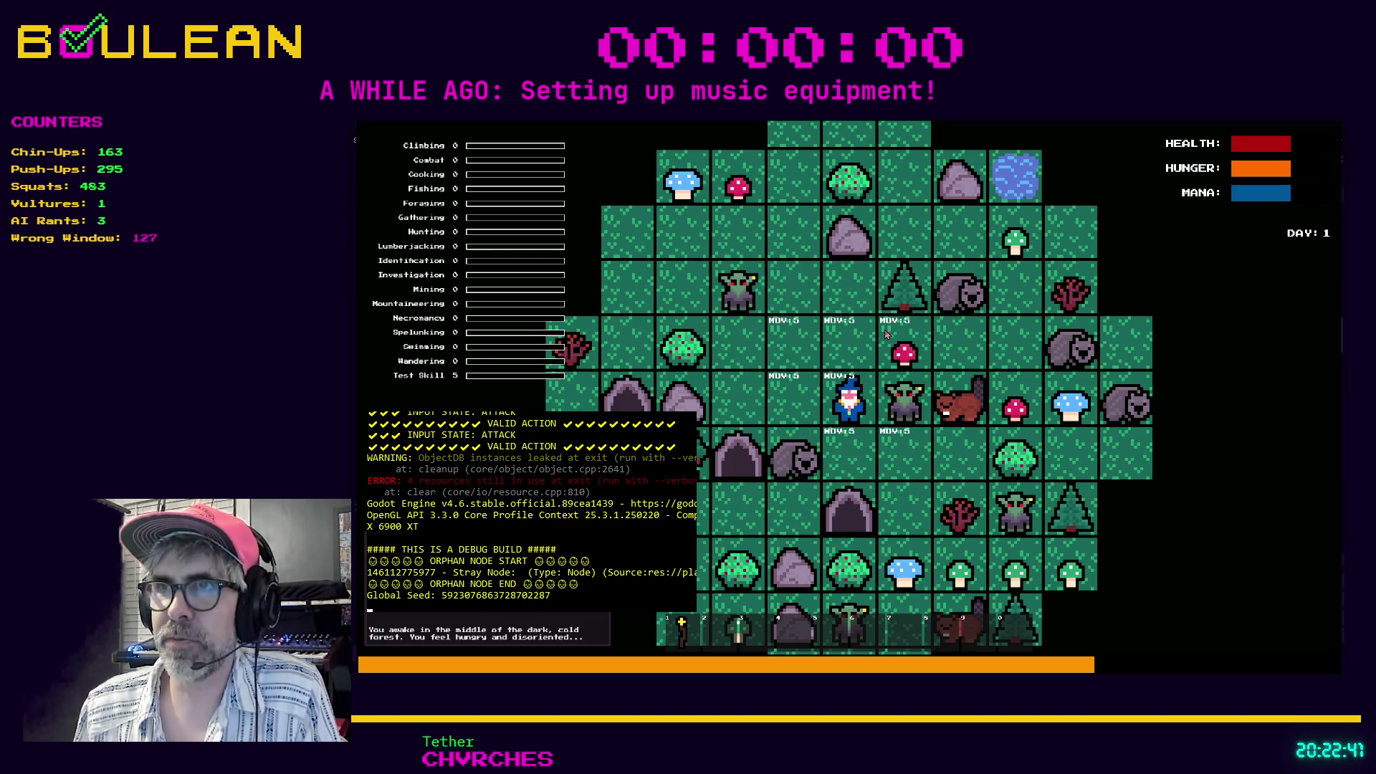
left_click(887, 335)
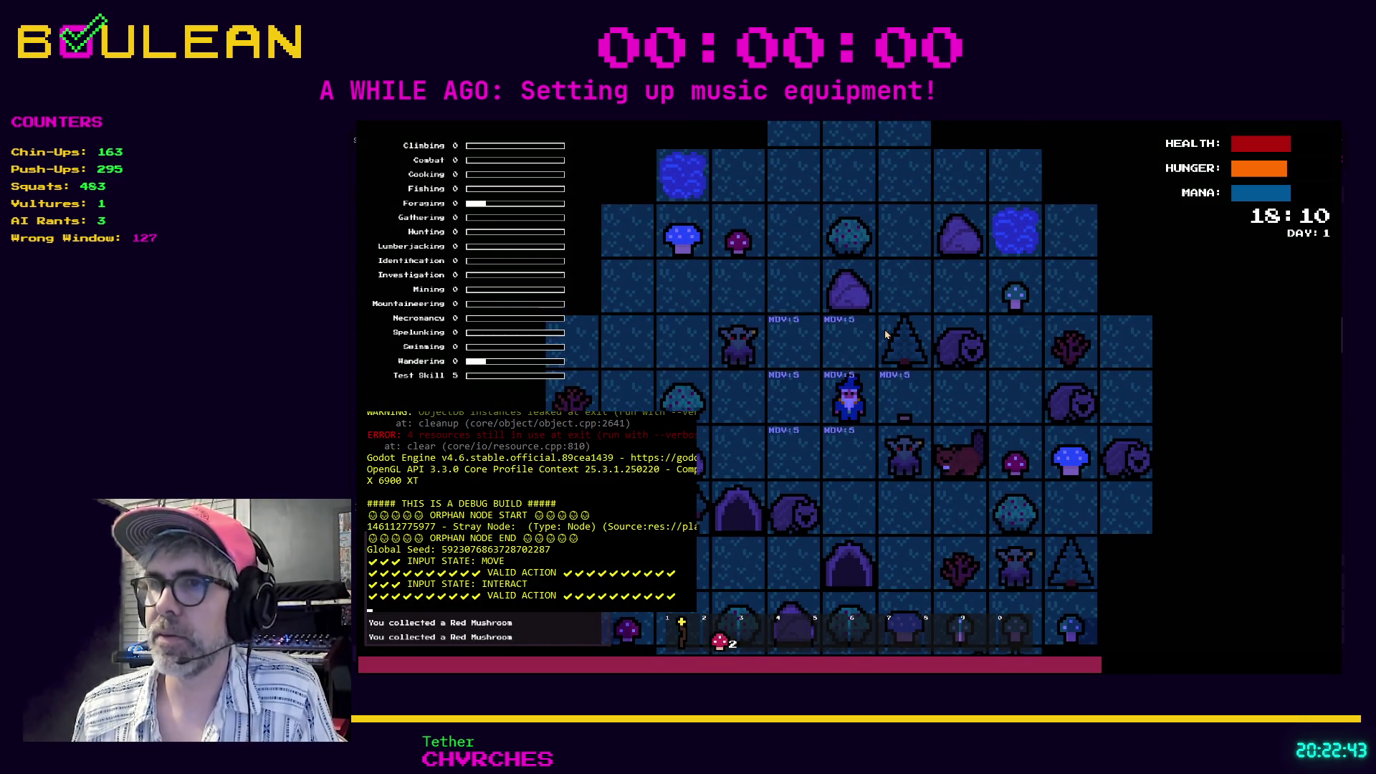
Drop the red mushroom to the wizard's left and step back to re-collect it.
key("d")
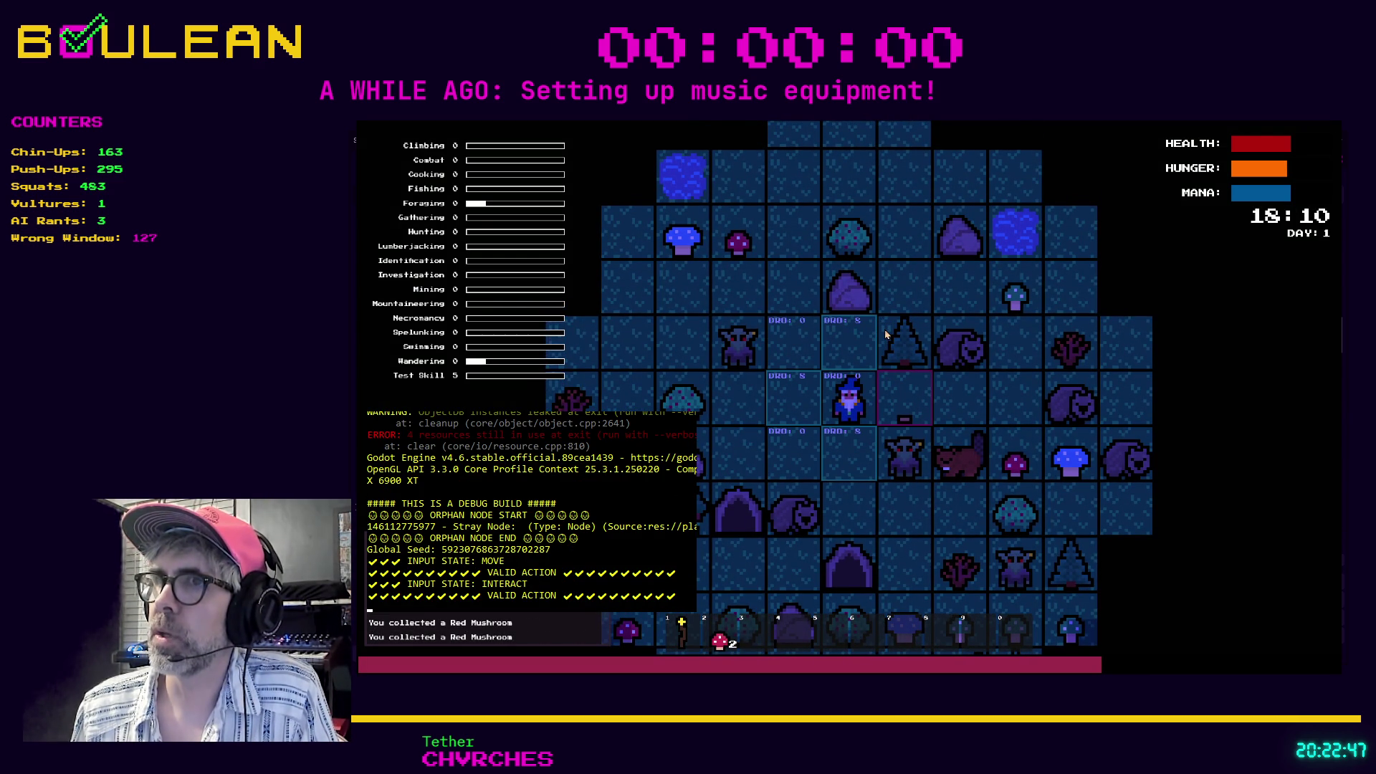
key("a")
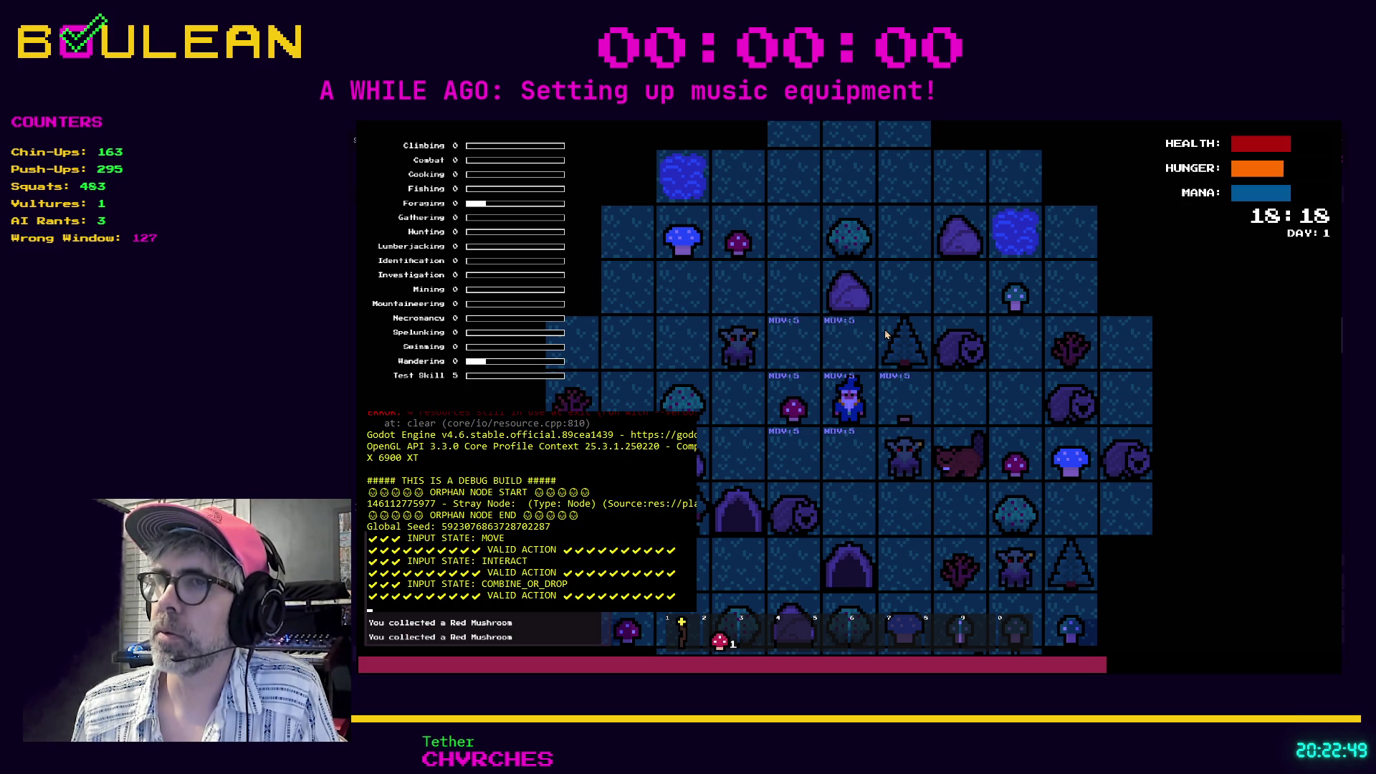
key("a")
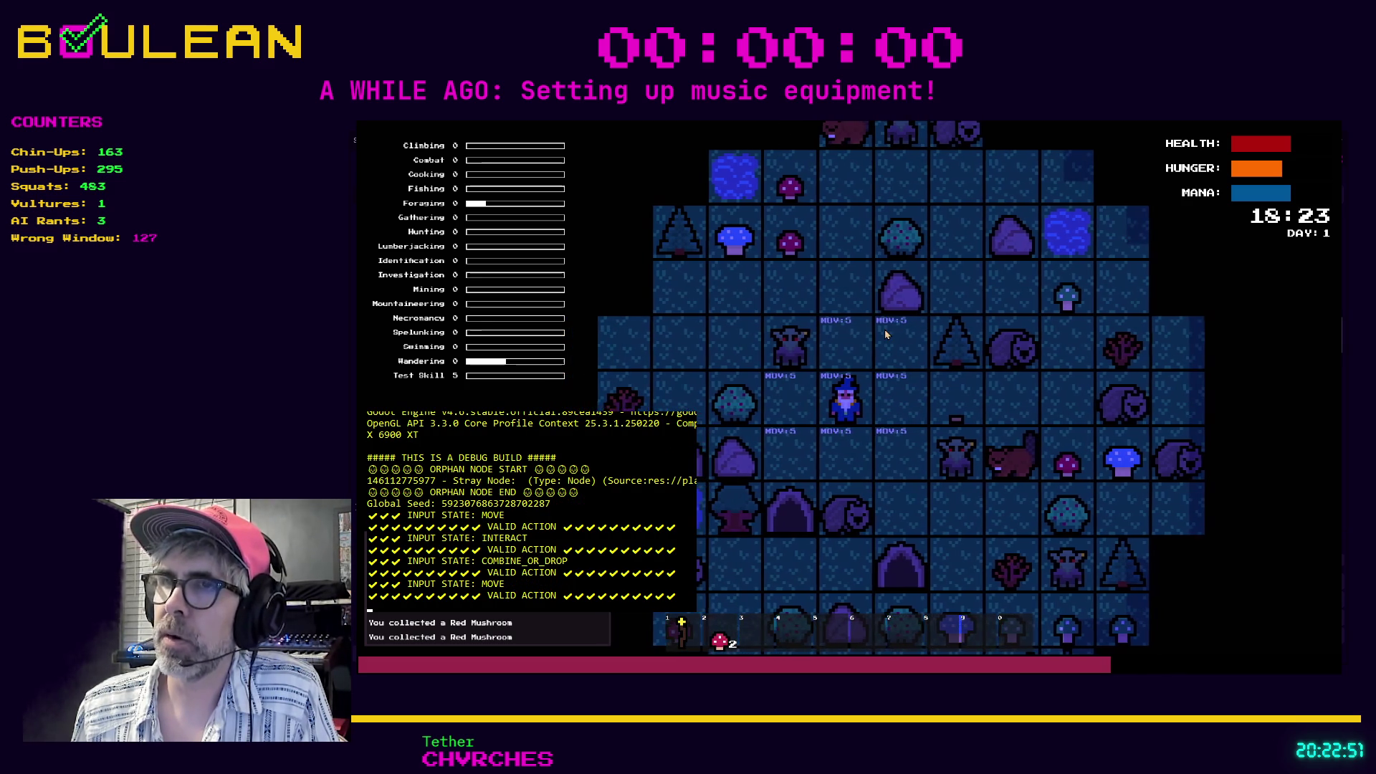
Kill the Wombat, collect its Raw Meat, and choose a structure to build.
key("d")
key("d")
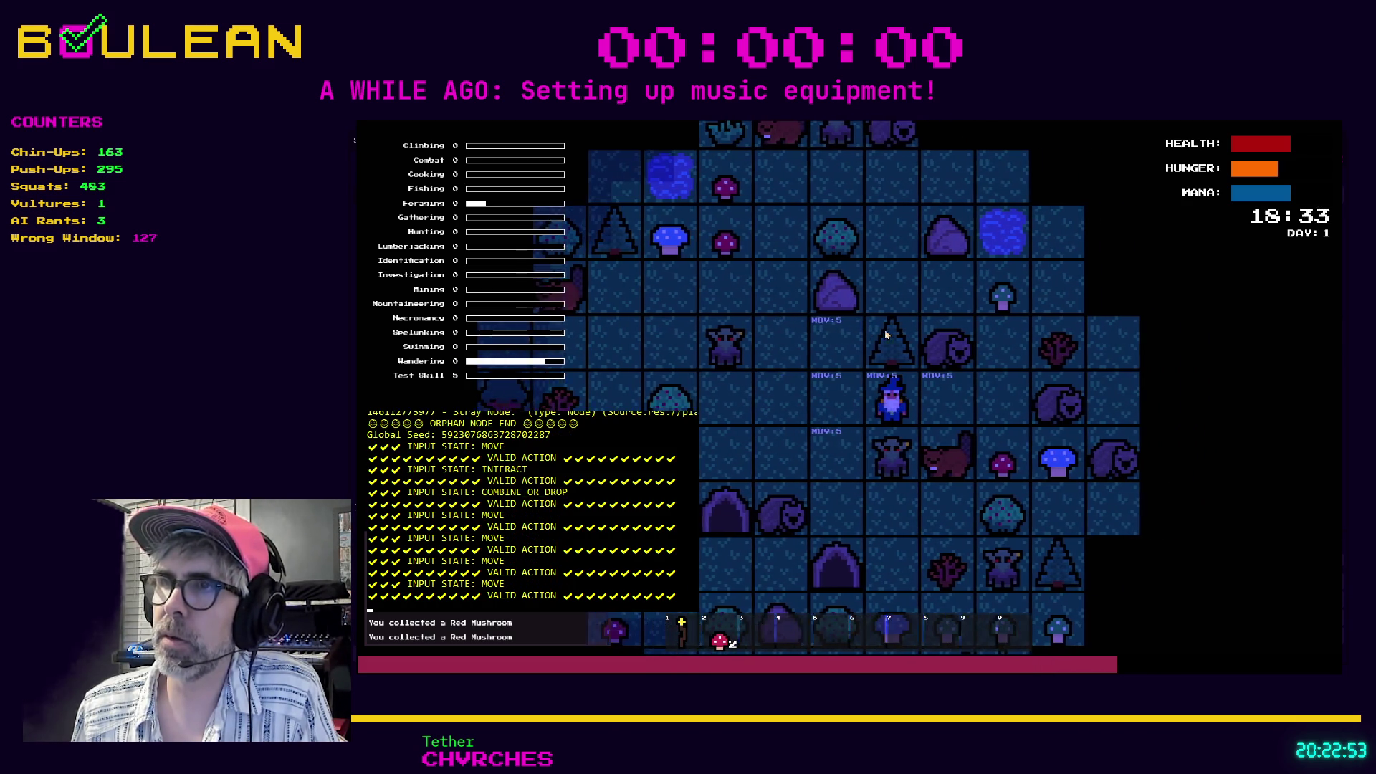
key("w")
key("w")
key("w")
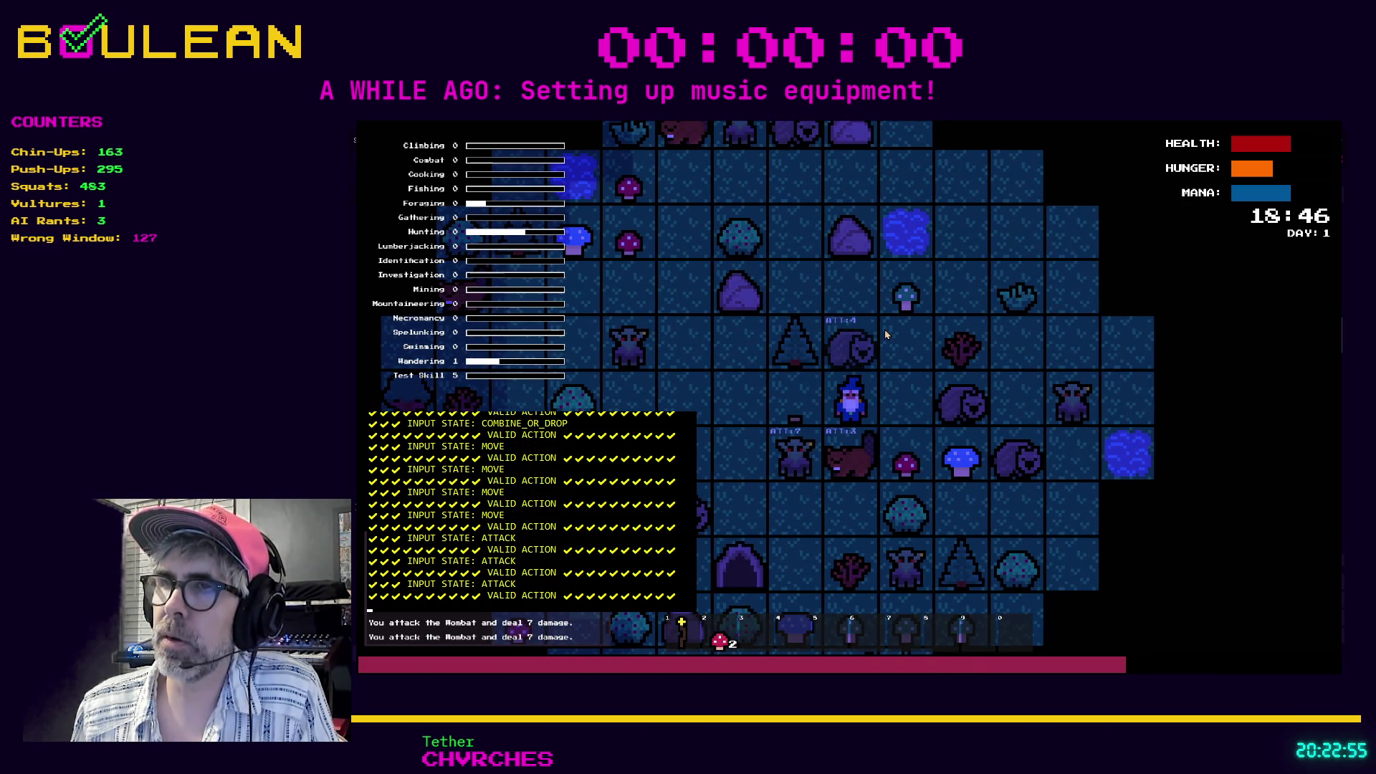
key("w")
key("w")
key("d")
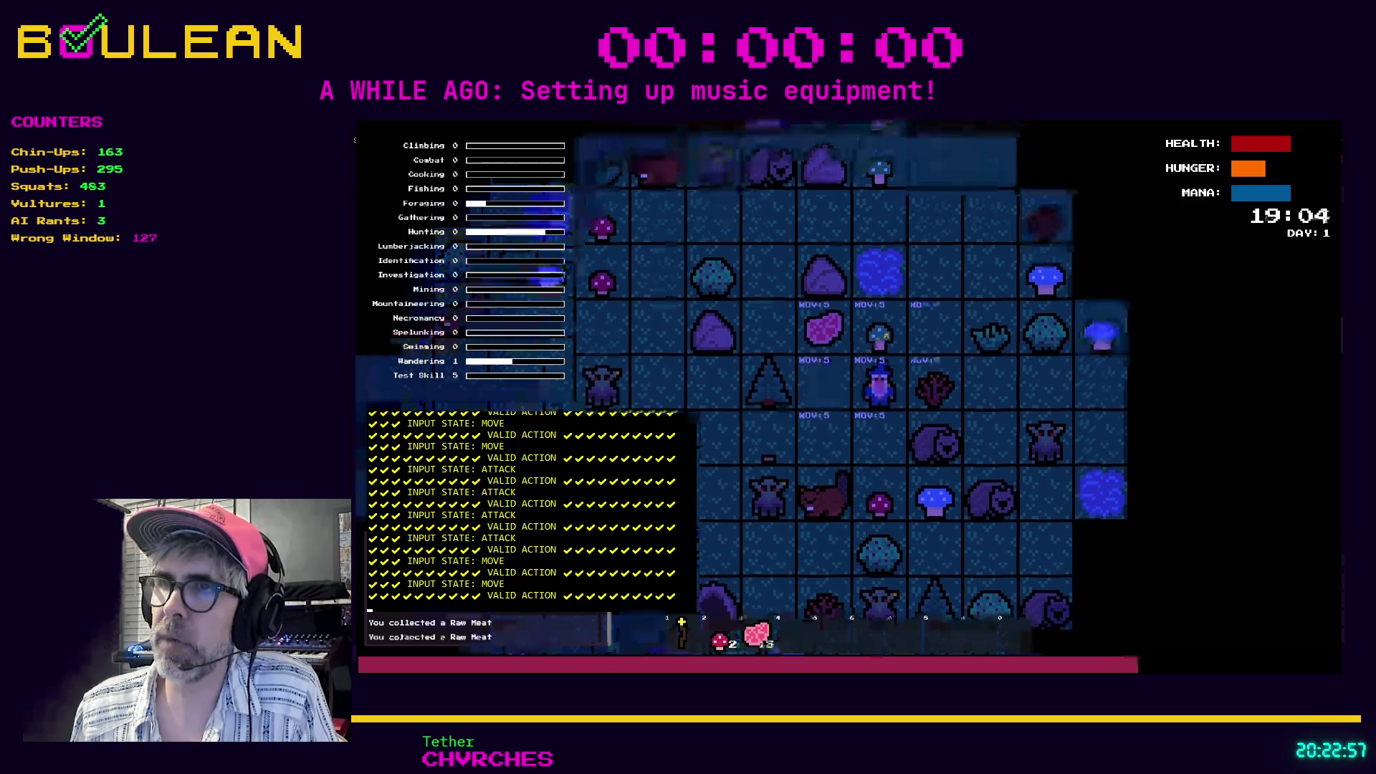
key("c")
left_click(887, 328)
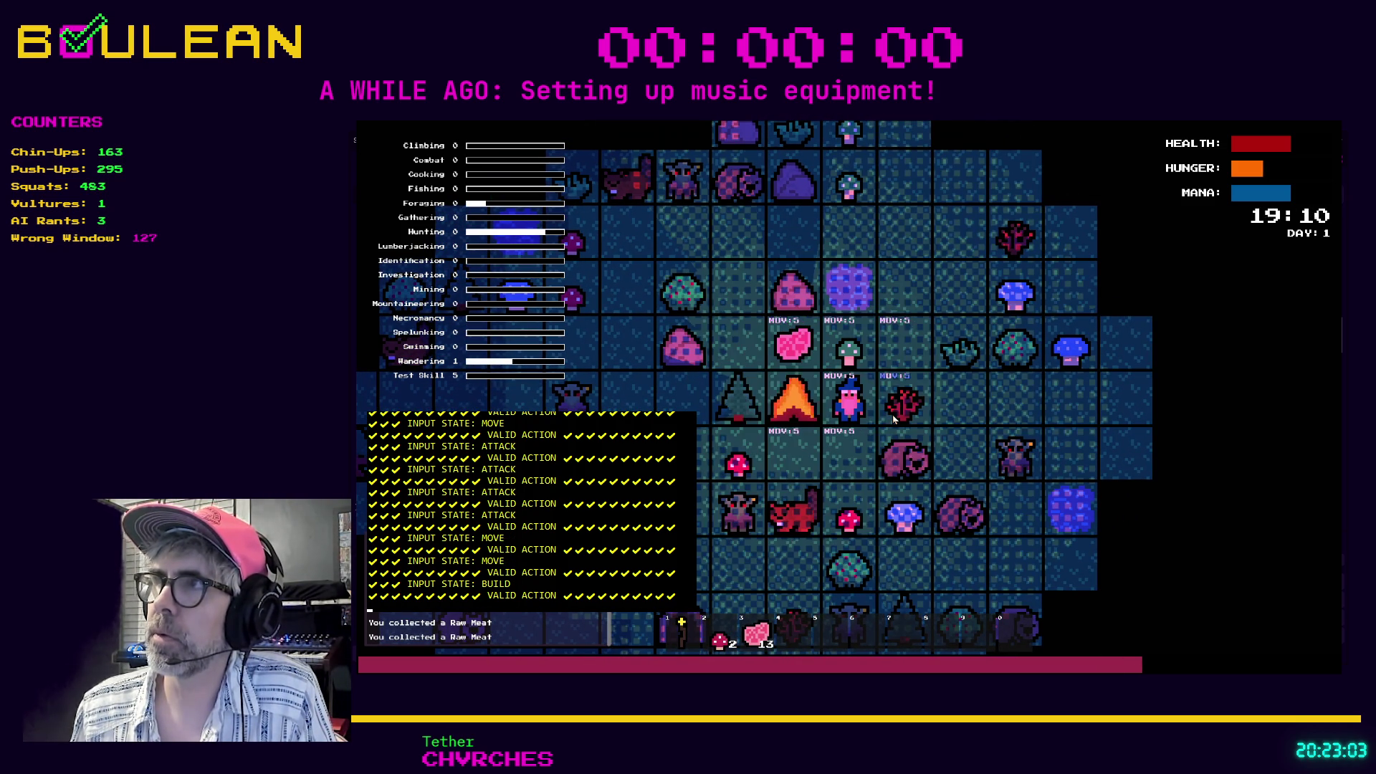
Build a campfire beside the wizard and eat a piece of Raw Meat.
key("b")
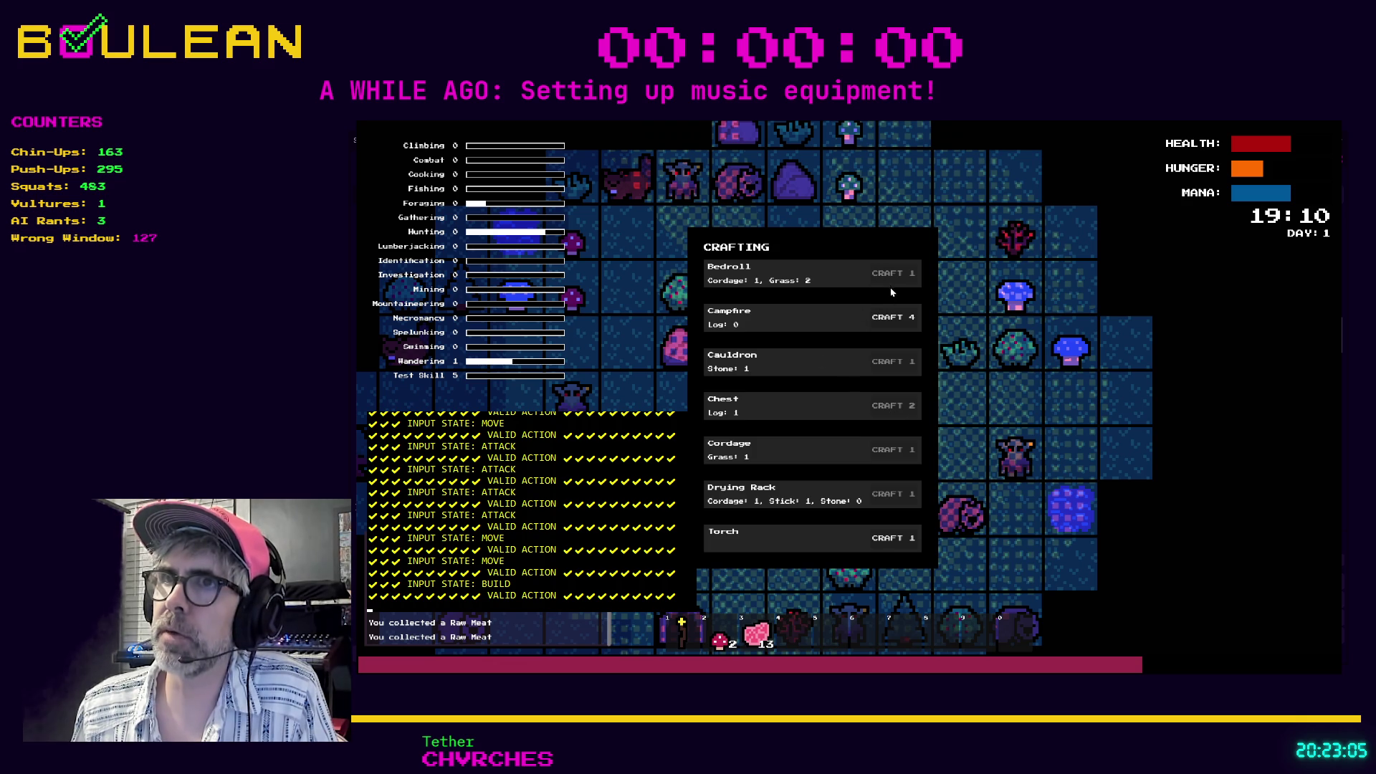
left_click(894, 323)
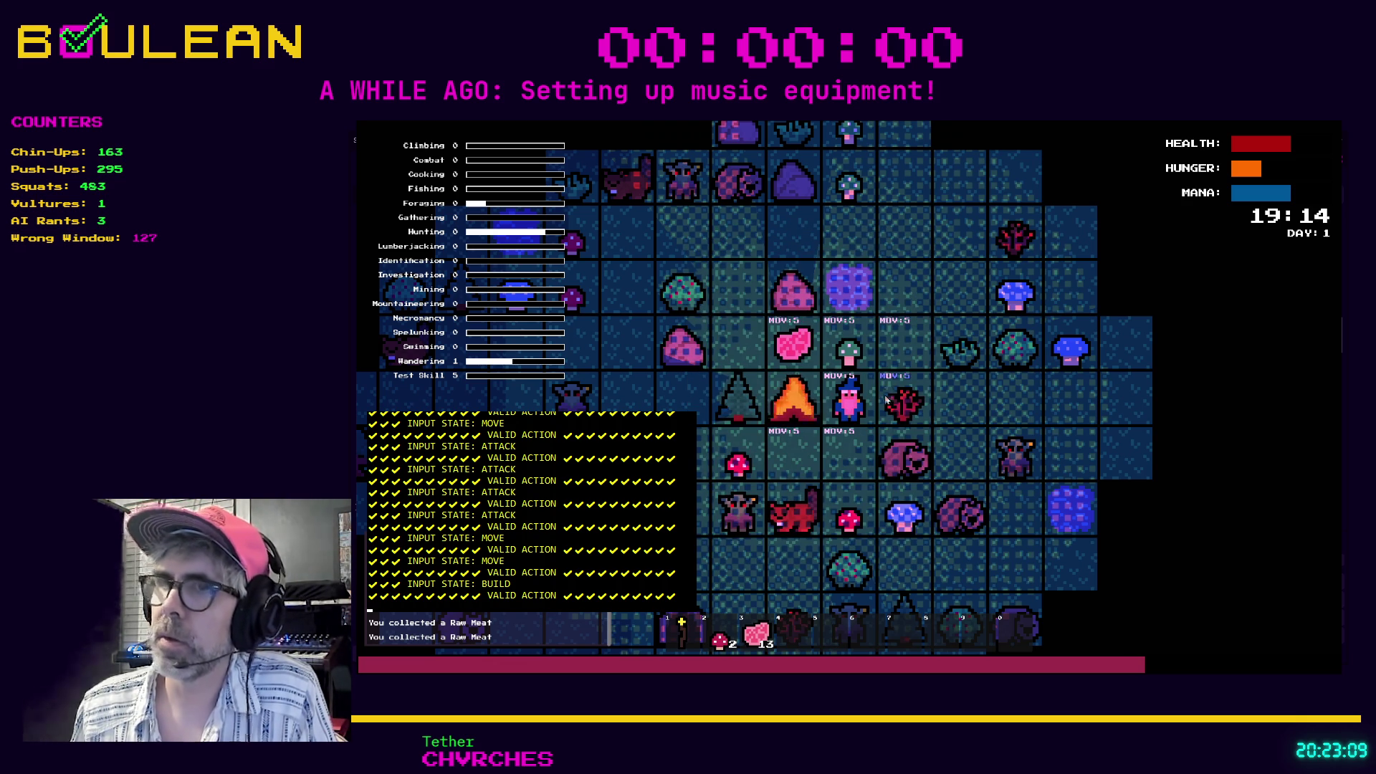
key("d")
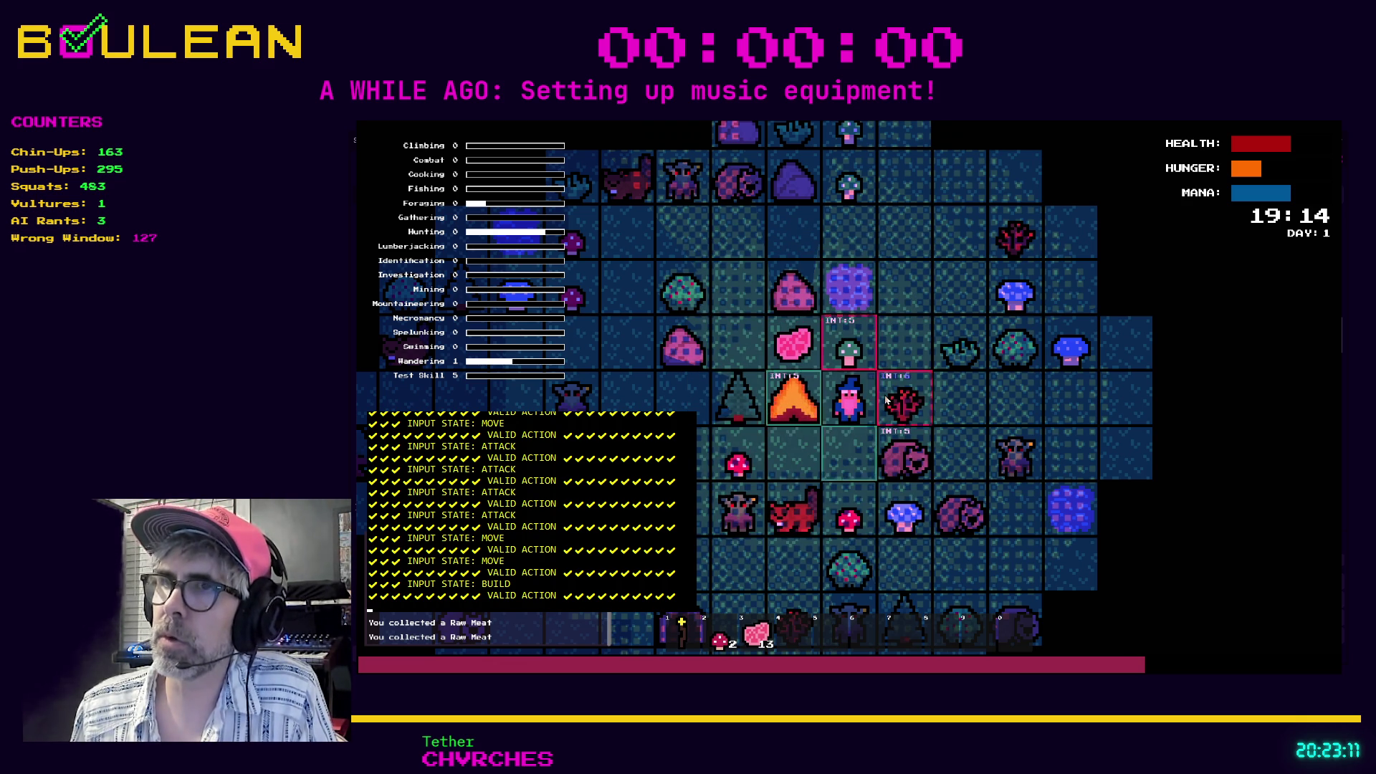
key("e")
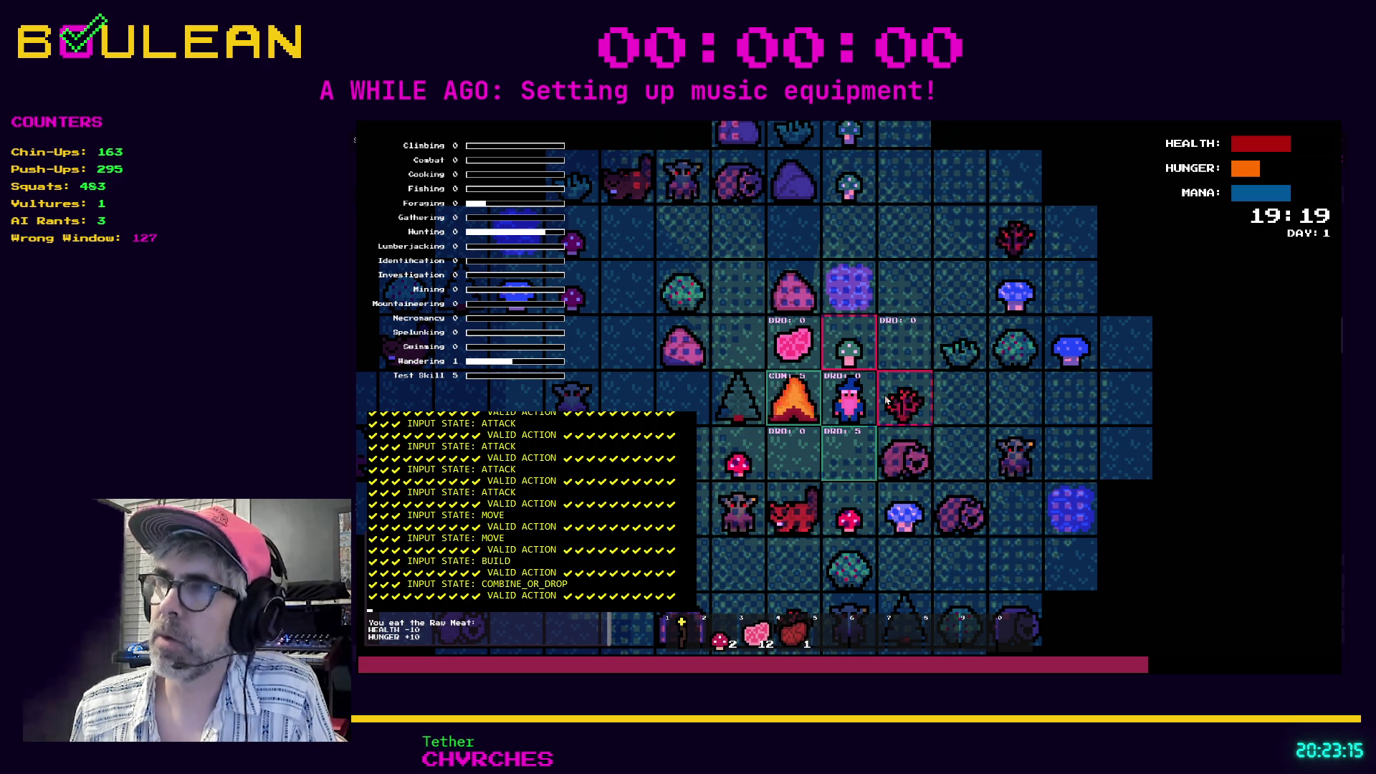
Drop raw meat and walk over the meat tiles to regather 19 pieces.
key("Down")
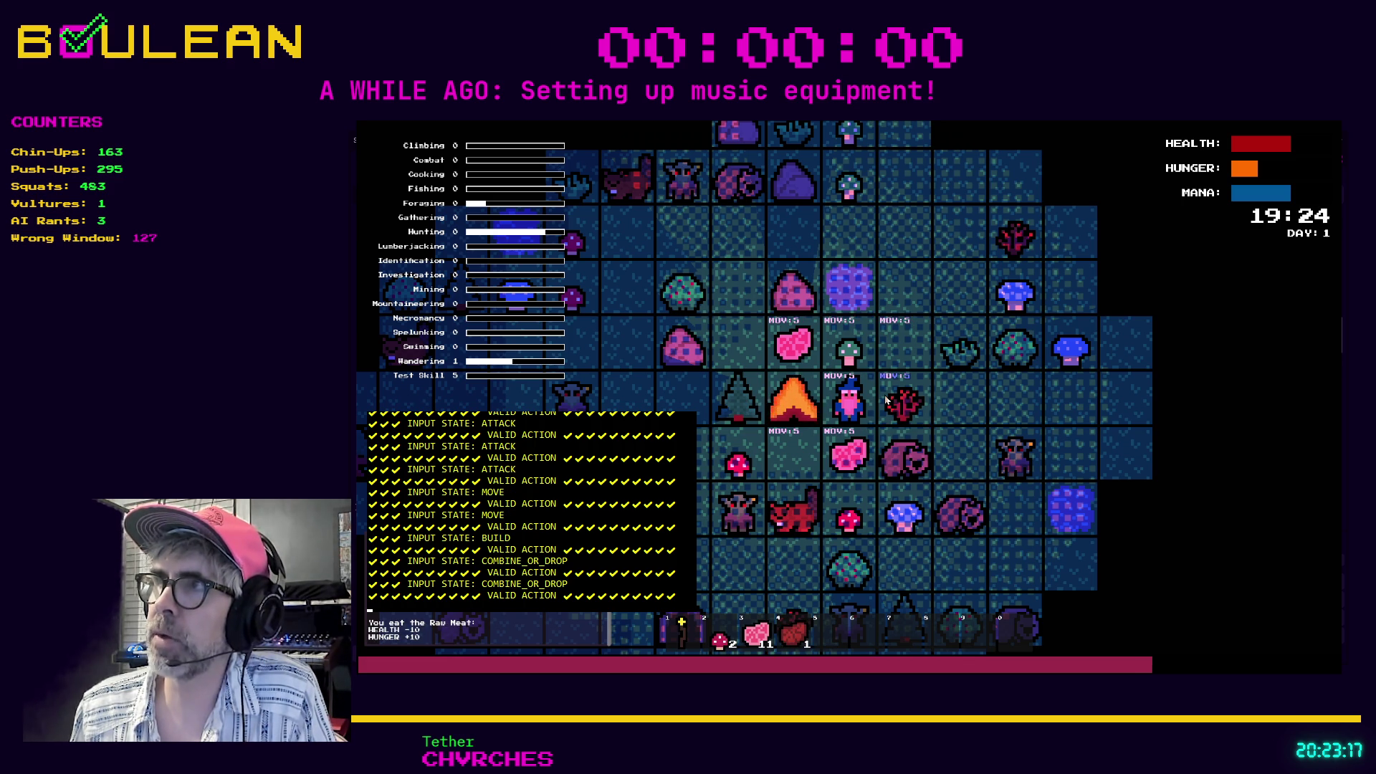
key("Down")
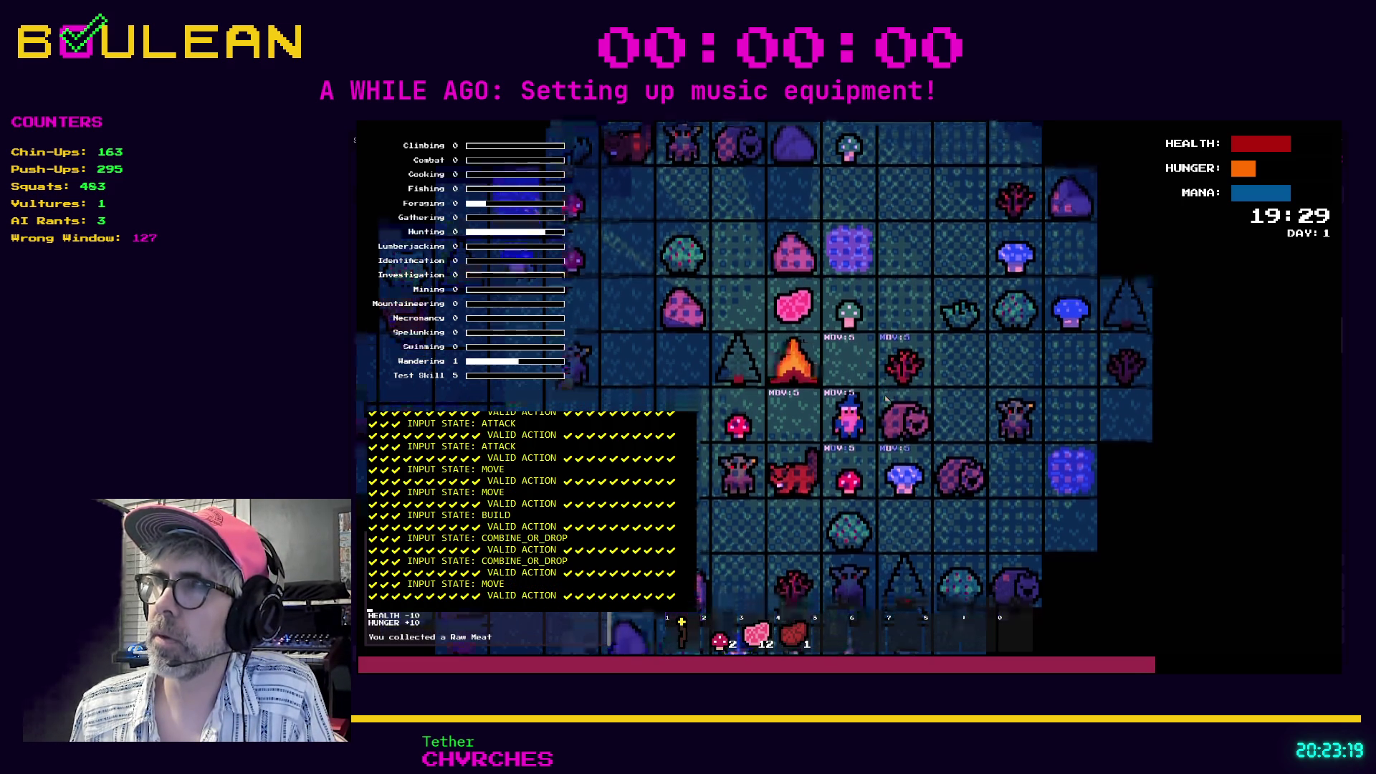
key("Up")
key("Up")
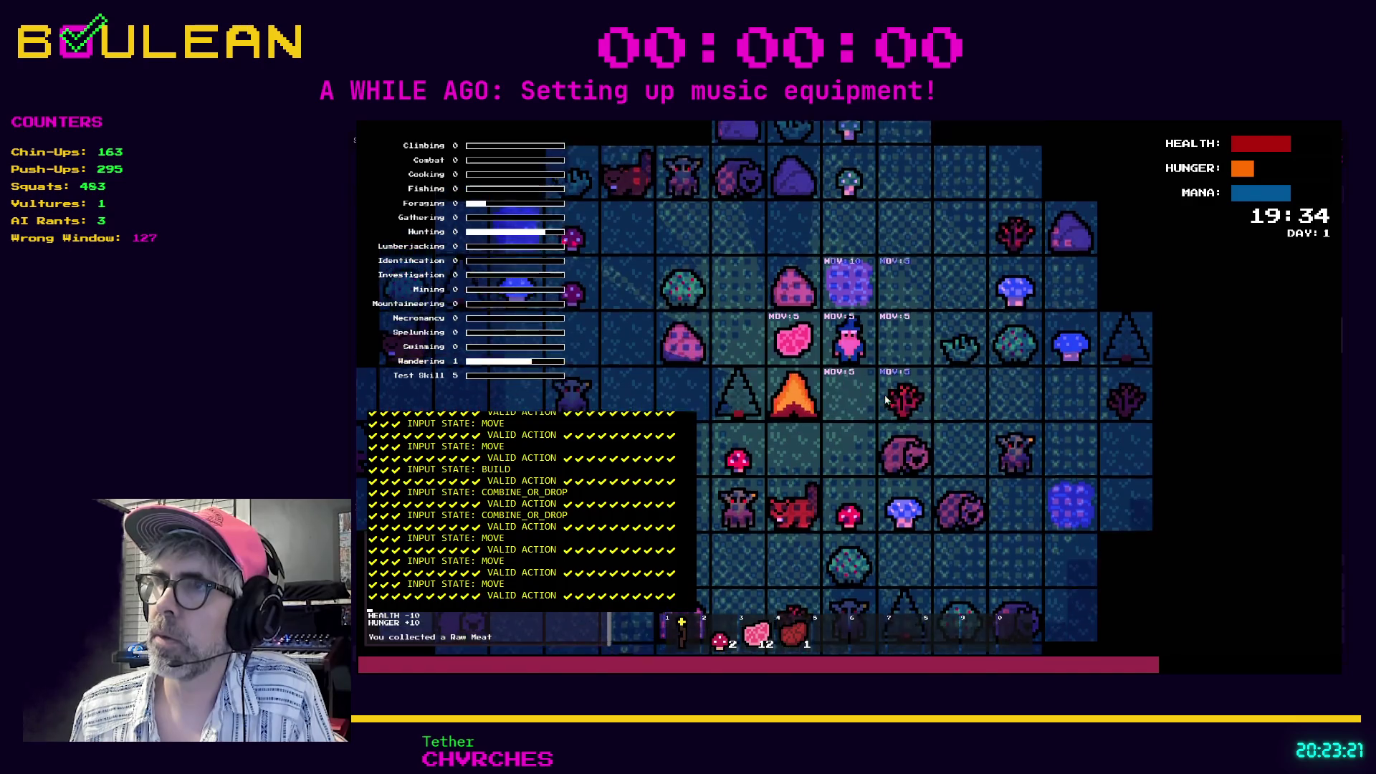
key("Left")
Mine the nearby rocks for pebbles, working up to 15.
key("Up")
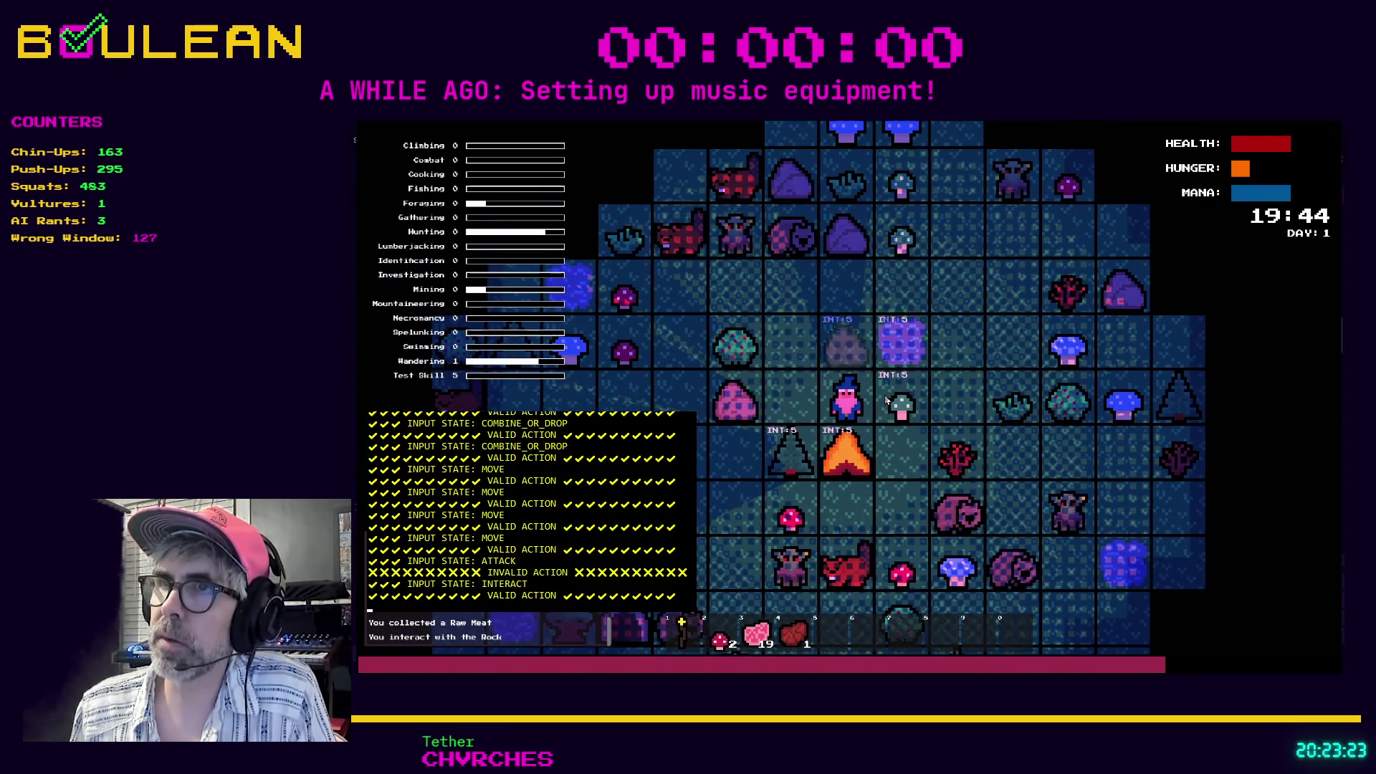
key("Up")
key("Up")
key("Up")
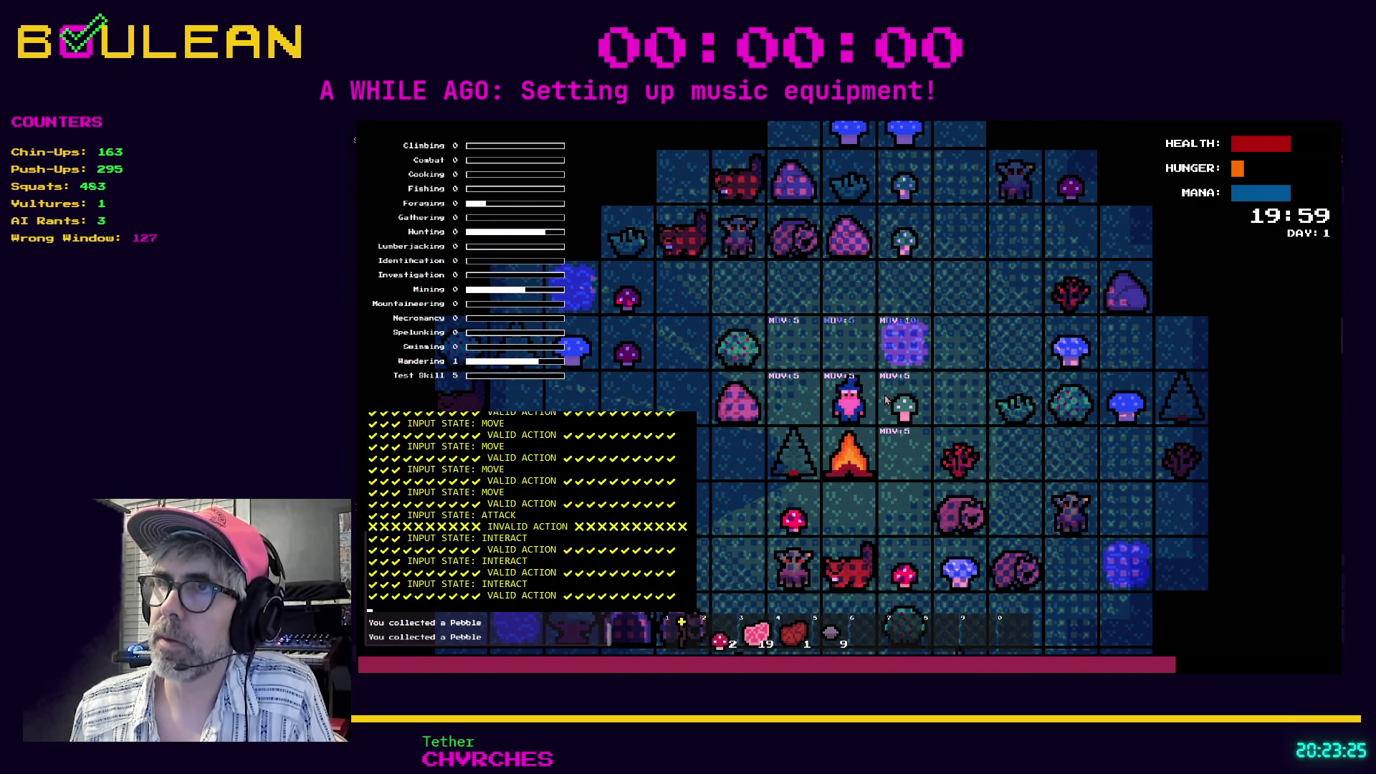
key("Up")
key("Up")
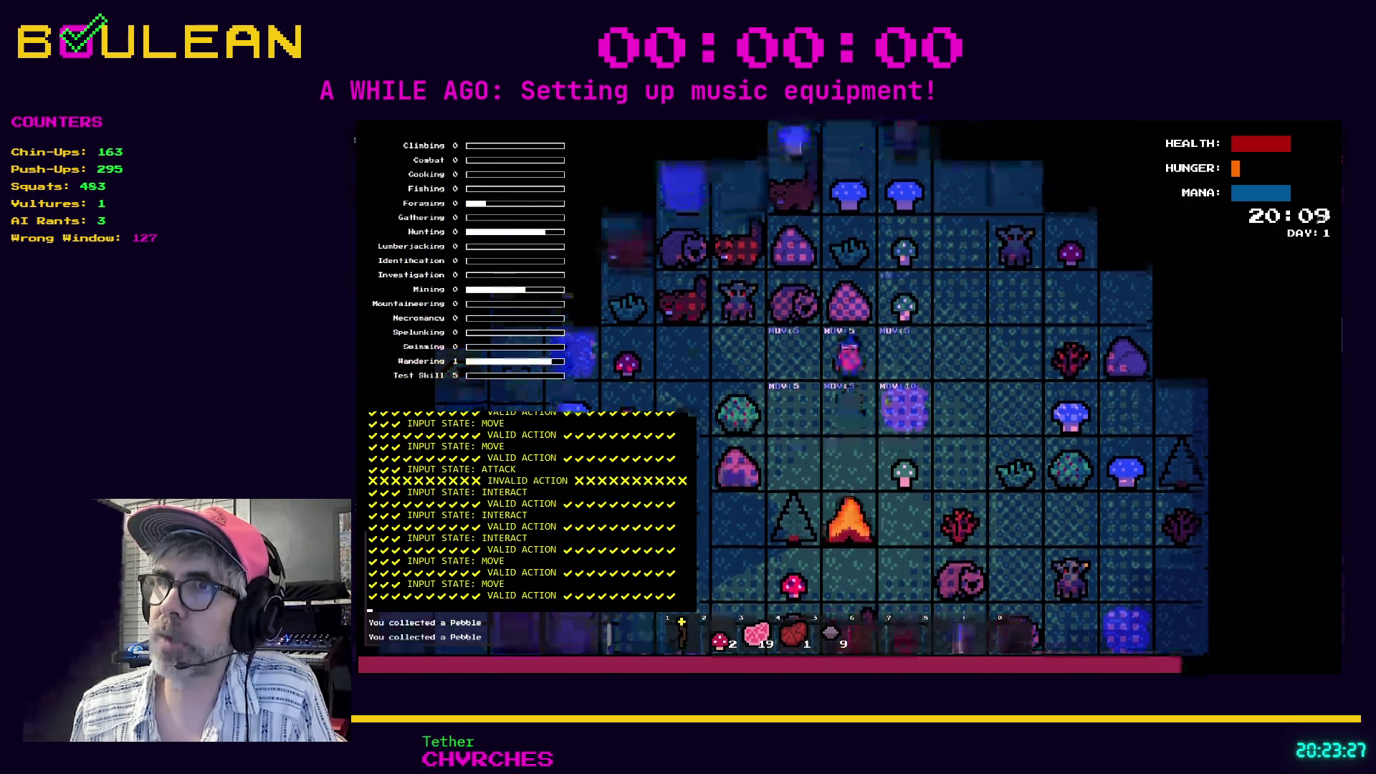
key("Up")
key("Right")
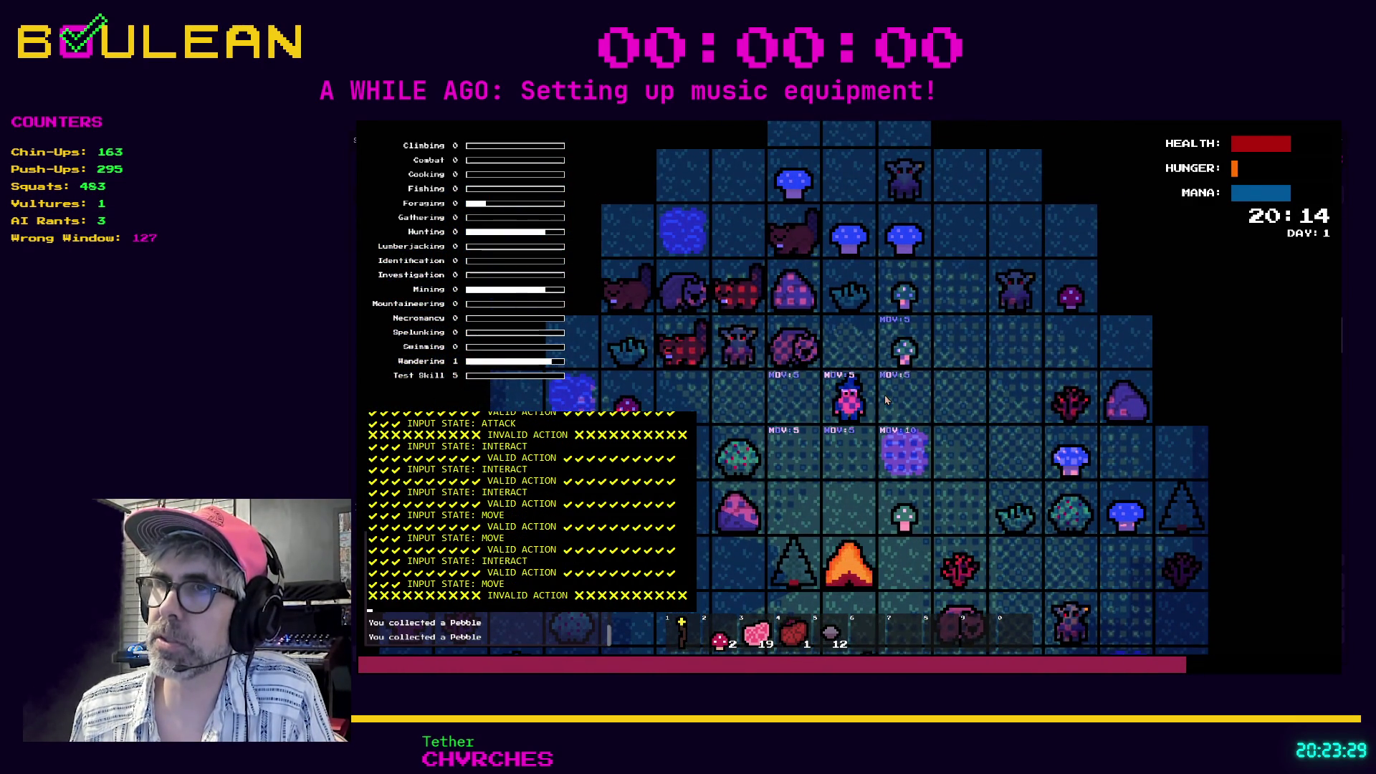
key("Right")
key("Right")
key("Right")
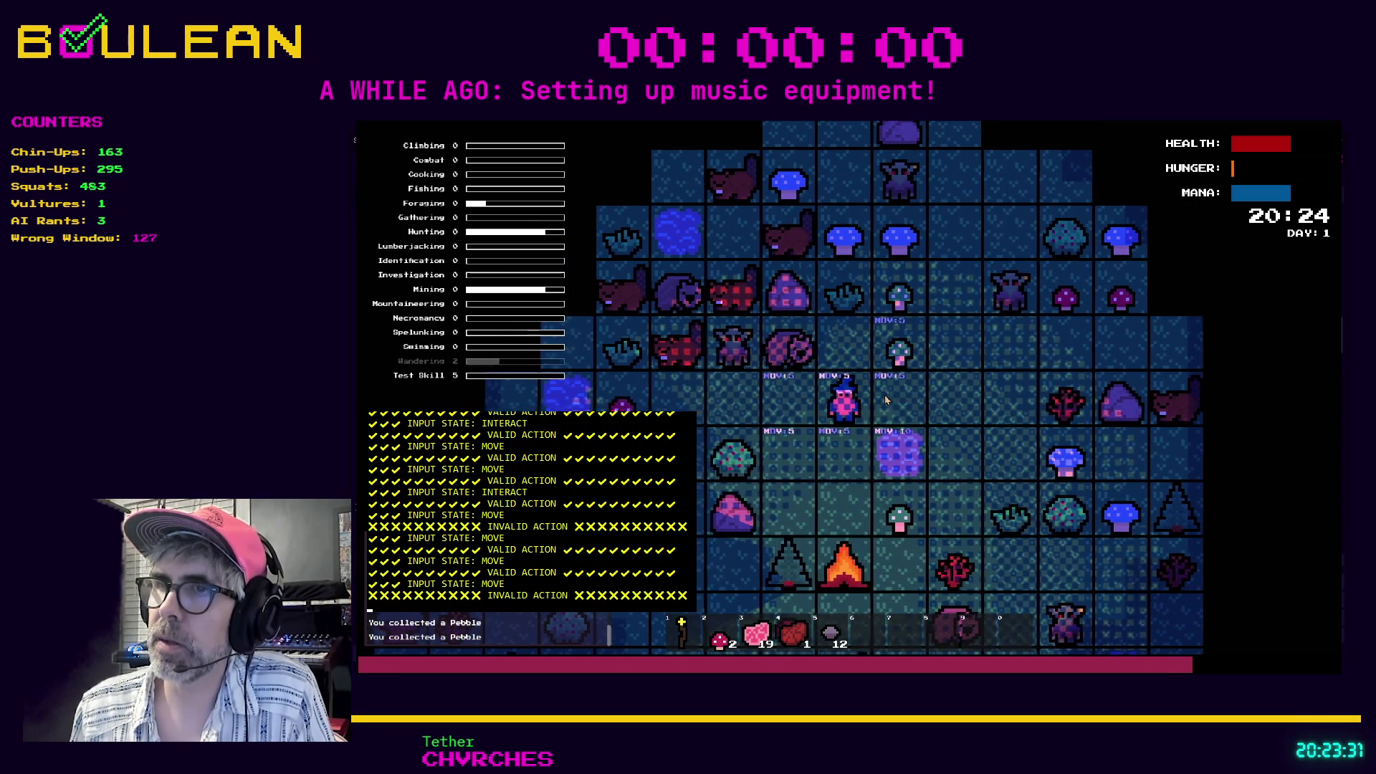
key("Right")
key("Right")
key("Right")
key("Right")
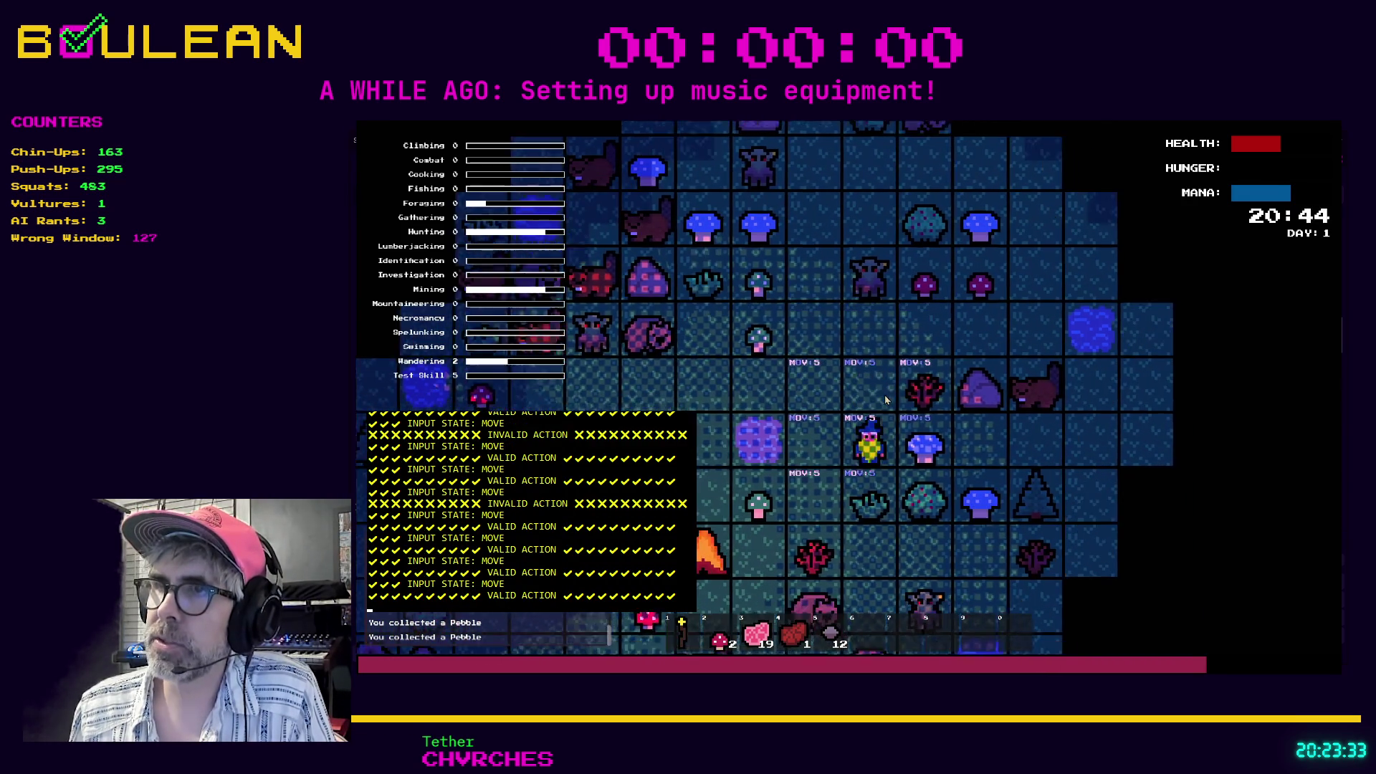
key("Down")
key("Right")
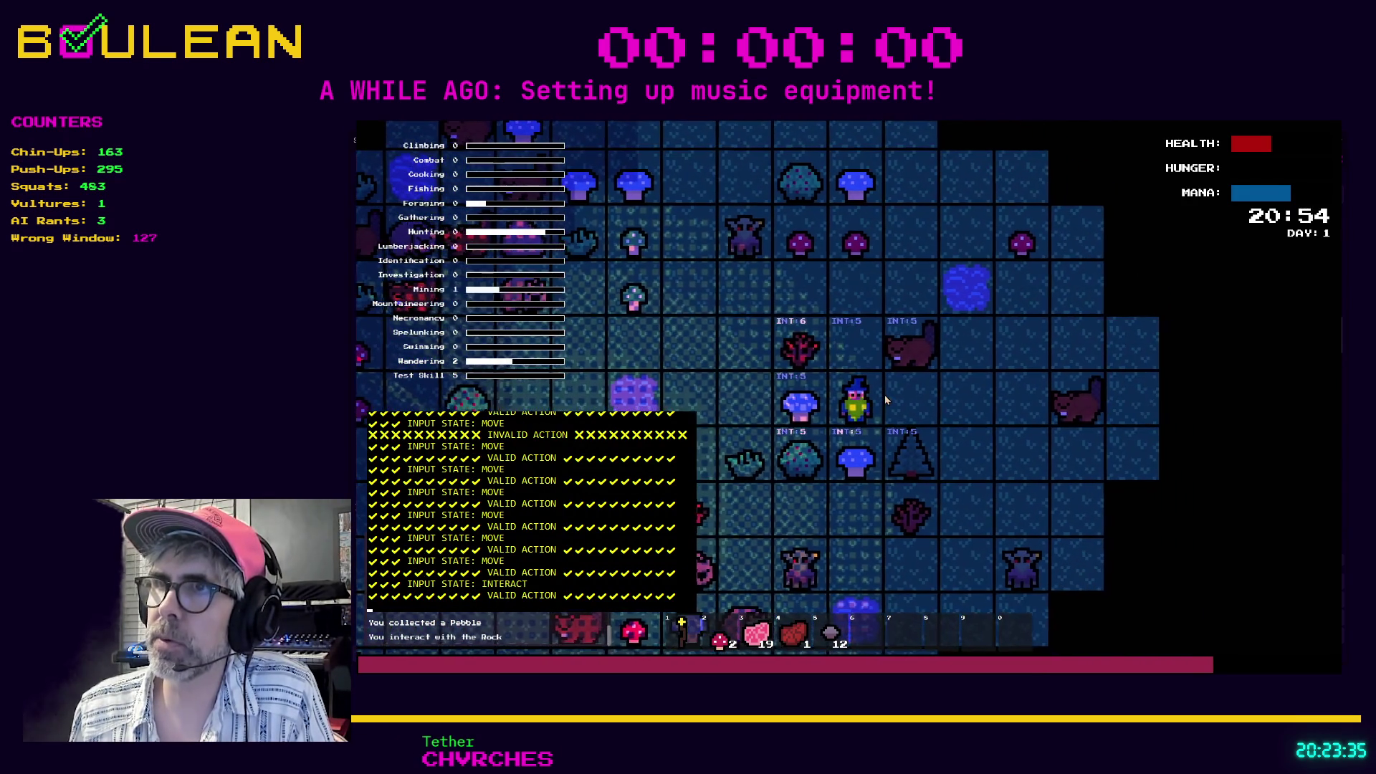
key("e")
key("Up")
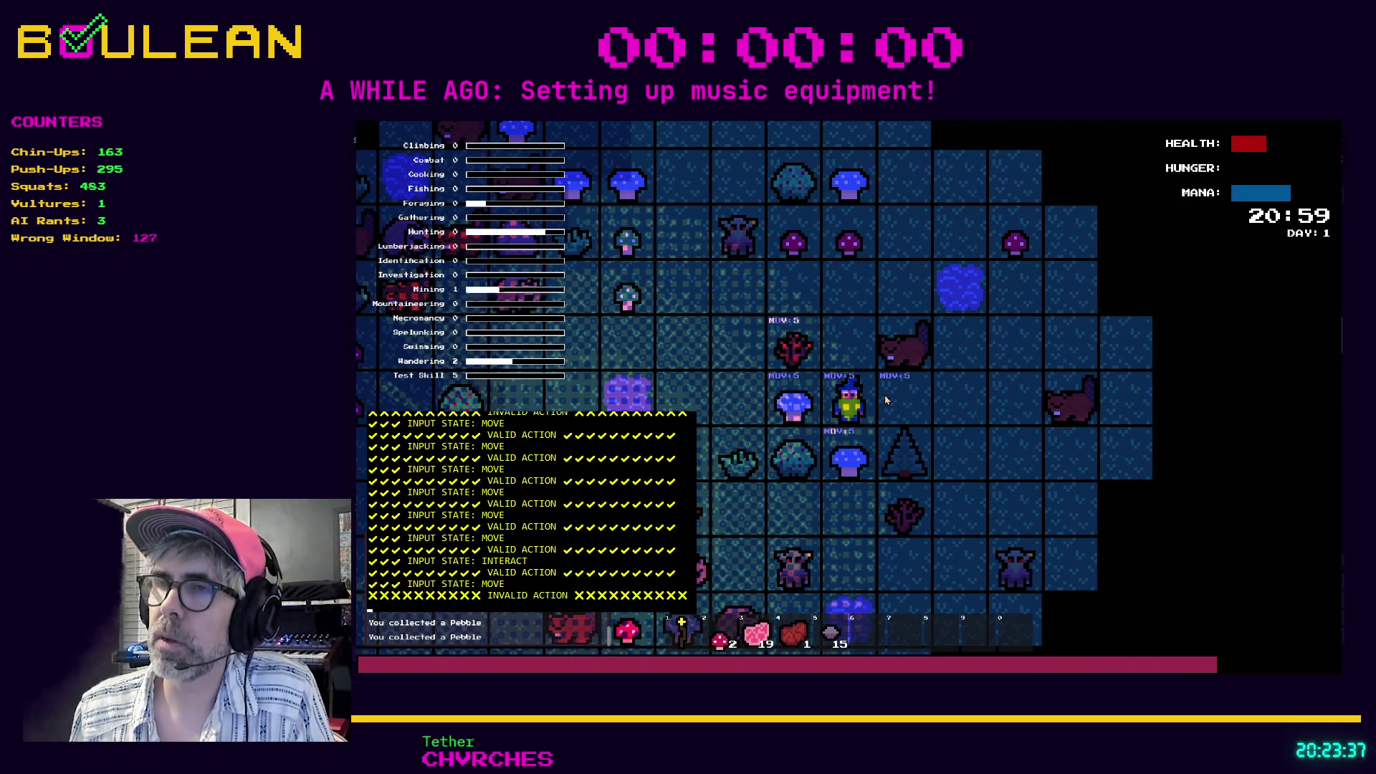
Collect the Blue Mushroom as health runs out and GAME OVER appears at 21:34.
key("Right")
key("Left")
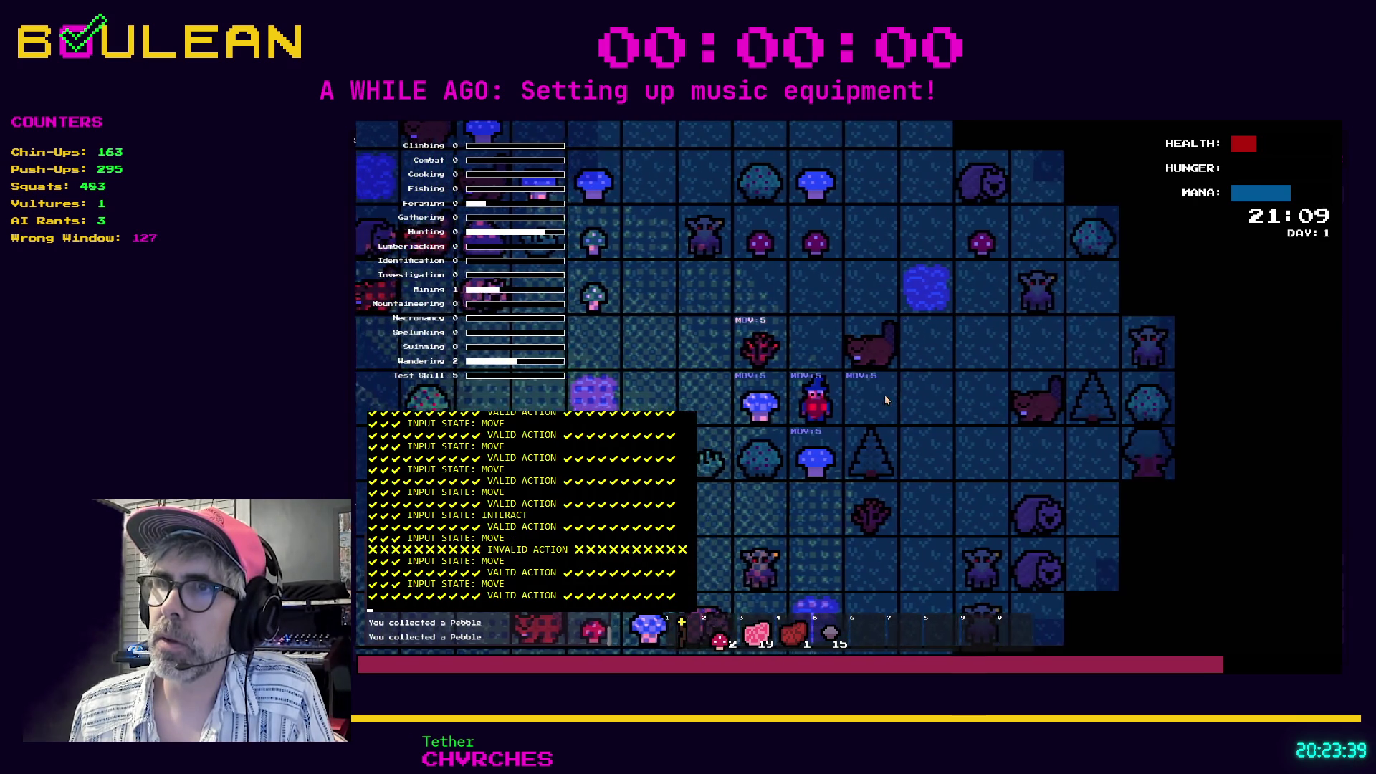
key("e")
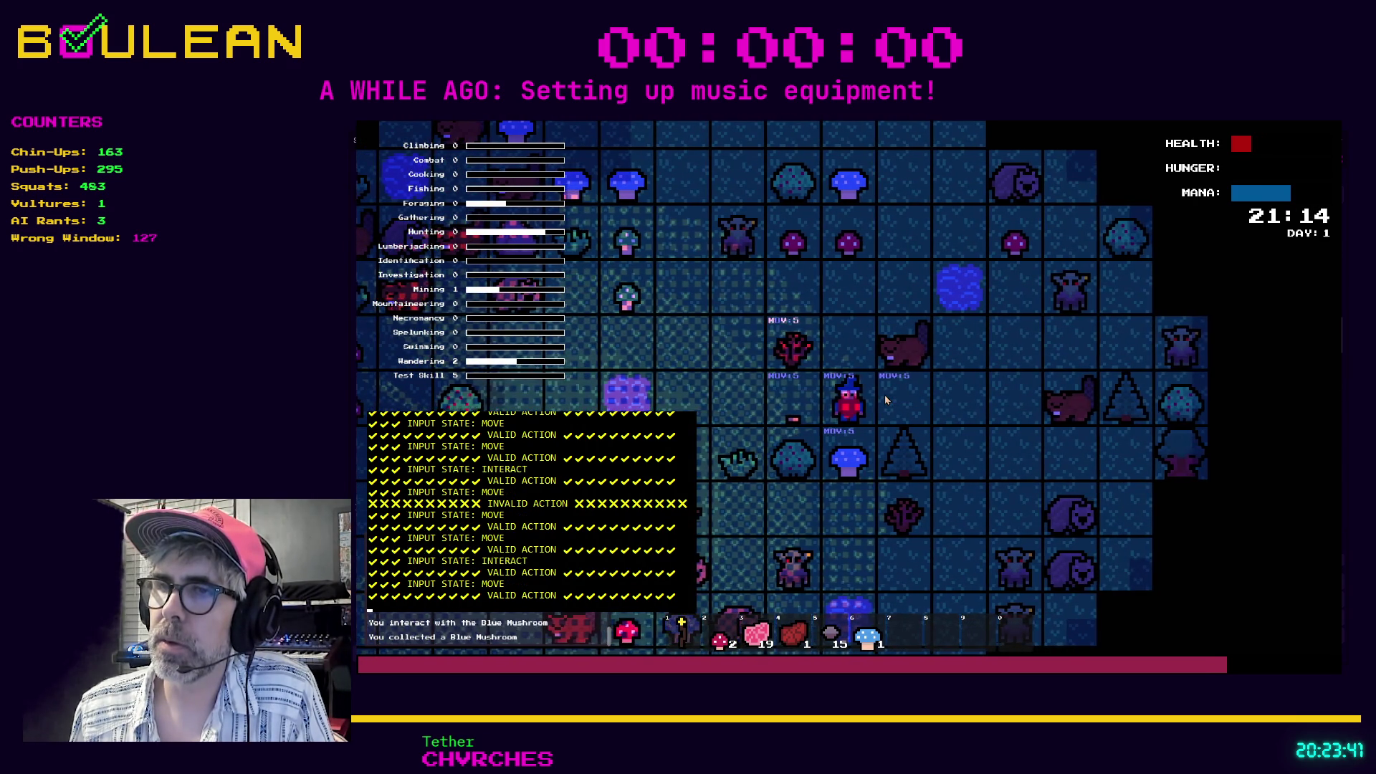
key("Left")
key("Left")
key("Left")
Keep mining after GAME OVER, bringing pebbles to 20 and collecting a Stone.
key("Up")
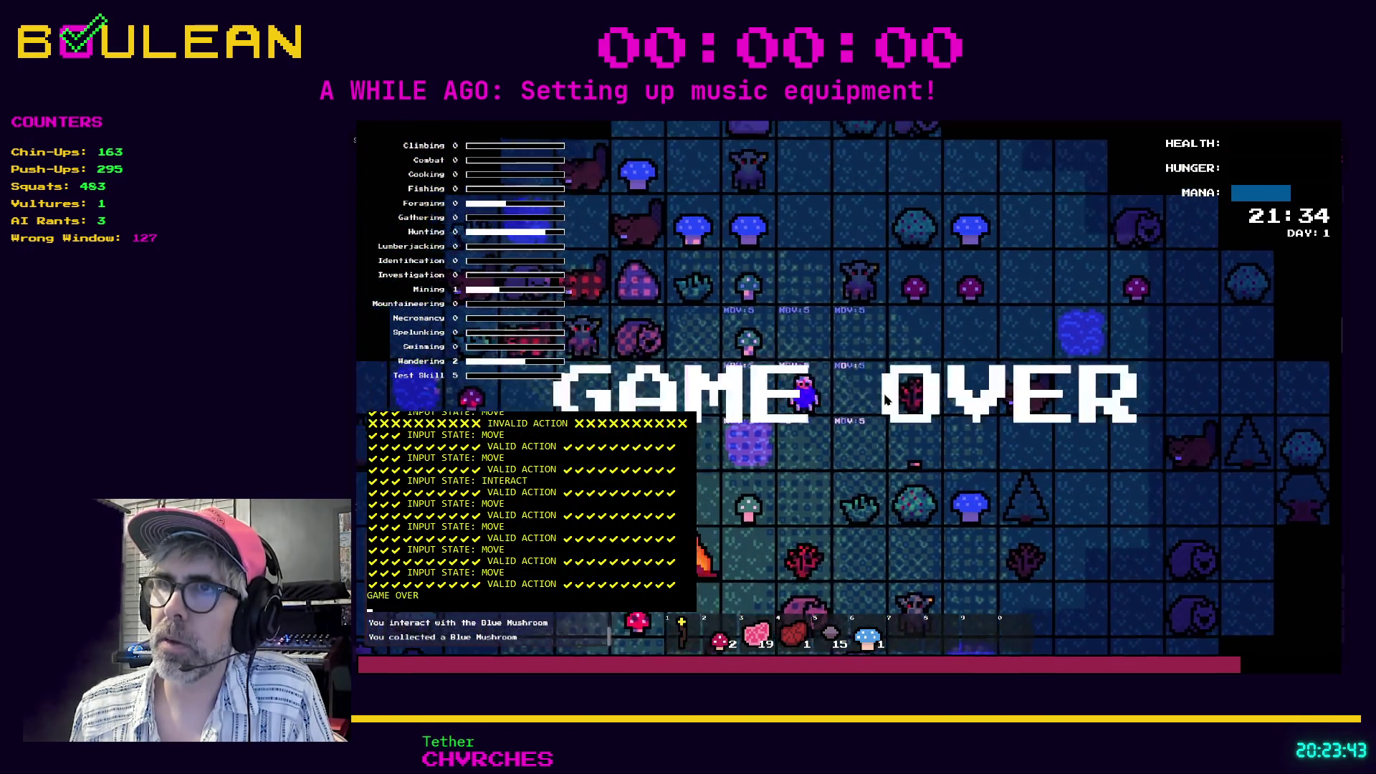
key("Up")
key("Up")
key("Up")
key("Up")
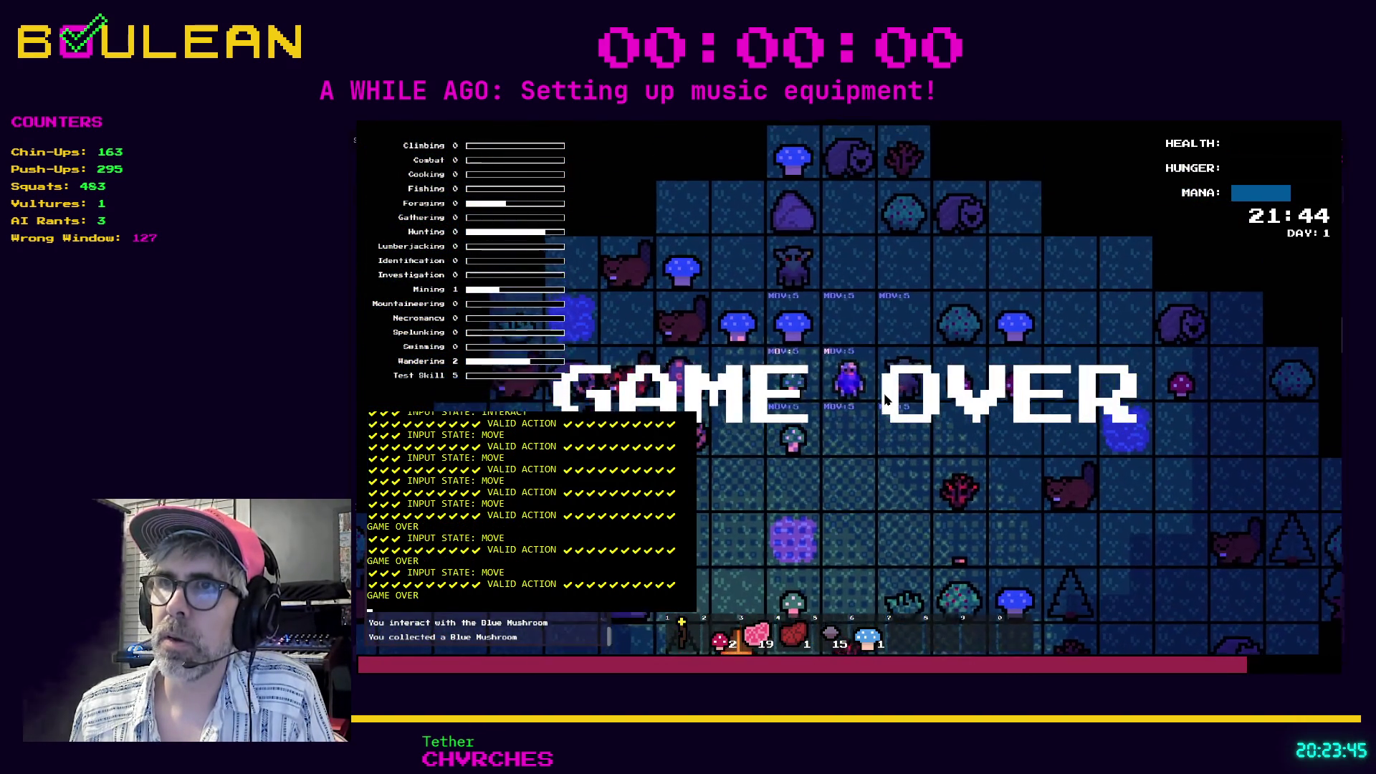
key("e")
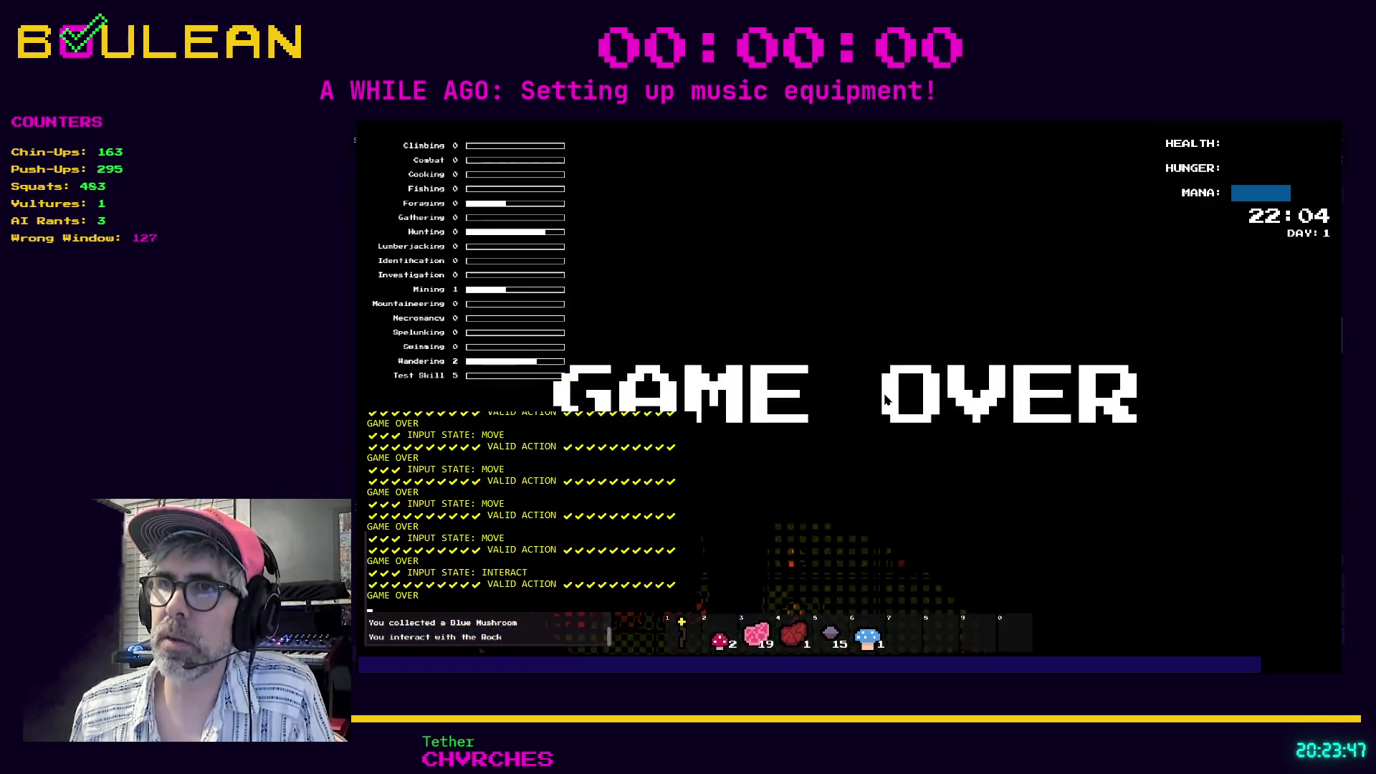
key("e")
key("e")
key("e")
key("1")
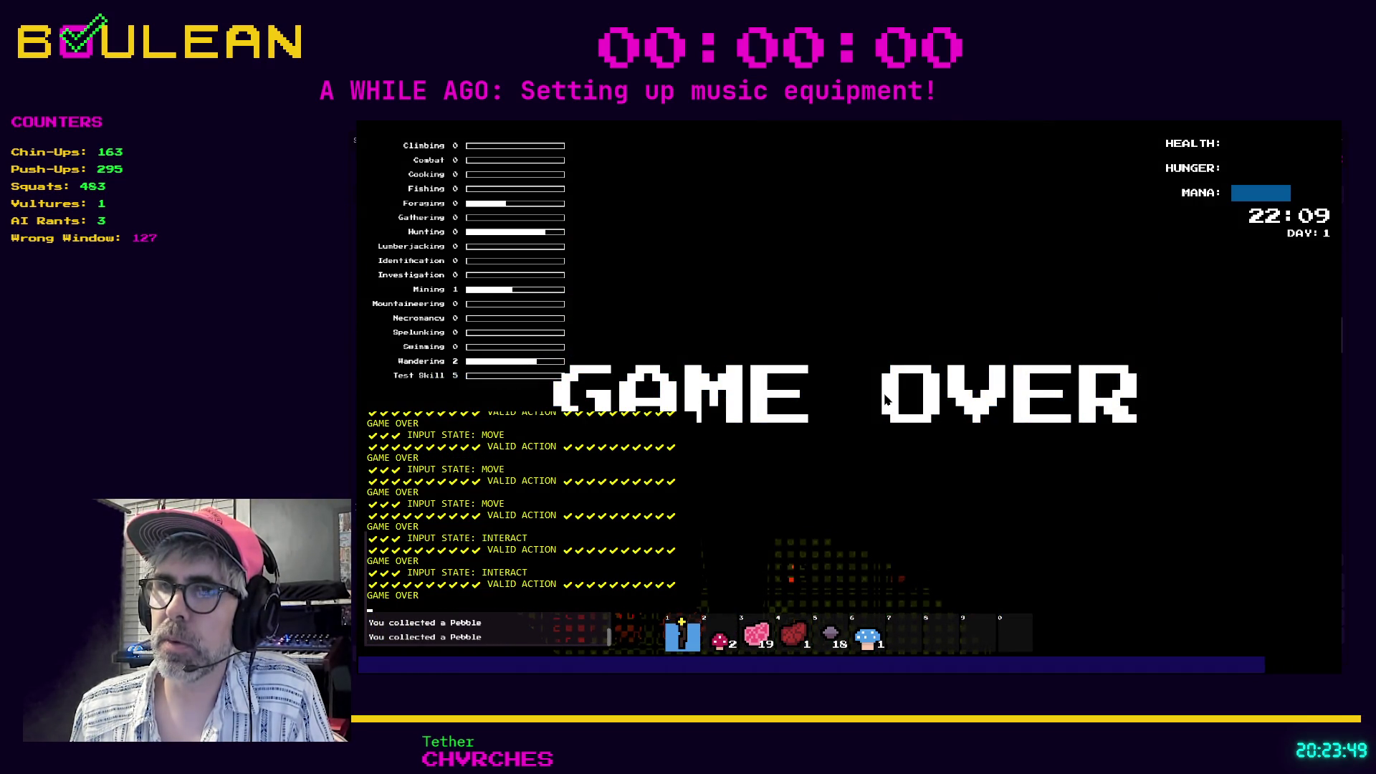
key("e")
key("e")
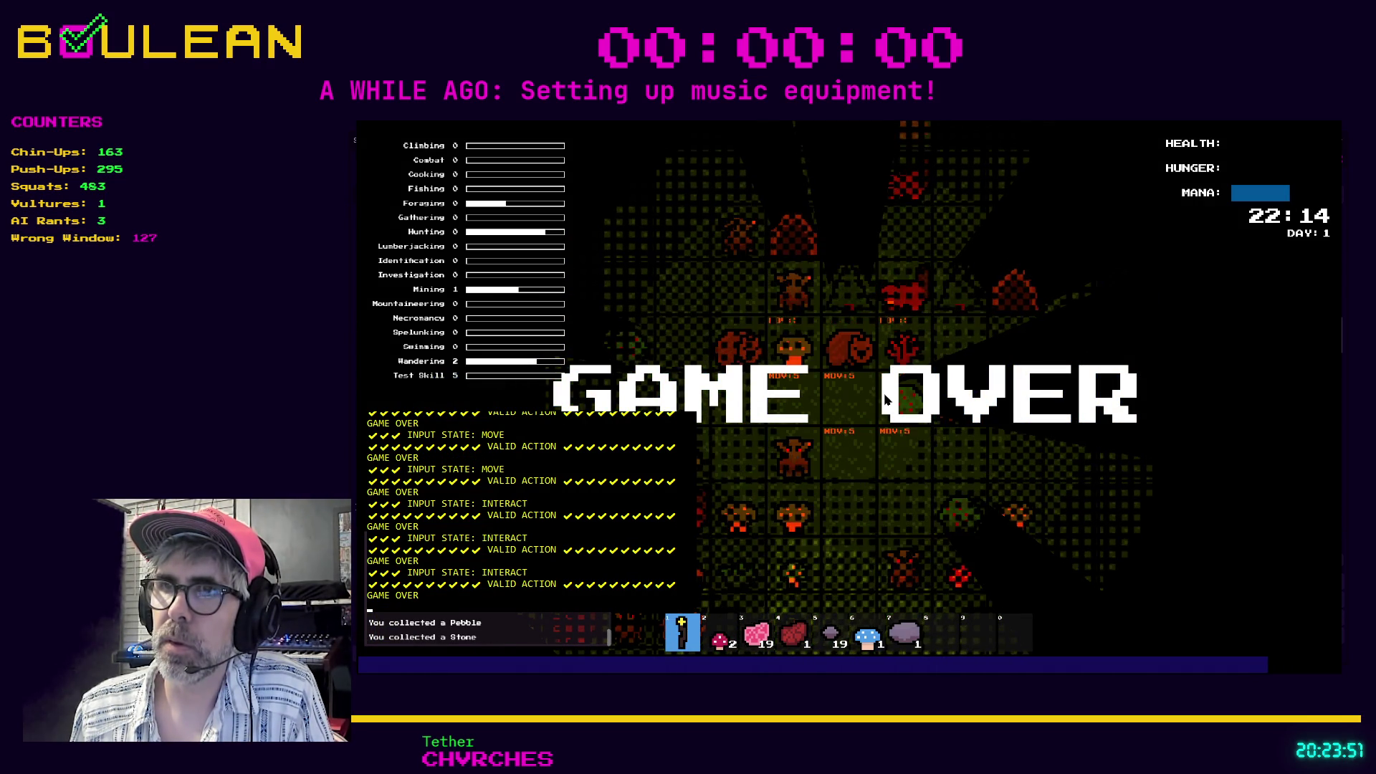
key("Left")
key("Left")
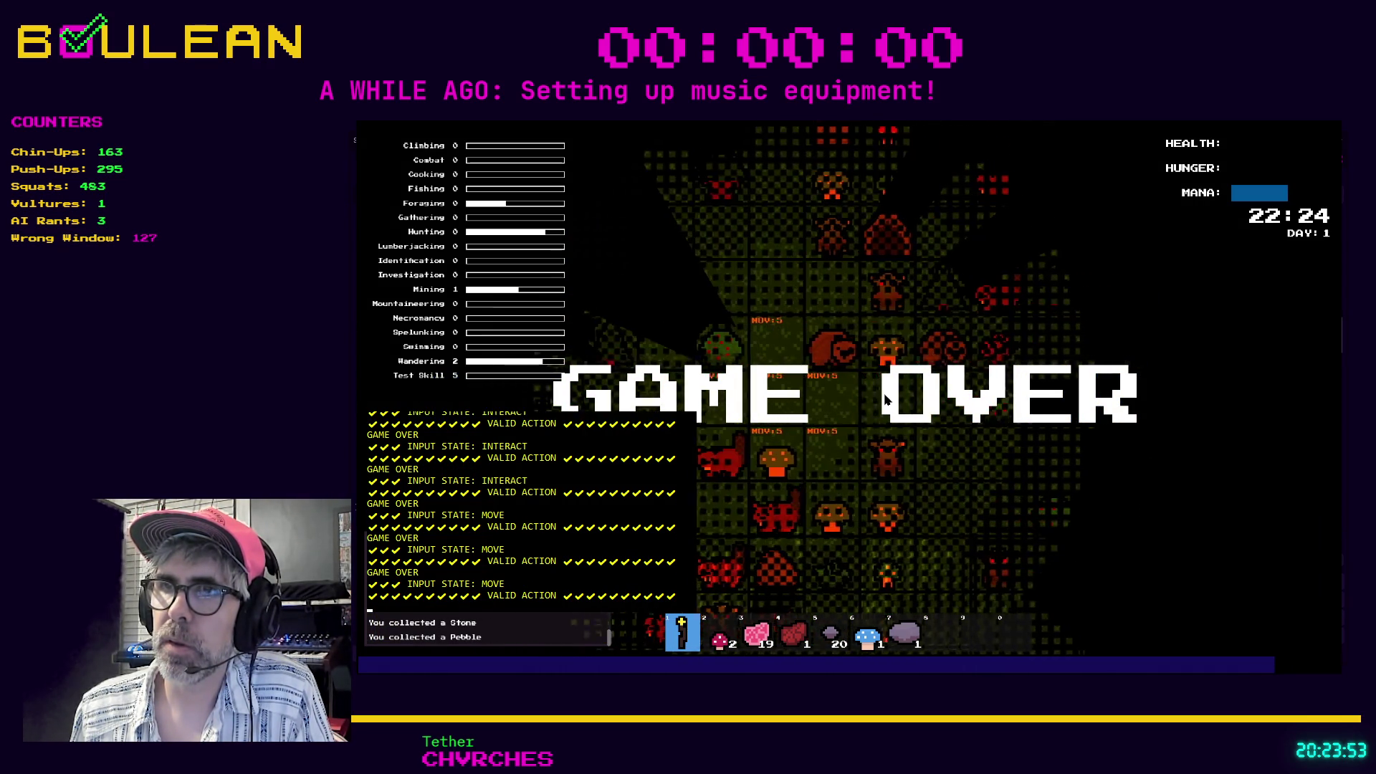
key("Left")
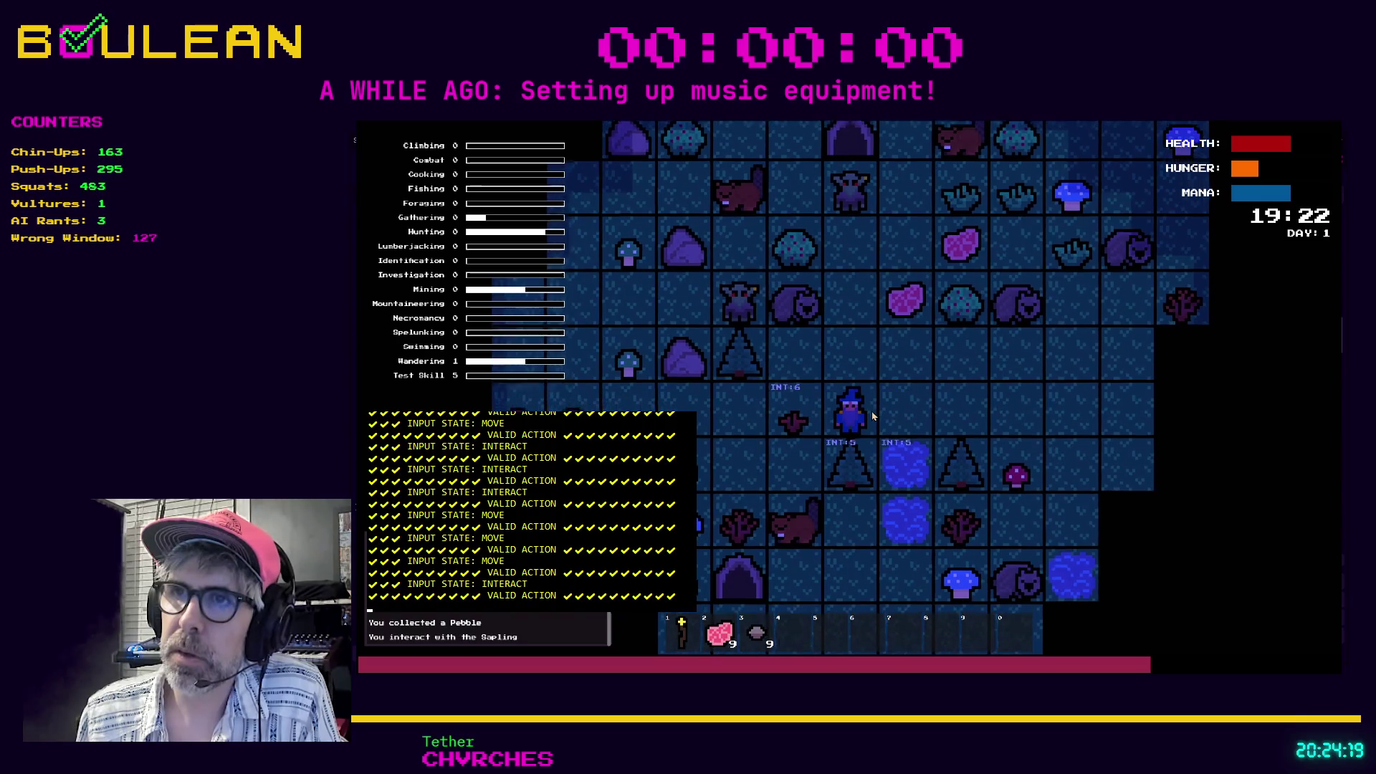
Walk the wizard over to the rocks and mine the ones beside and above him.
key("Left")
key("Left")
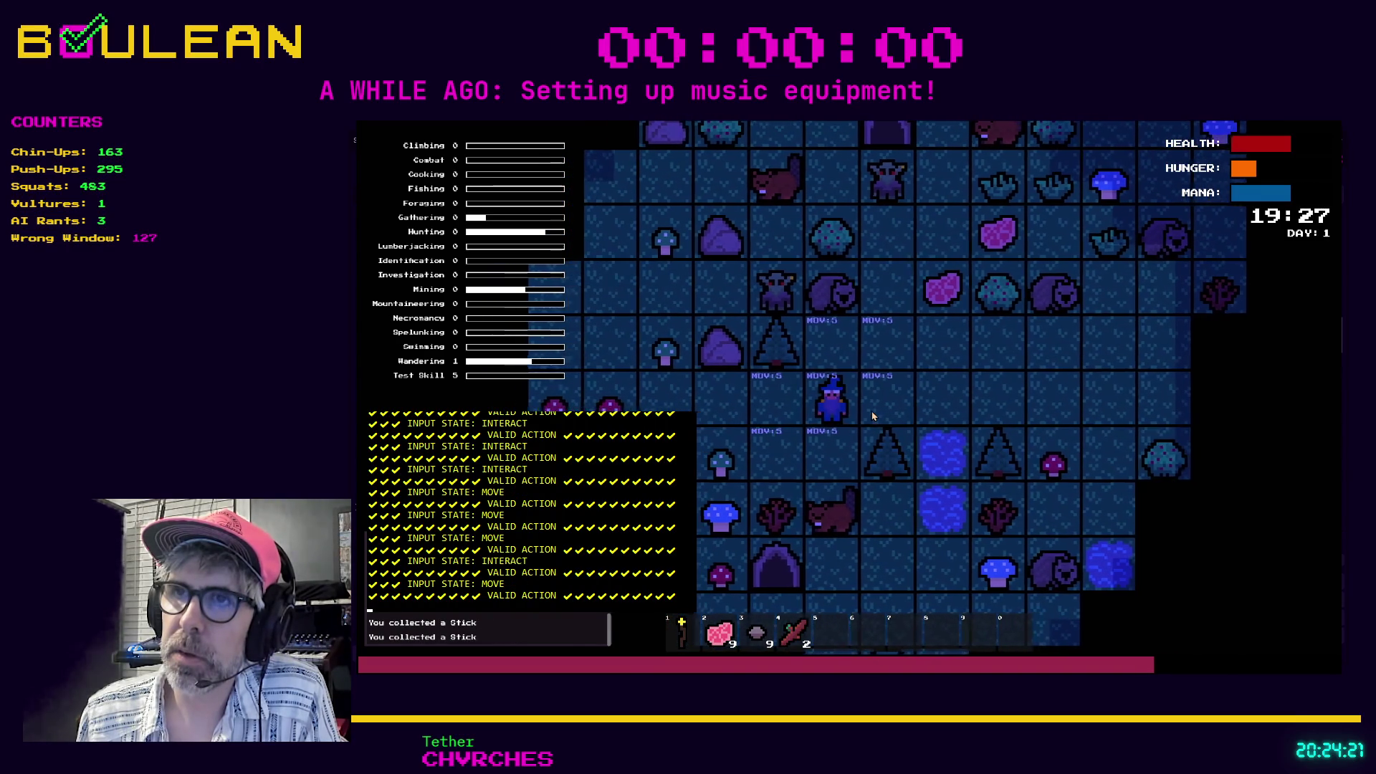
key("e")
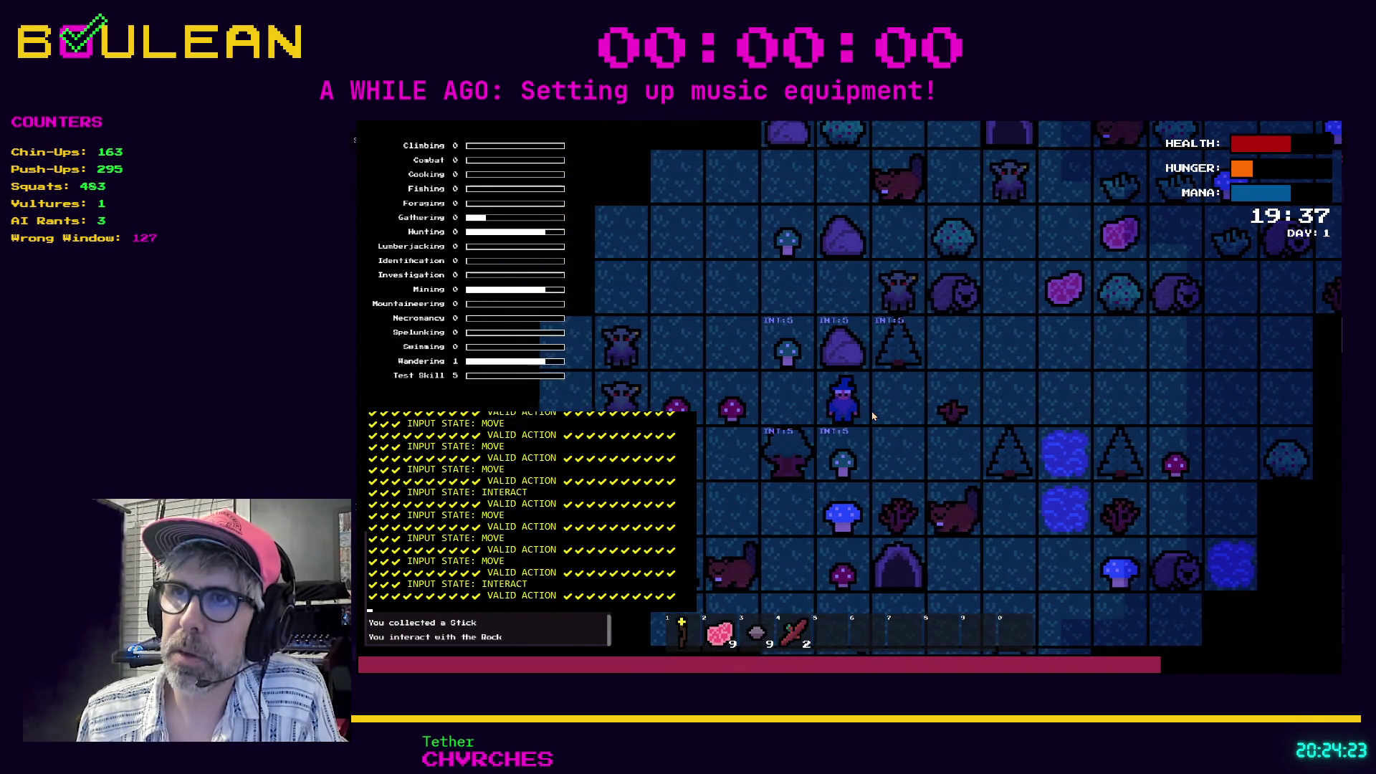
key("Up")
key("Up")
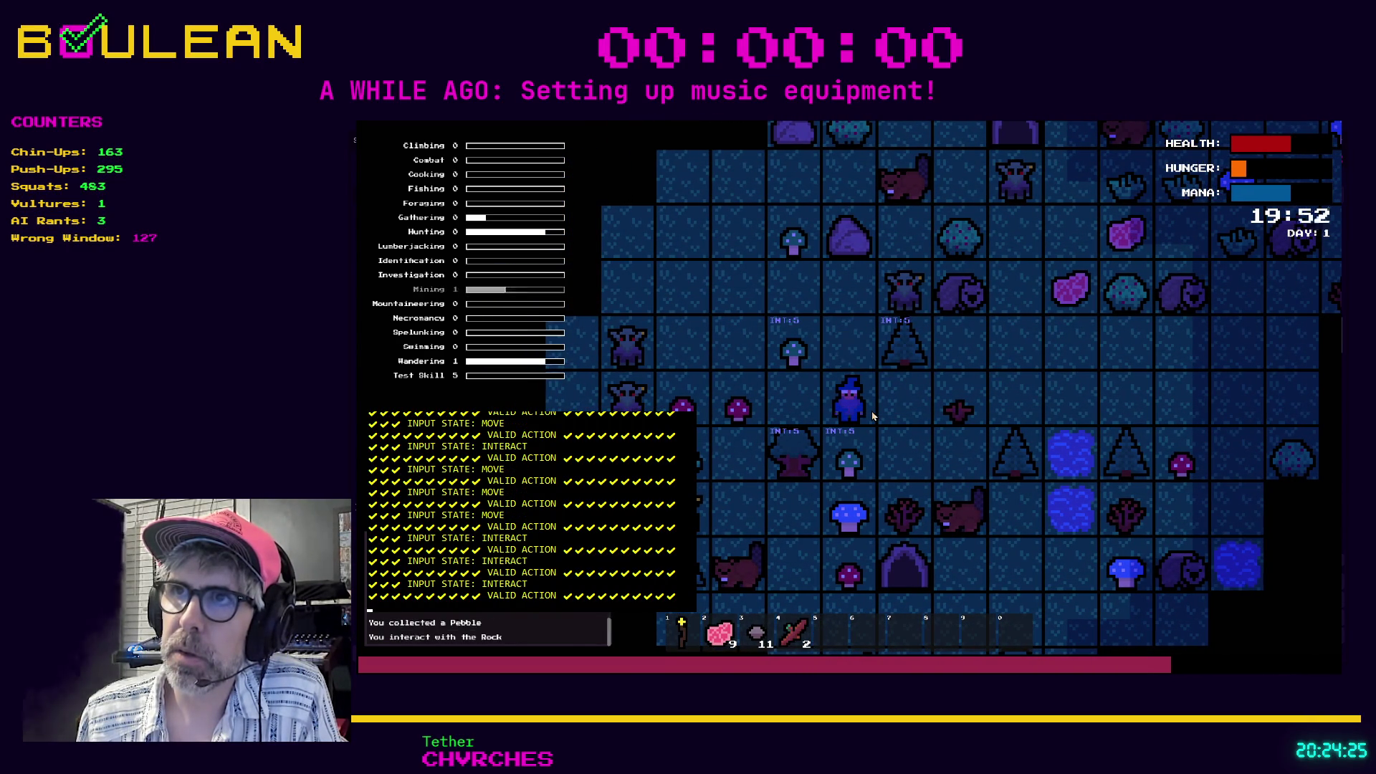
Mine one more rock to reach 17 pebbles and two sticks, then stop the game.
key("Up")
key("Up")
key("e")
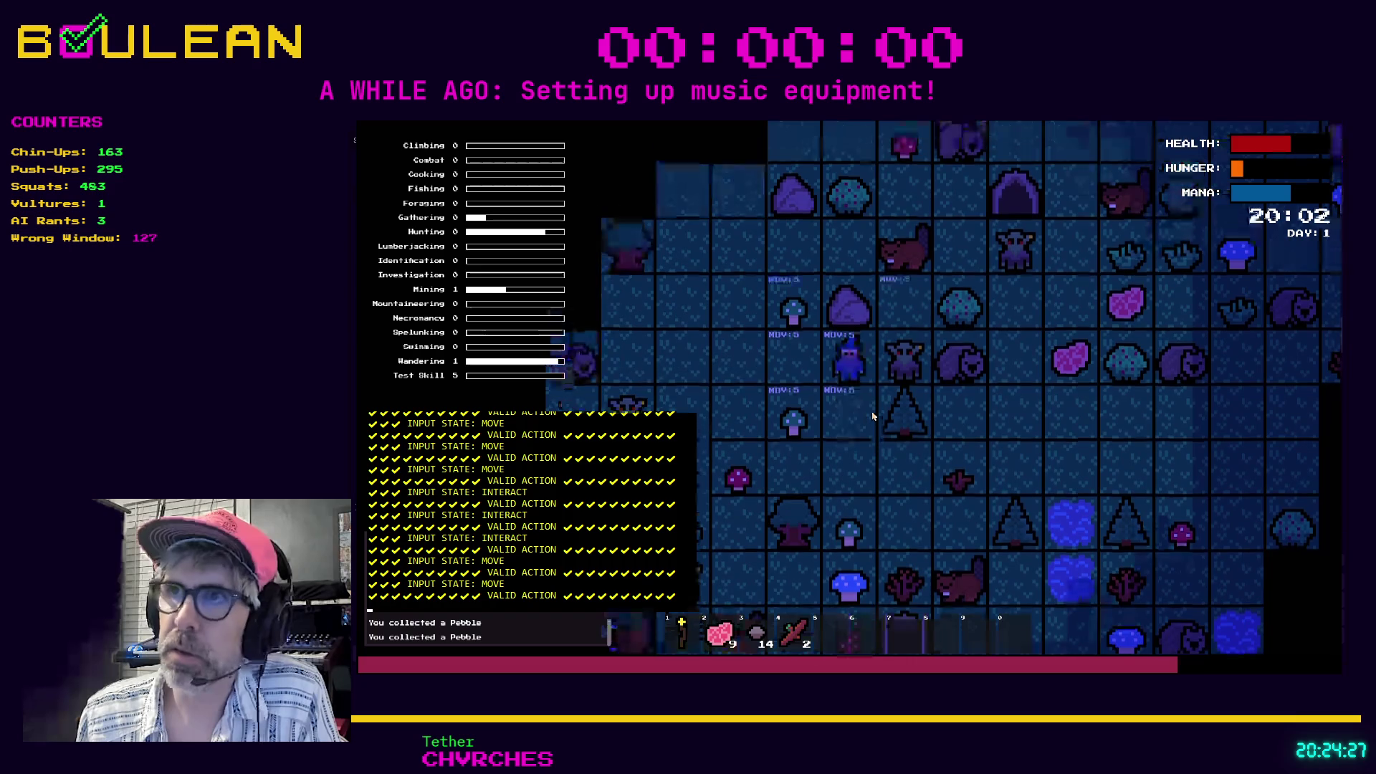
key("Up")
key("Up")
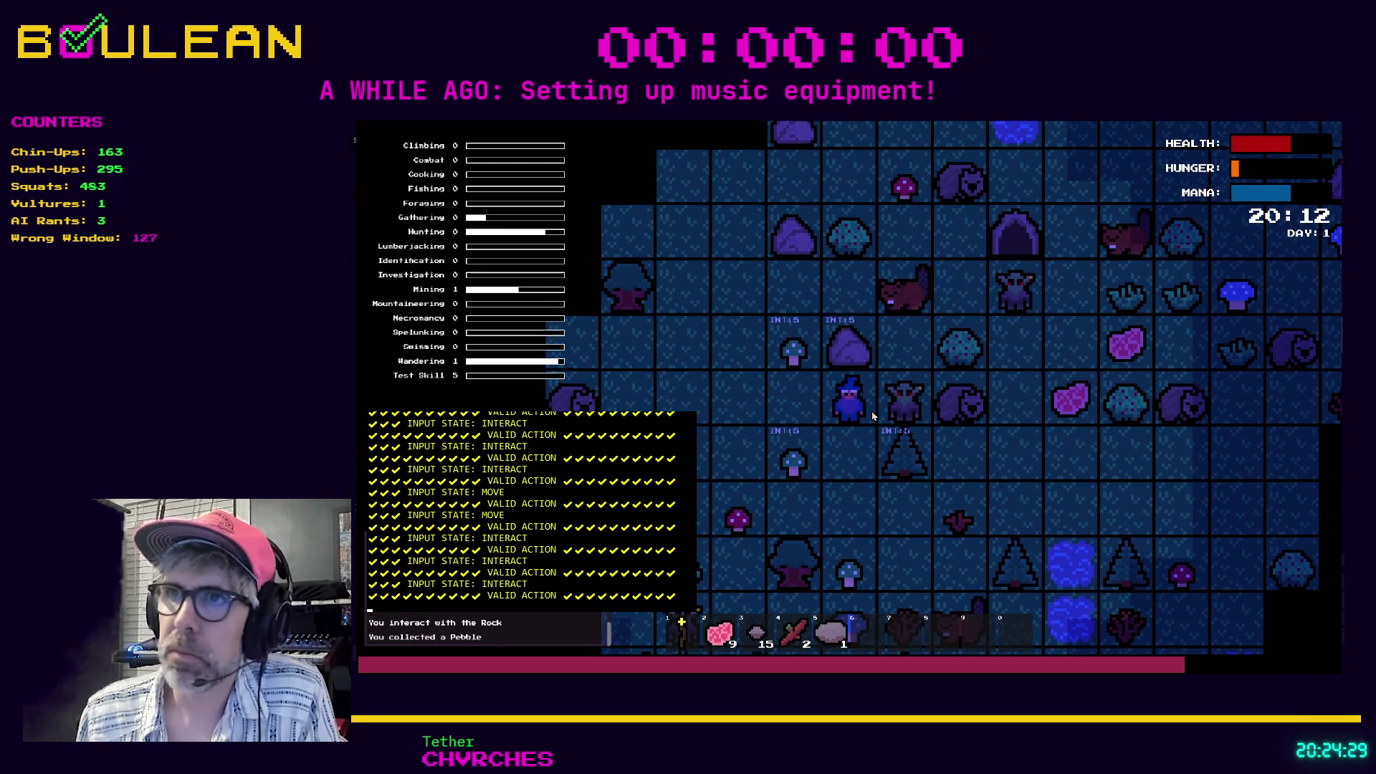
key("Up")
key("Up")
key("Up")
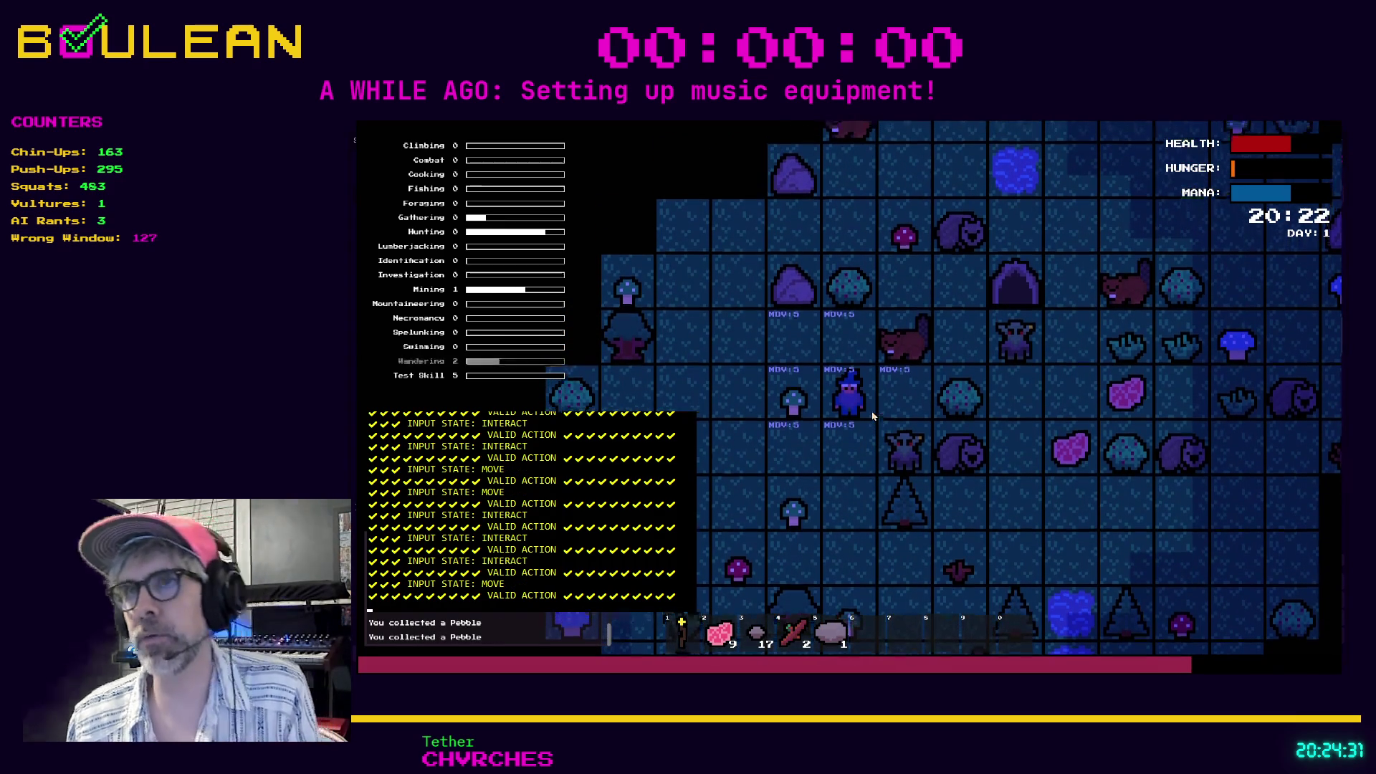
key("Escape")
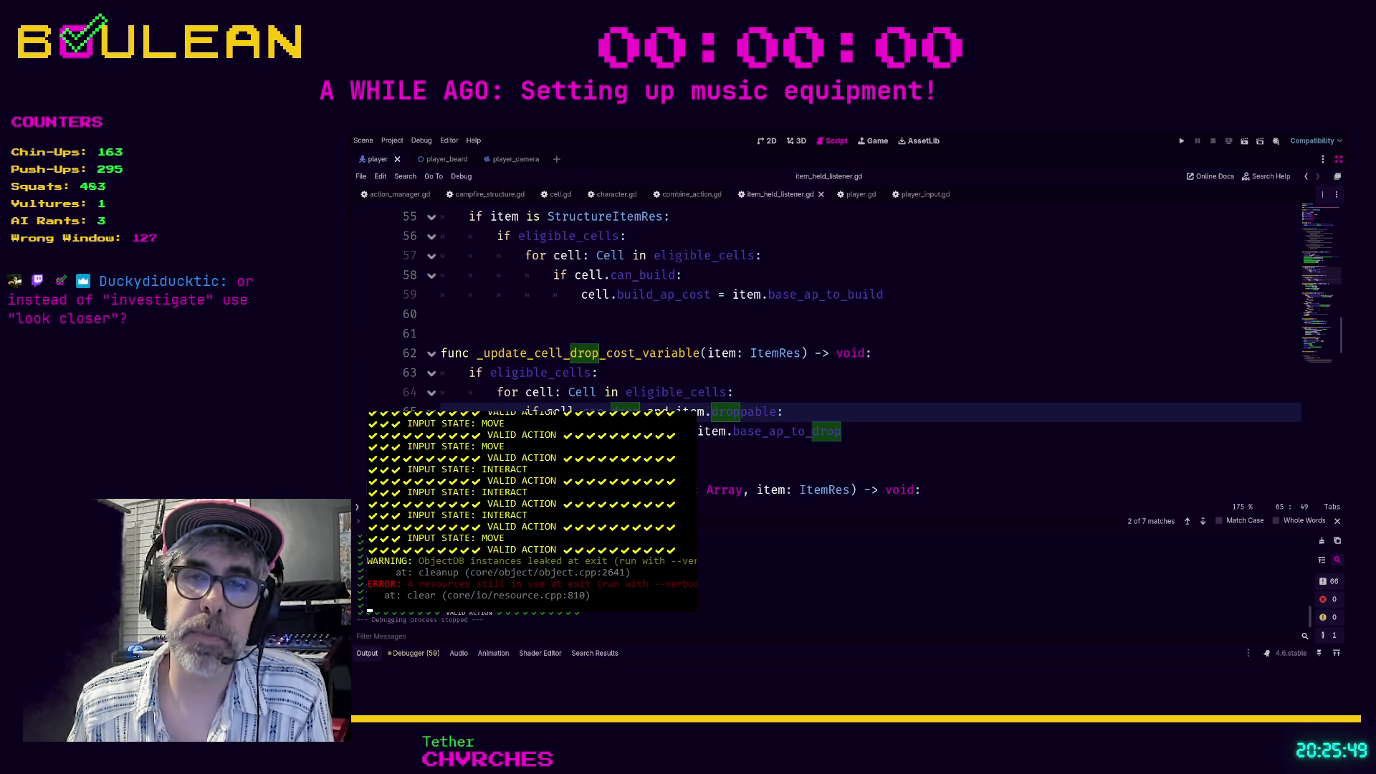
left_click(441, 450)
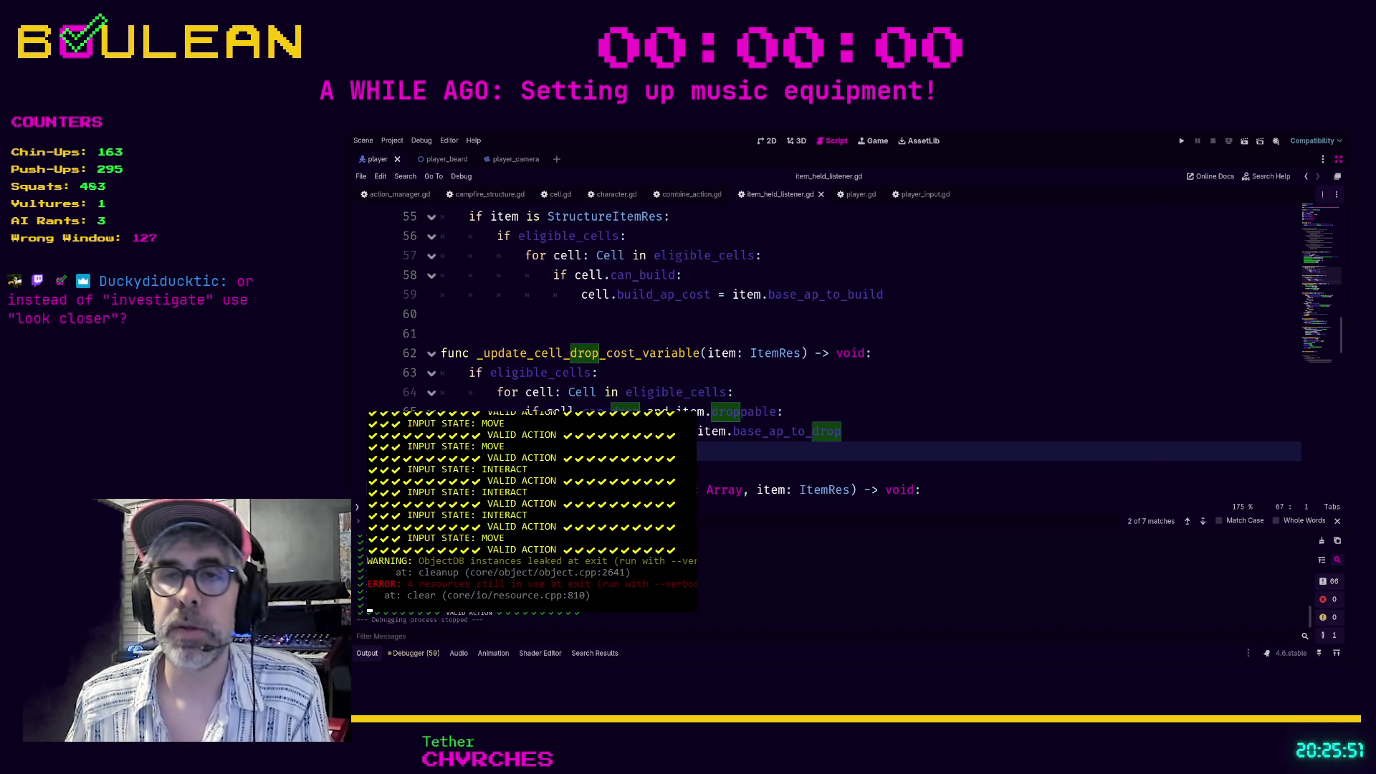
key("Down")
key("Up")
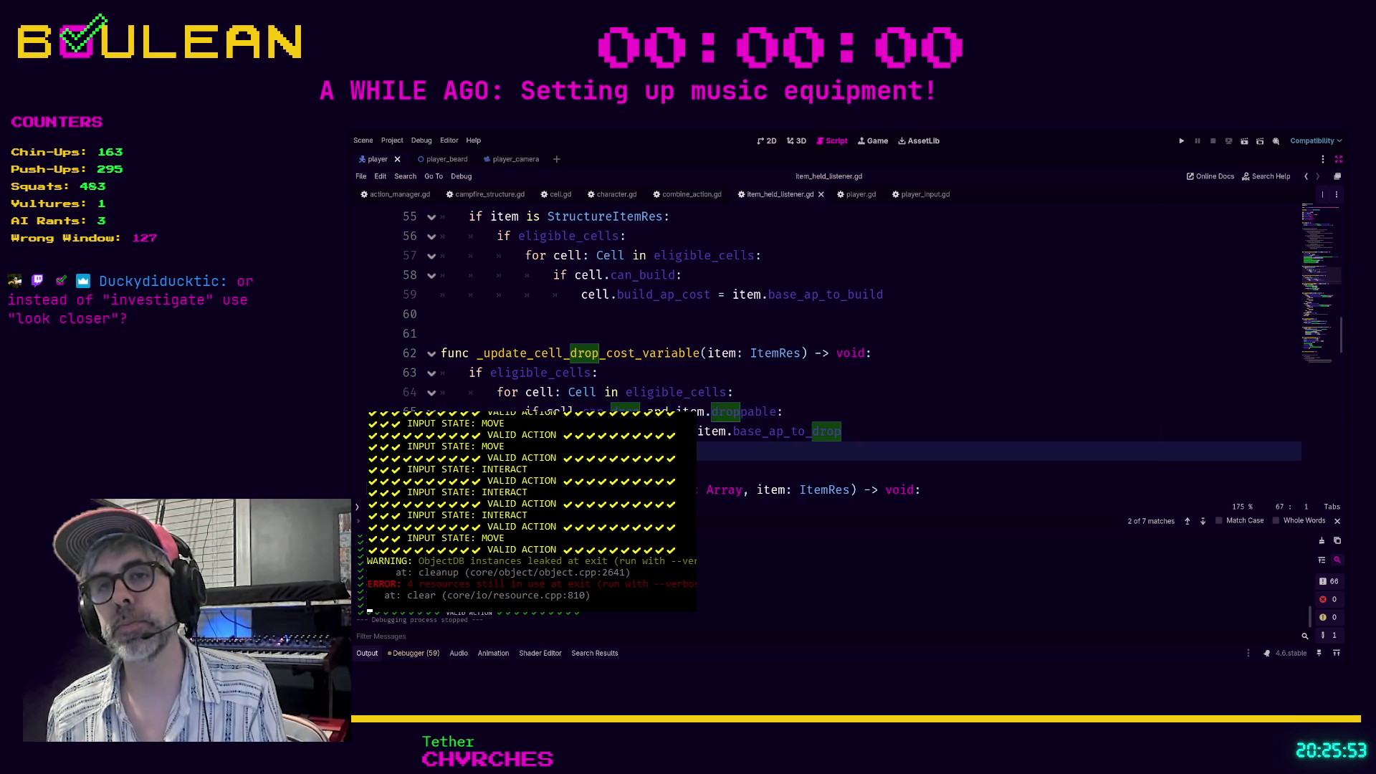